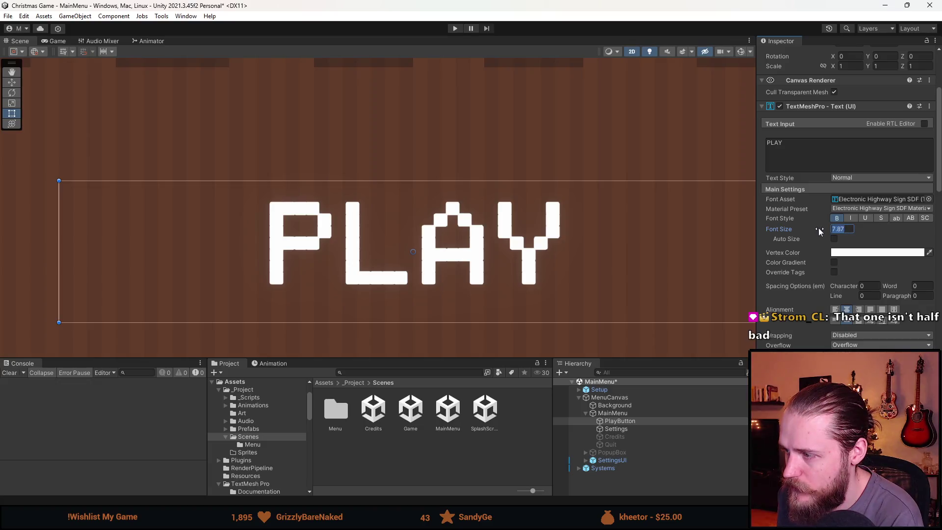
Change the PlayButton's TextMeshPro Font Size from 7 to 8.
type("8")
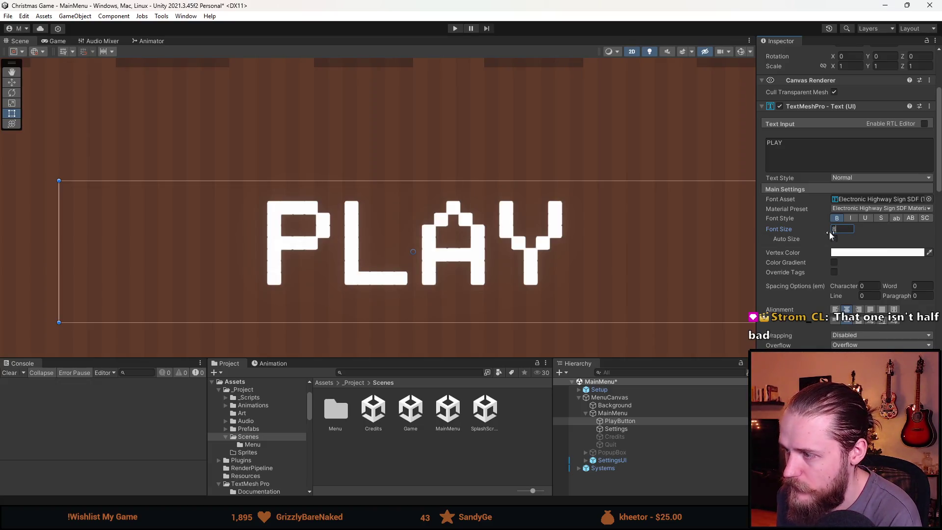
key("BackSpace")
type("7")
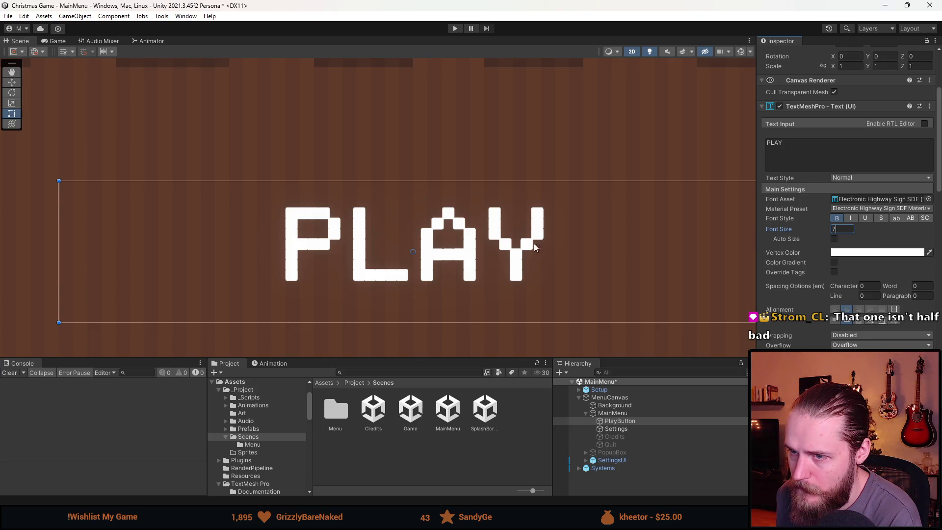
scroll(429, 255, "up", 2)
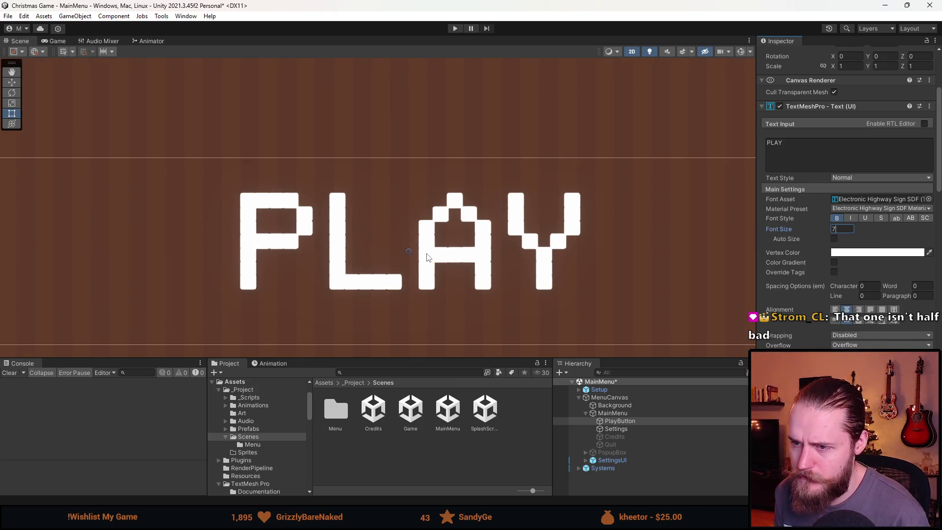
scroll(405, 258, "down", 3)
scroll(532, 296, "down", 2)
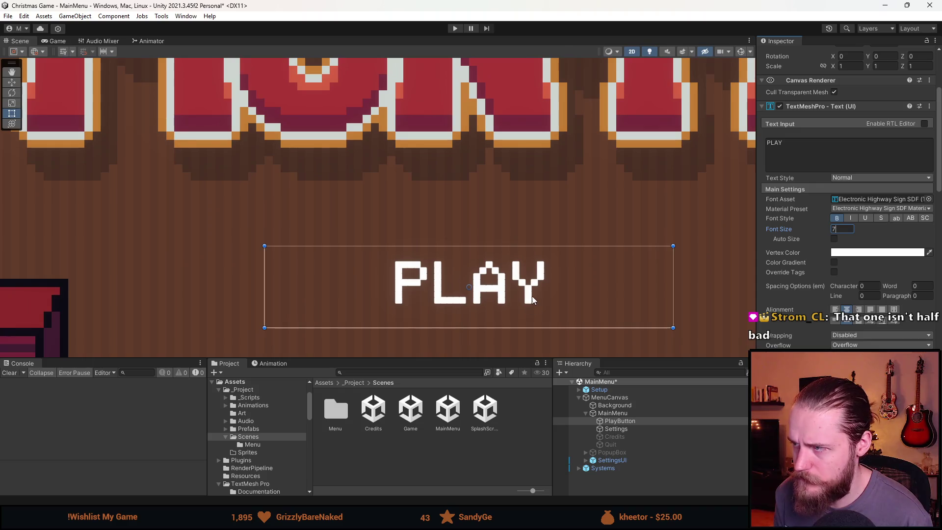
scroll(531, 293, "up", 2)
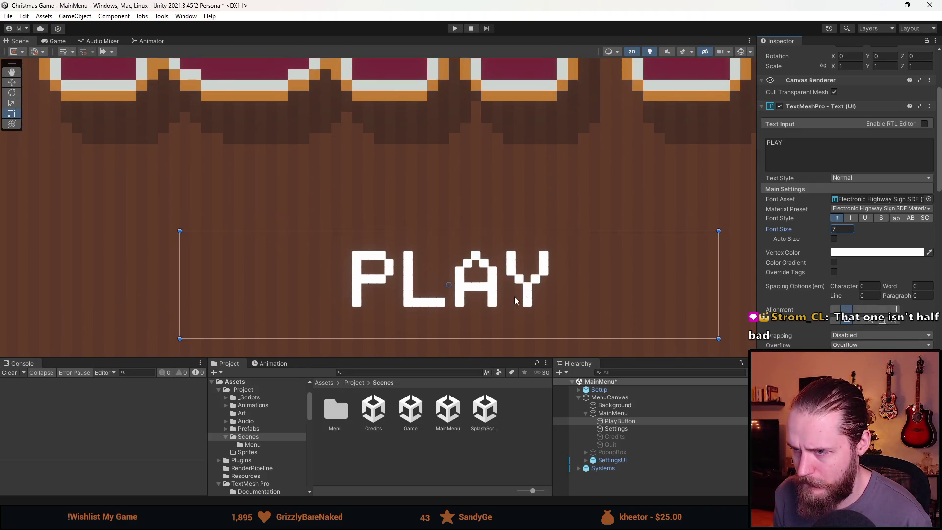
scroll(448, 291, "up", 5)
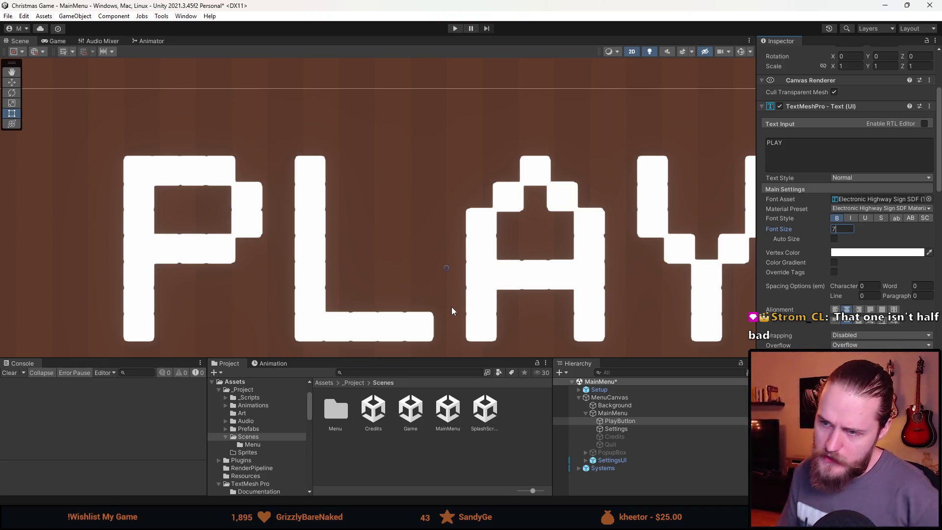
scroll(441, 294, "down", 8)
scroll(459, 296, "down", 2)
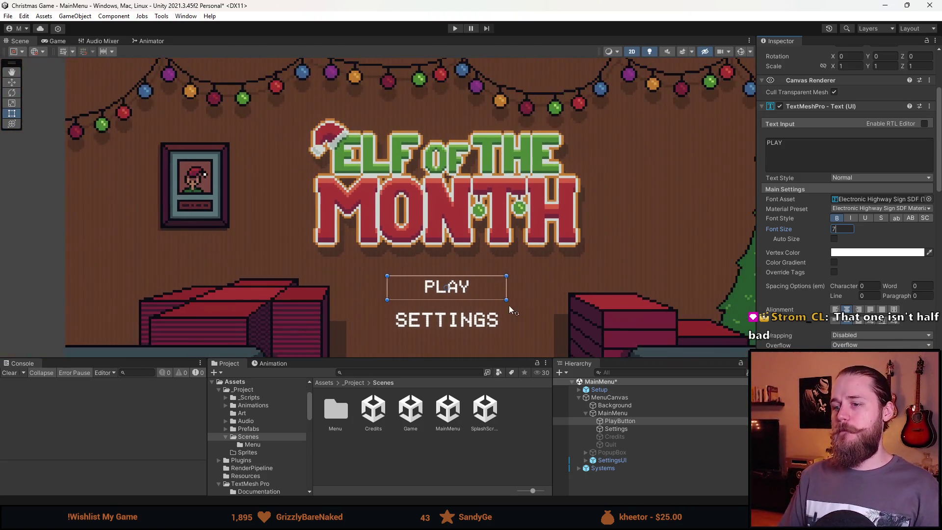
scroll(508, 230, "up", 6)
scroll(471, 252, "up", 6)
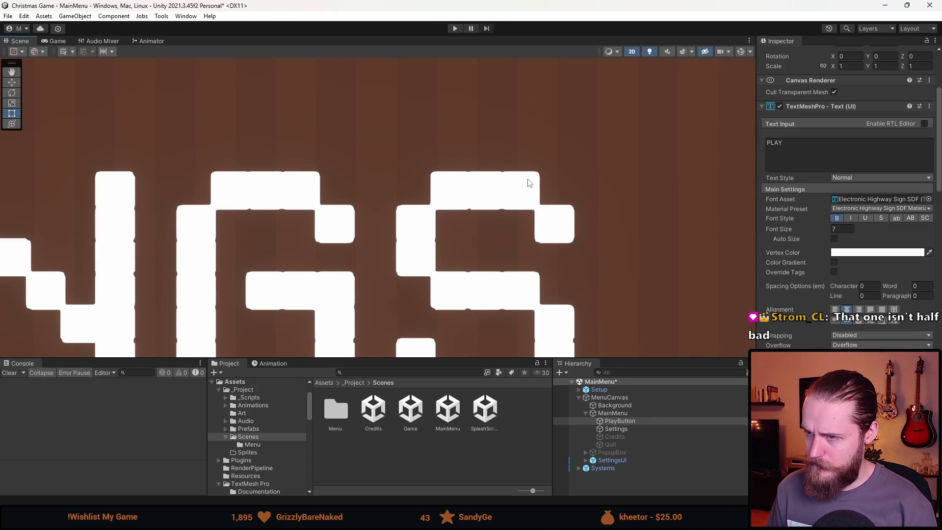
scroll(459, 154, "up", 2)
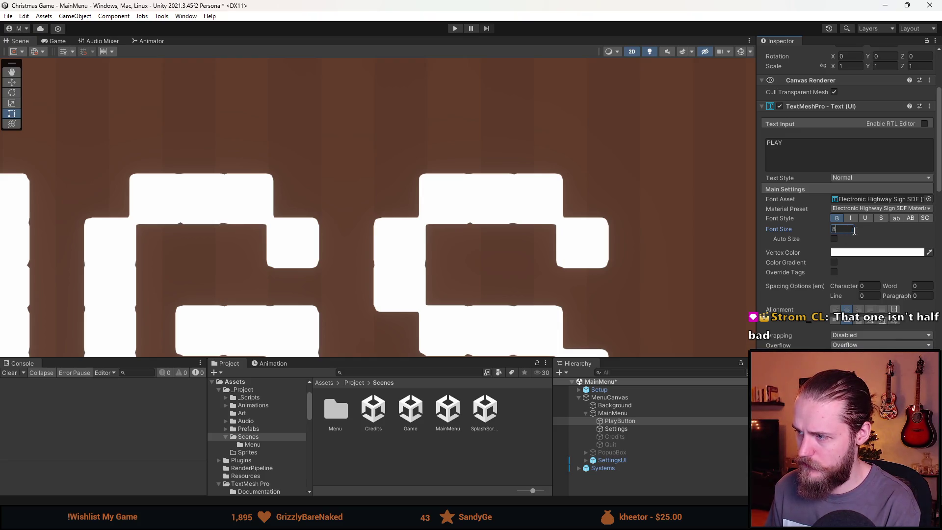
scroll(492, 201, "down", 5)
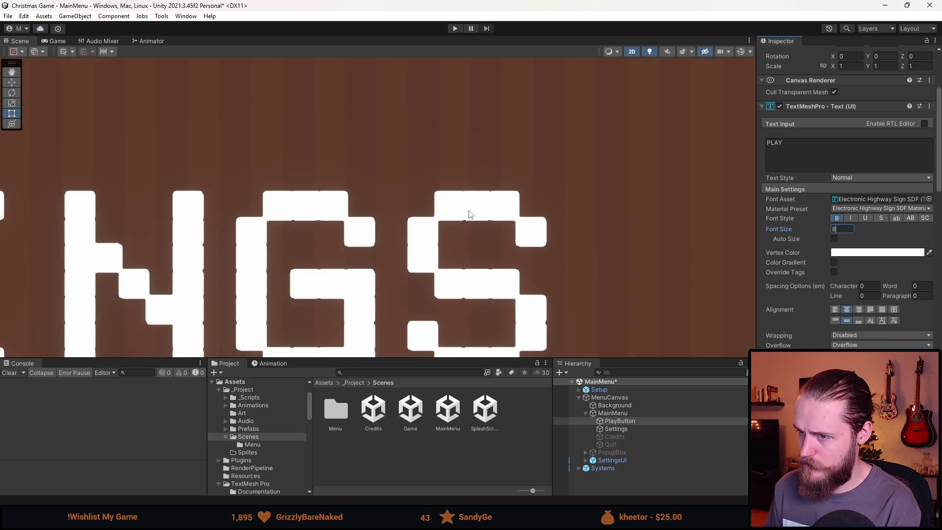
key("Return")
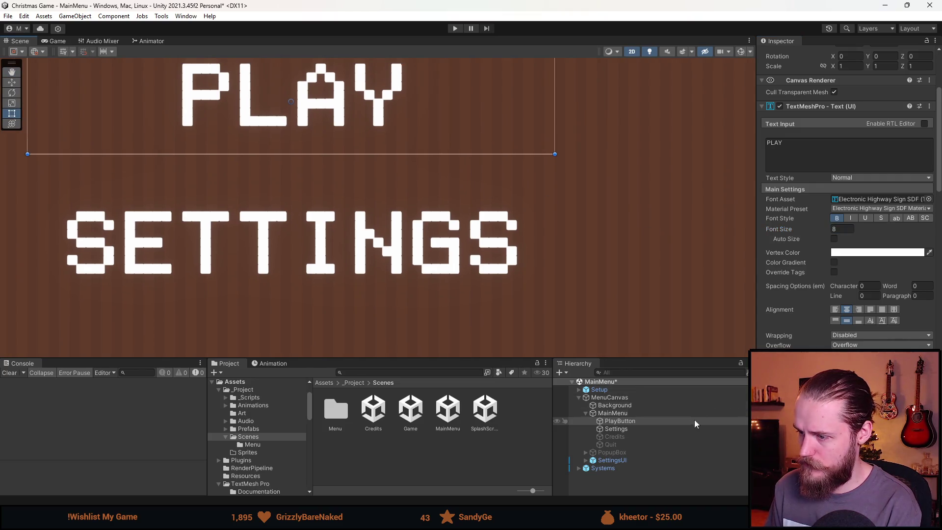
Set the Settings label's TextMeshPro font size to 9.
left_click(675, 428)
left_click(845, 230)
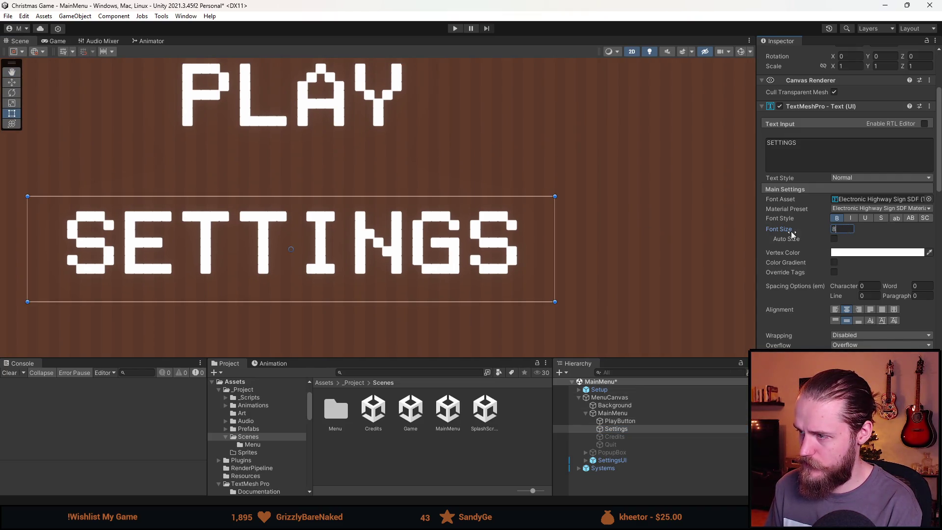
type(",5")
scroll(427, 214, "up", 10)
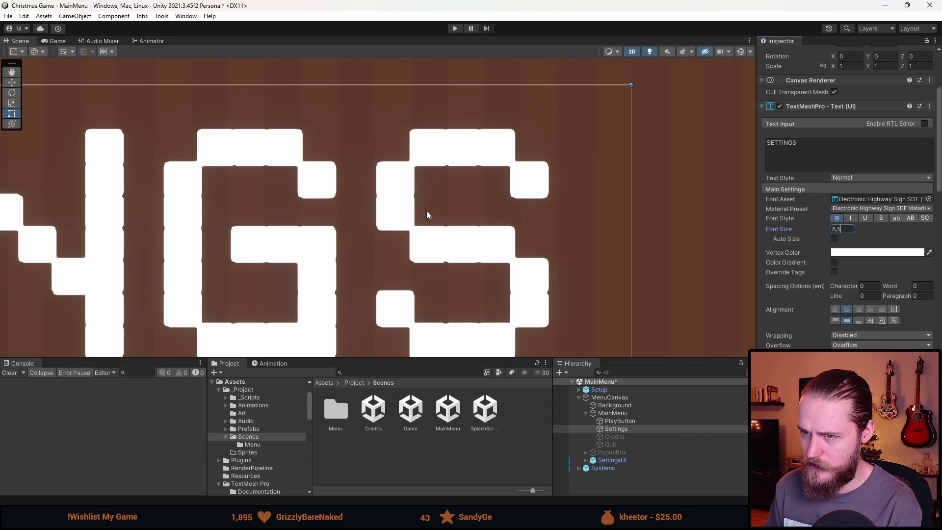
scroll(497, 156, "up", 2)
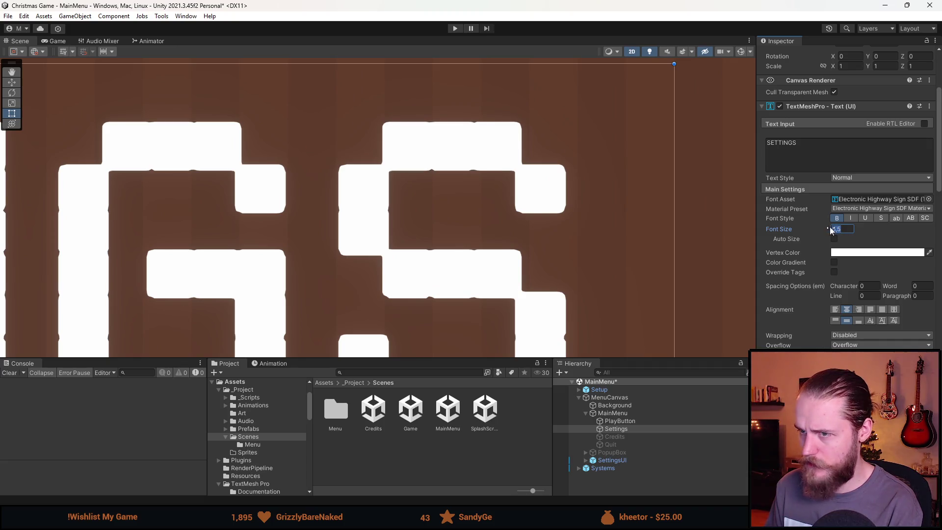
type("9")
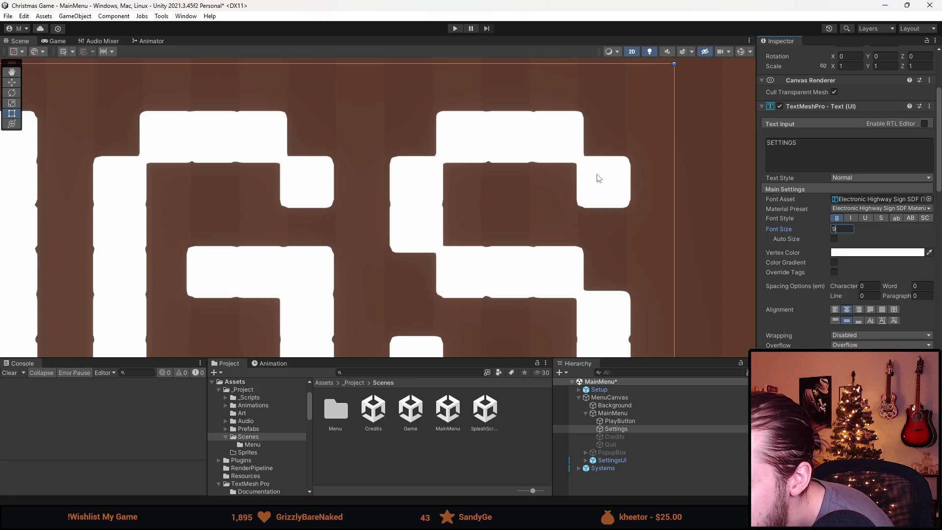
Select MainMenu and turn off its Vertical Layout Group component.
scroll(634, 196, "down", 10)
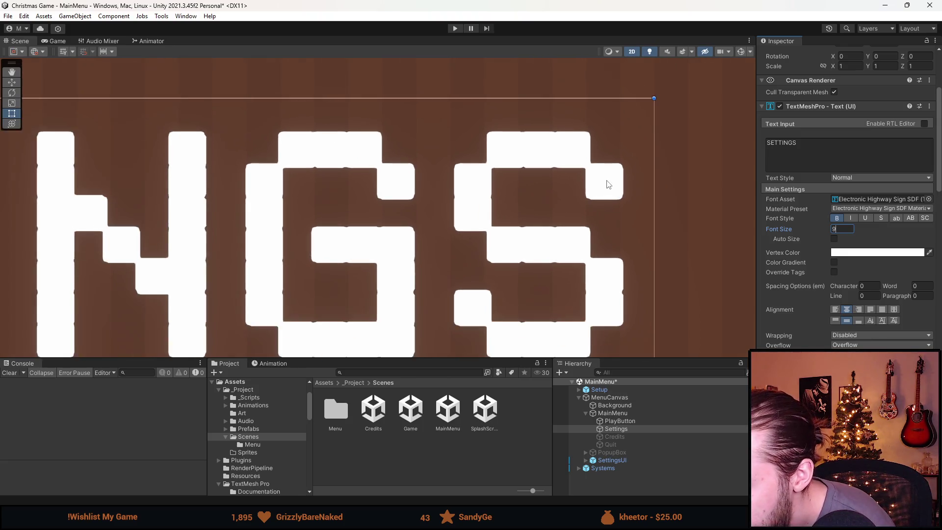
scroll(510, 167, "down", 2)
scroll(298, 177, "up", 10)
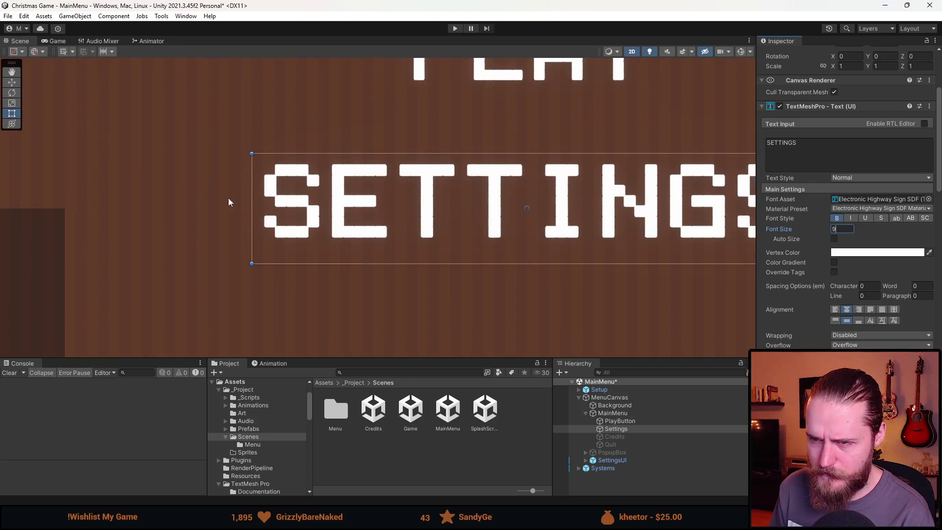
scroll(299, 177, "up", 3)
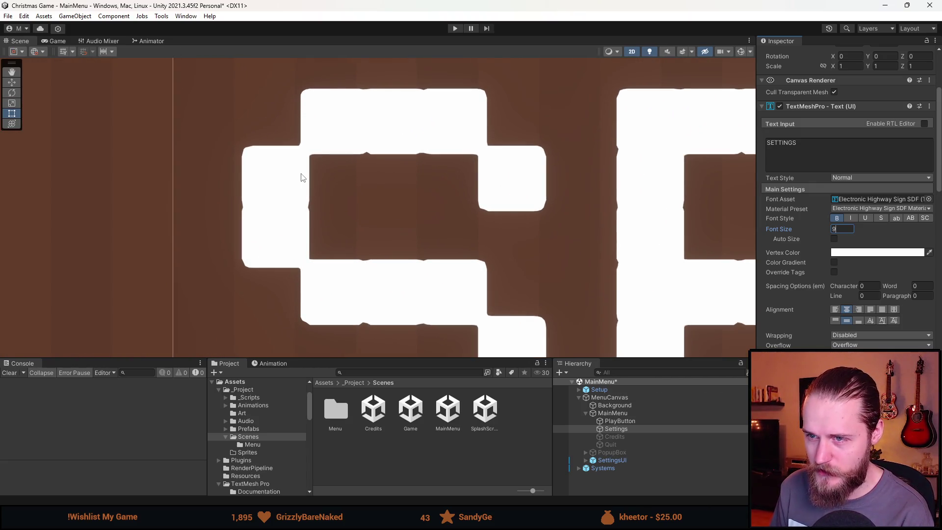
scroll(302, 177, "down", 5)
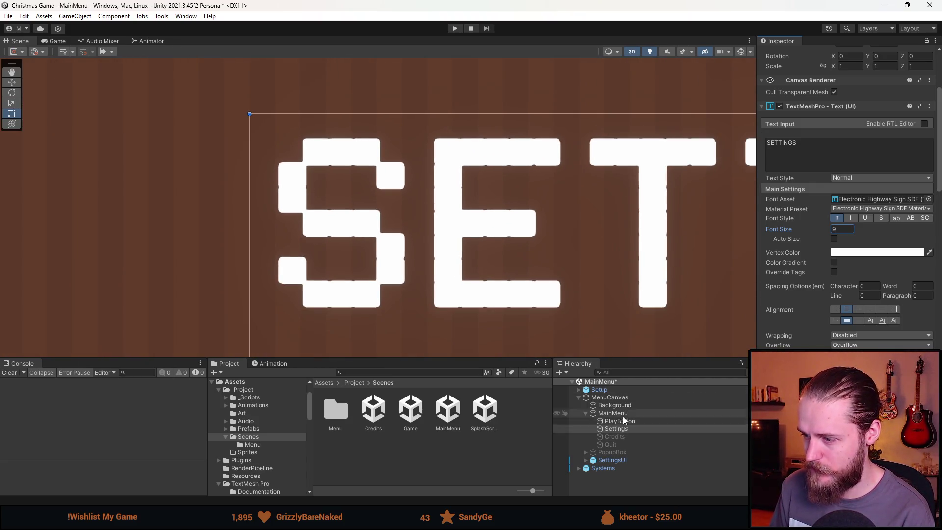
left_click(622, 415)
left_click(780, 203)
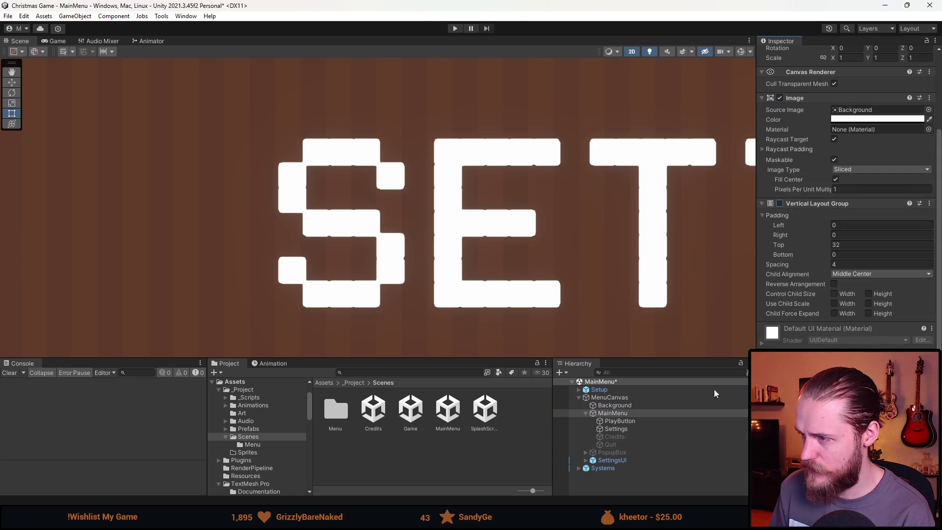
Select the Settings label and zoom in on the SETTINGS pixel lettering in the Scene view.
left_click(631, 429)
key("w")
scroll(607, 205, "down", 3)
left_click_drag(689, 233, 572, 215)
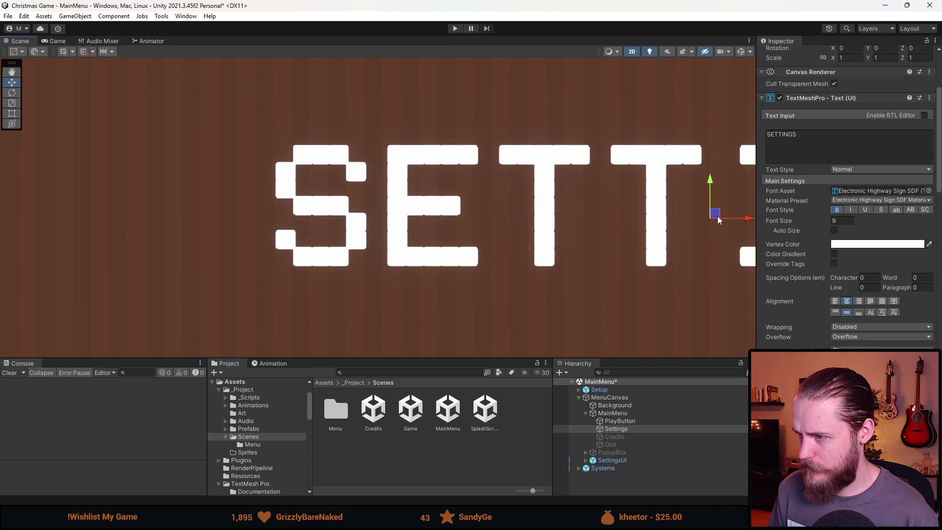
left_click_drag(748, 222, 746, 220)
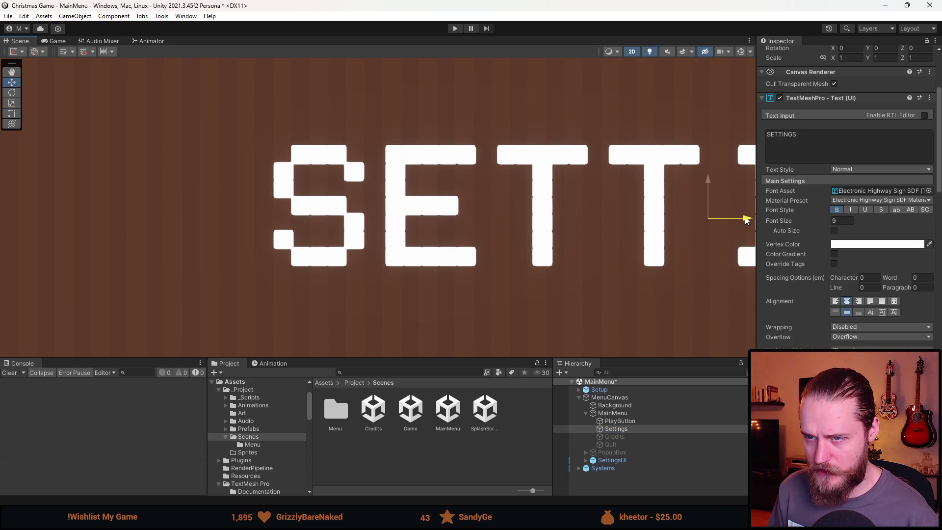
scroll(357, 196, "up", 5)
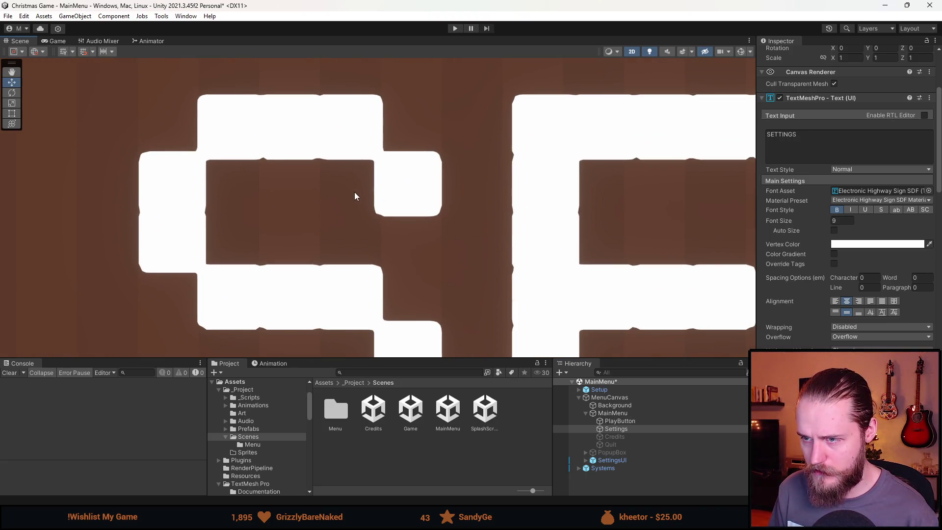
scroll(550, 269, "down", 5)
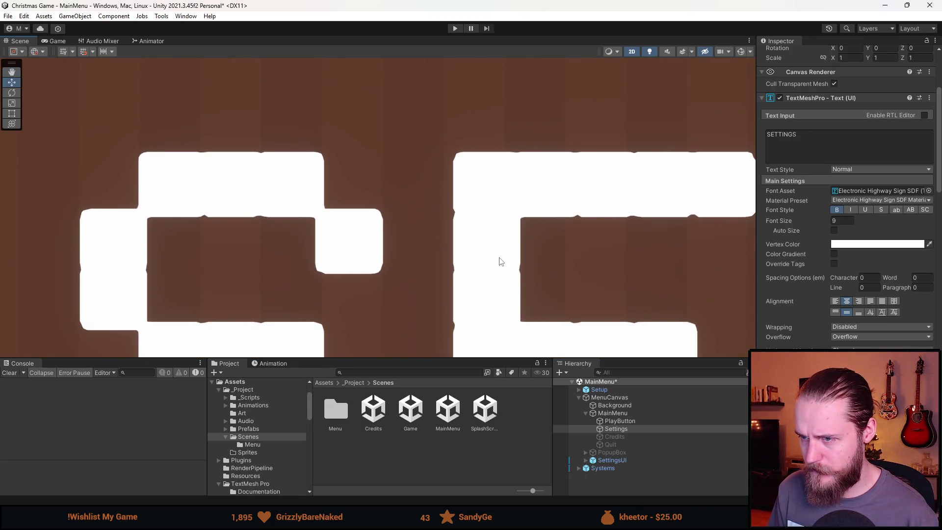
left_click_drag(537, 257, 494, 210)
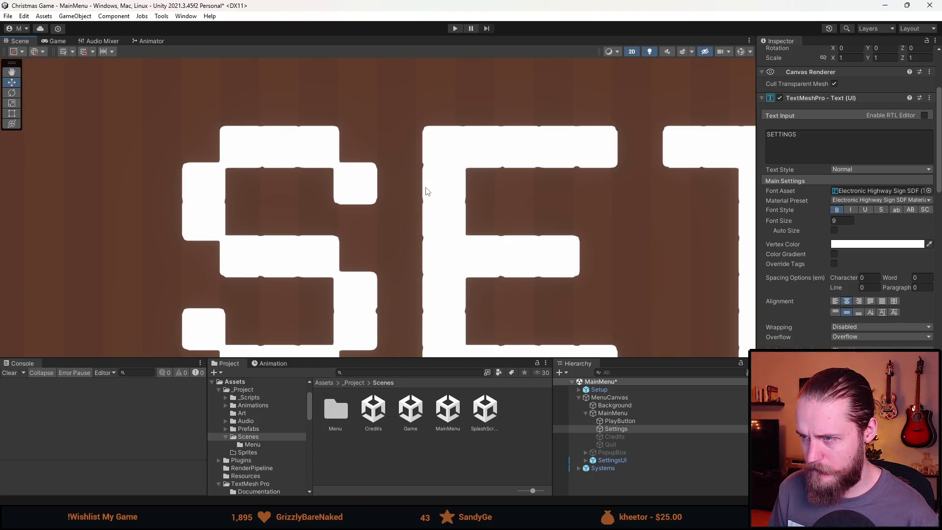
left_click_drag(426, 191, 370, 191)
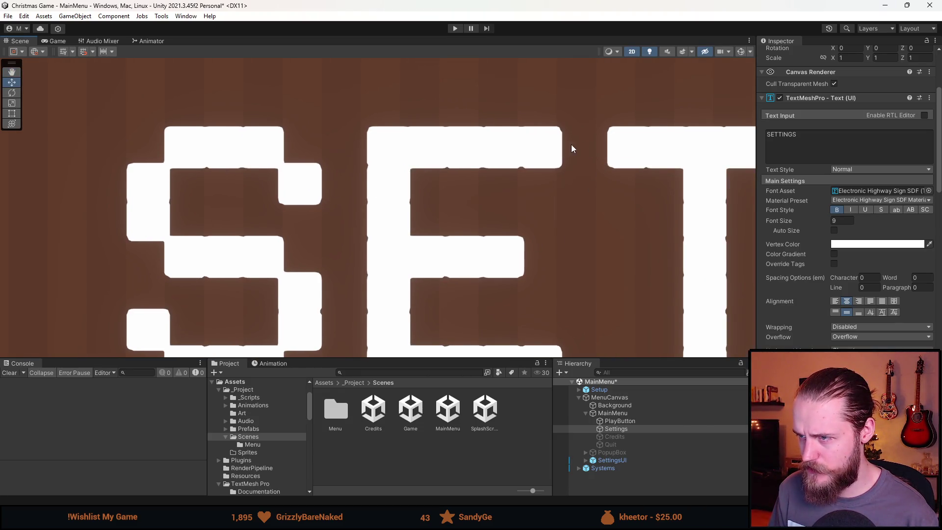
scroll(571, 148, "down", 2)
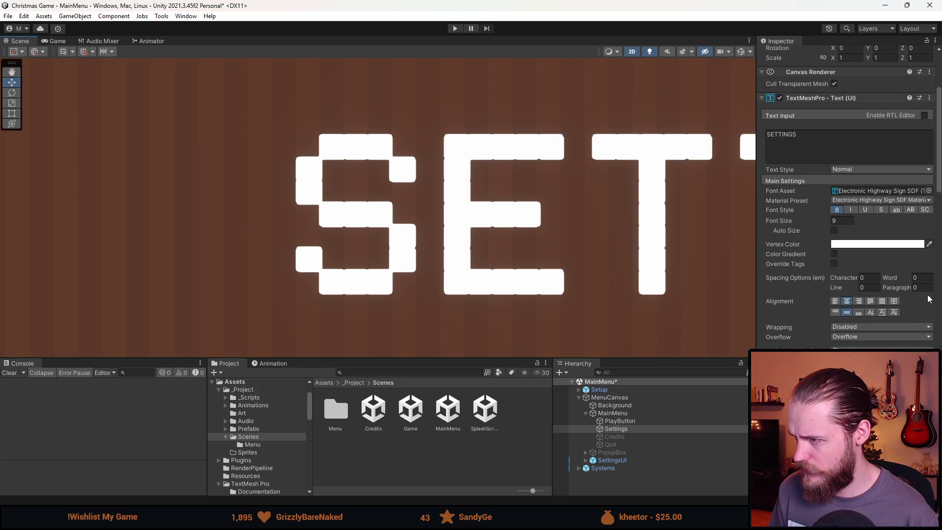
scroll(380, 228, "up", 3)
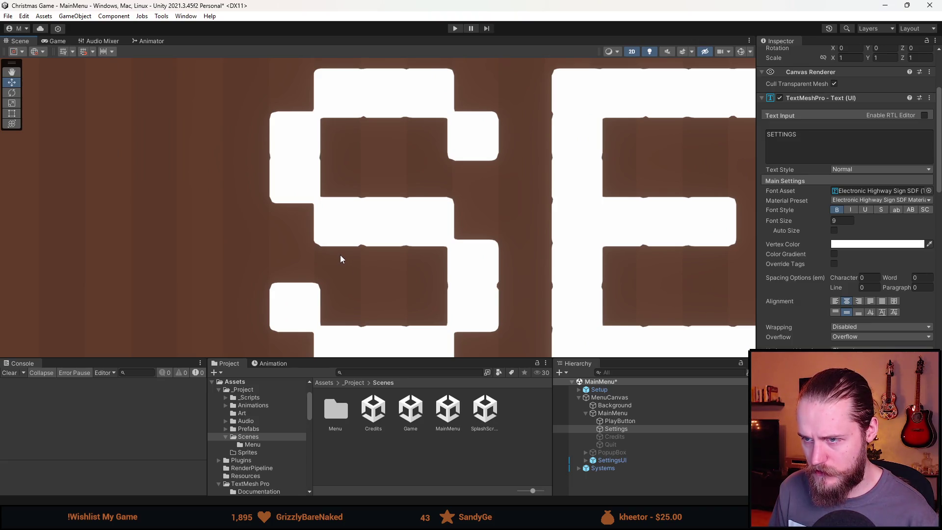
scroll(340, 255, "down", 6)
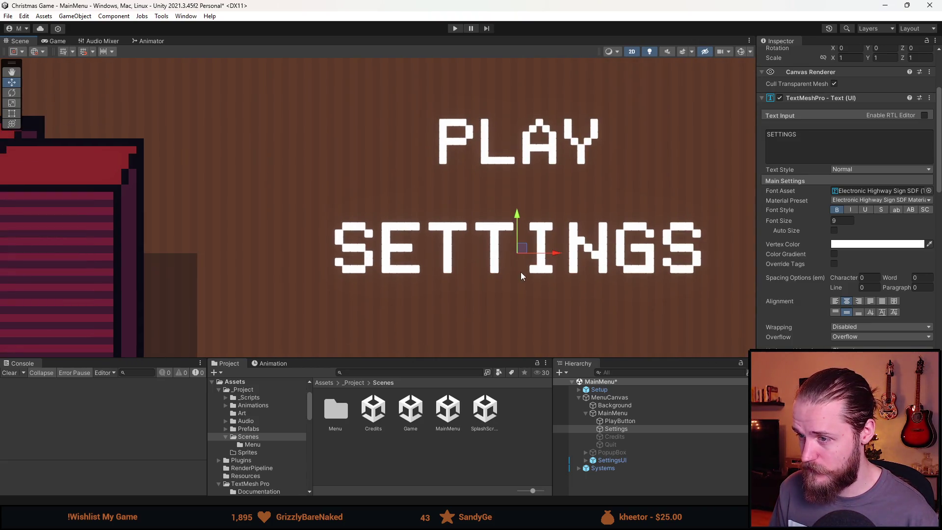
scroll(469, 234, "up", 4)
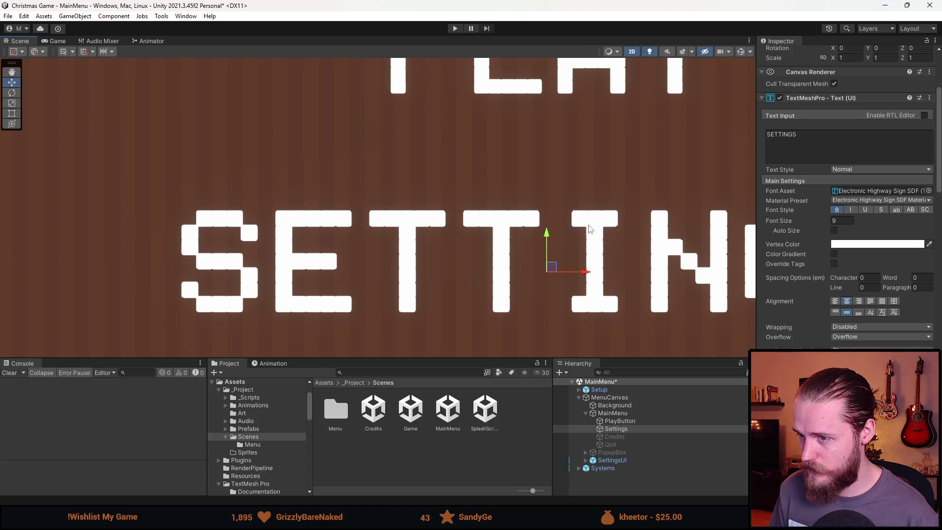
left_click_drag(700, 240, 531, 234)
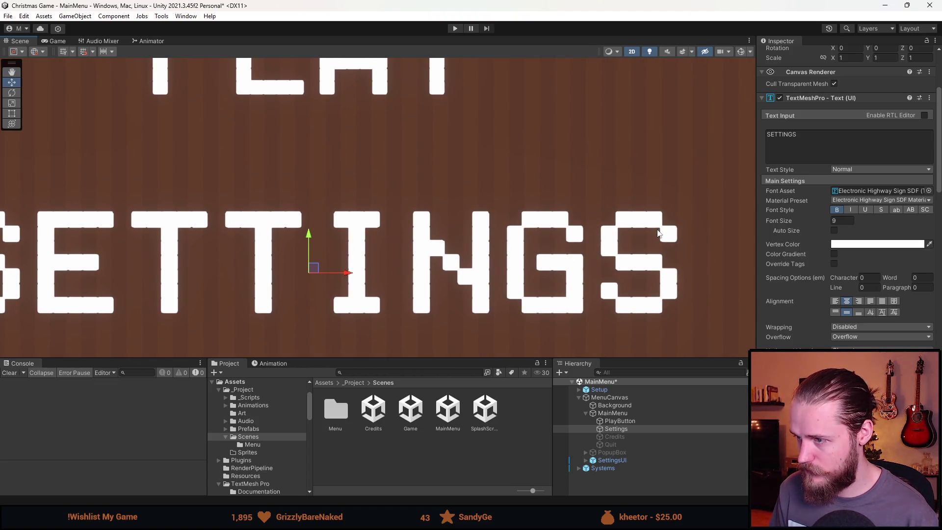
Pan along the rest of the SETTINGS word, then zoom back out to frame the menu.
scroll(660, 250, "up", 2)
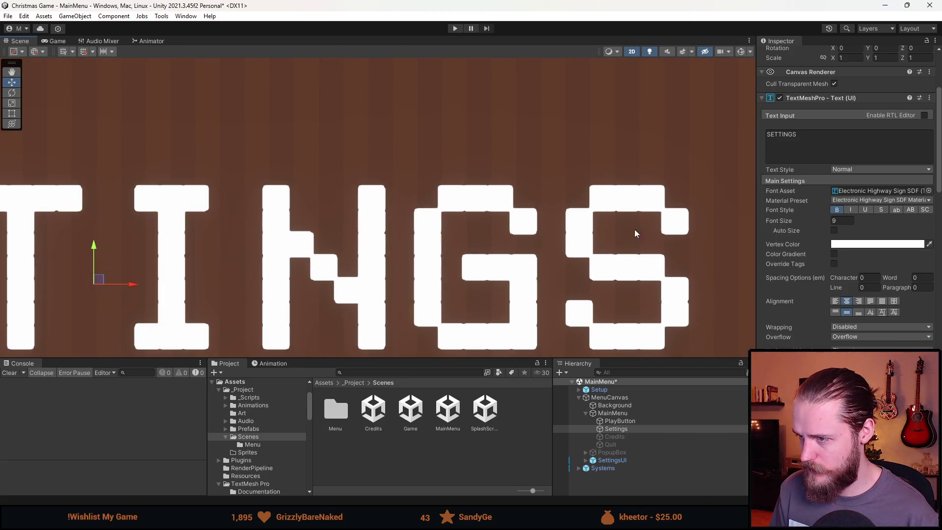
scroll(572, 261, "down", 2)
scroll(573, 258, "up", 6)
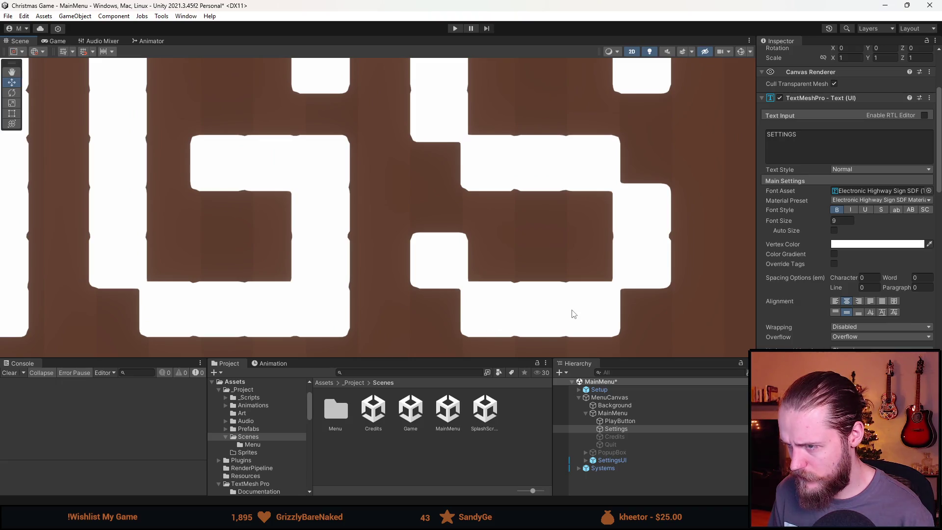
scroll(598, 313, "down", 2)
left_click_drag(421, 317, 582, 313)
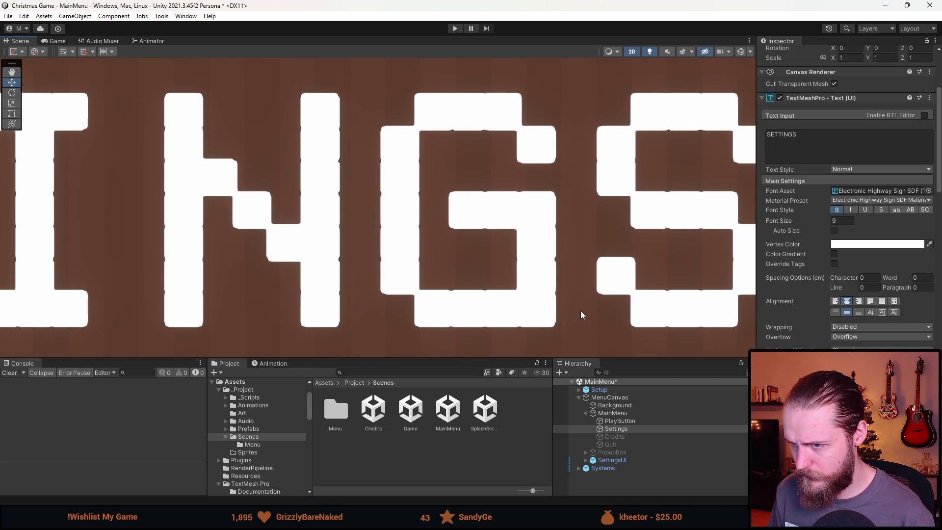
left_click_drag(322, 281, 435, 299)
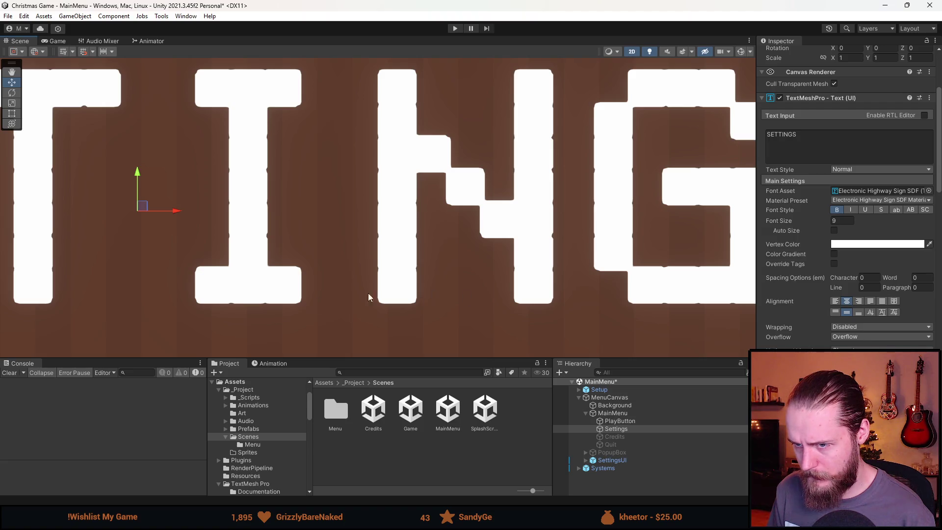
left_click_drag(368, 293, 533, 282)
left_click_drag(427, 270, 506, 334)
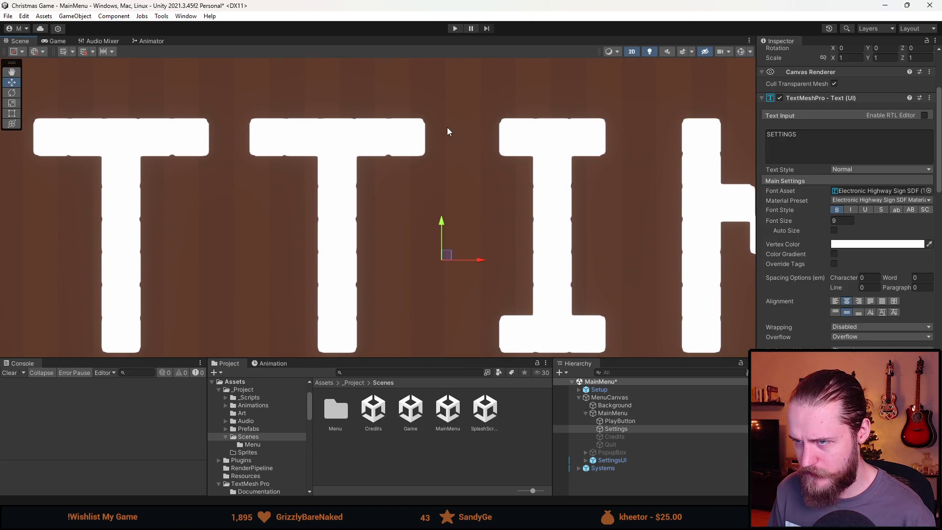
scroll(446, 128, "down", 3)
scroll(463, 143, "down", 2)
mouse_move(463, 143)
left_mouse_down()
mouse_move(520, 143)
mouse_move(562, 157)
left_mouse_up()
scroll(562, 157, "up", 1)
scroll(558, 155, "down", 5)
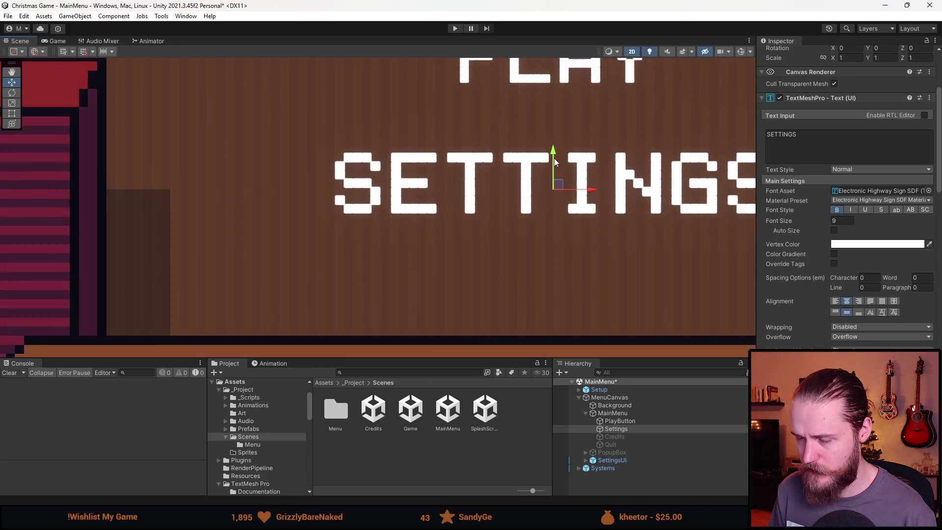
scroll(523, 212, "down", 5)
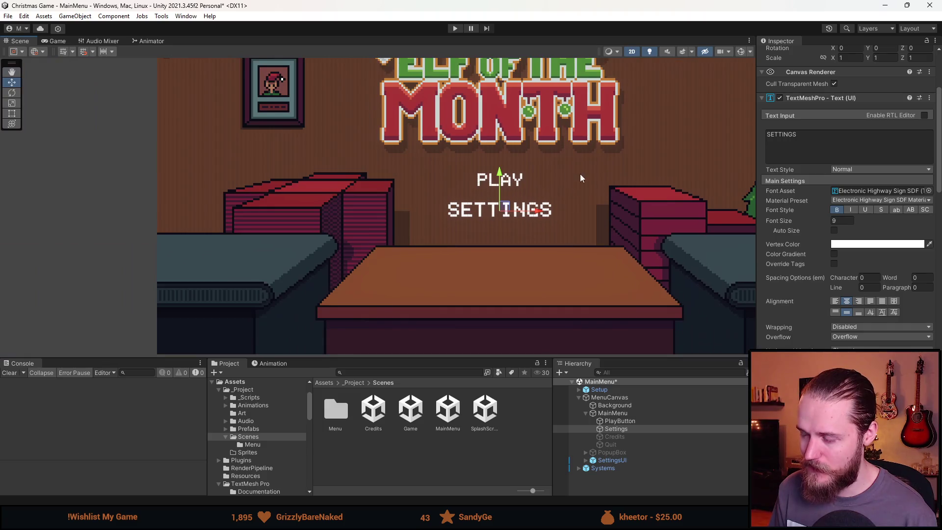
Switch to an enlarged Game view and select PlayButton, Background and MainMenu.
left_click(57, 41)
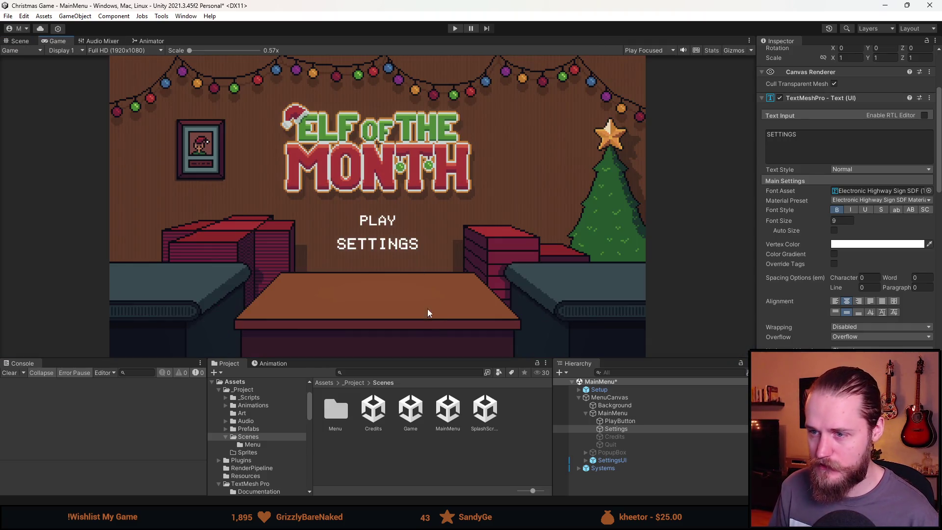
mouse_move(429, 358)
left_mouse_down()
mouse_move(436, 438)
mouse_move(437, 285)
left_mouse_up()
left_click(652, 348)
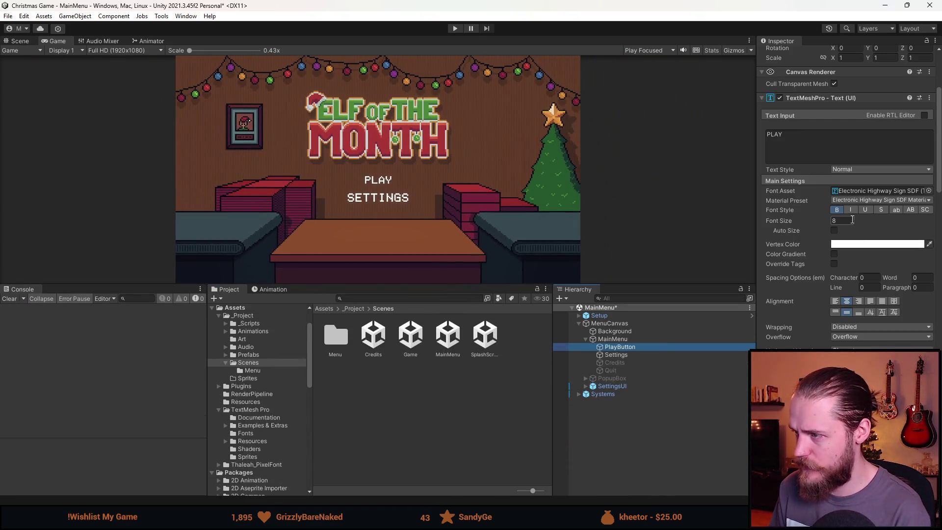
left_click(624, 333)
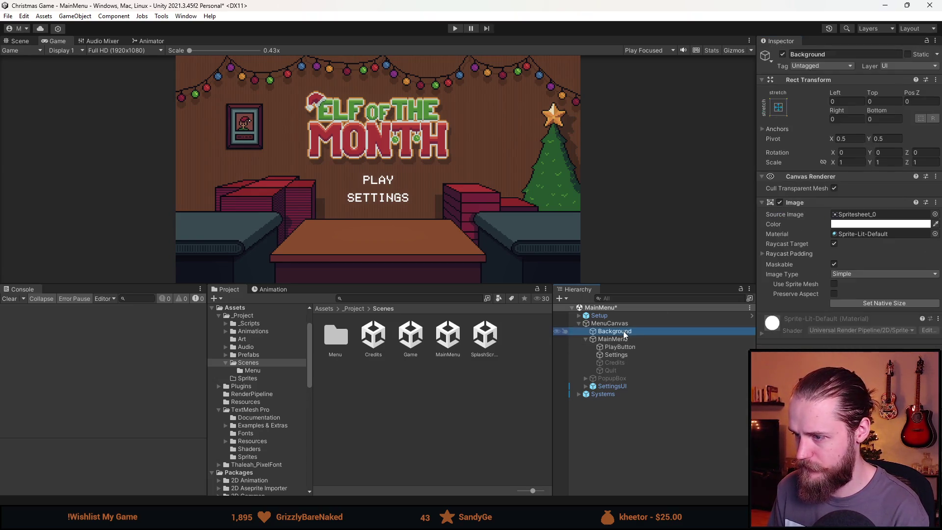
left_click(613, 339)
left_click(779, 309)
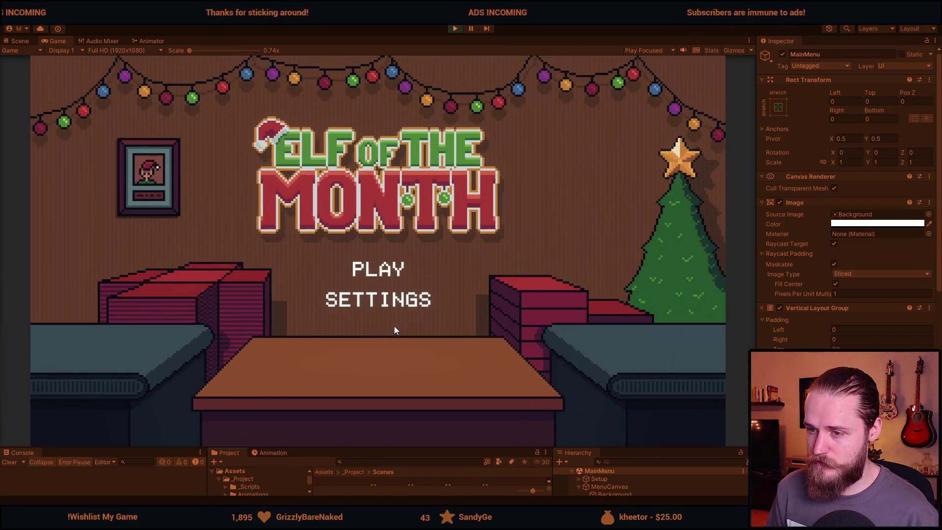
Open and close the main menu's audio settings panel three times.
left_click(384, 301)
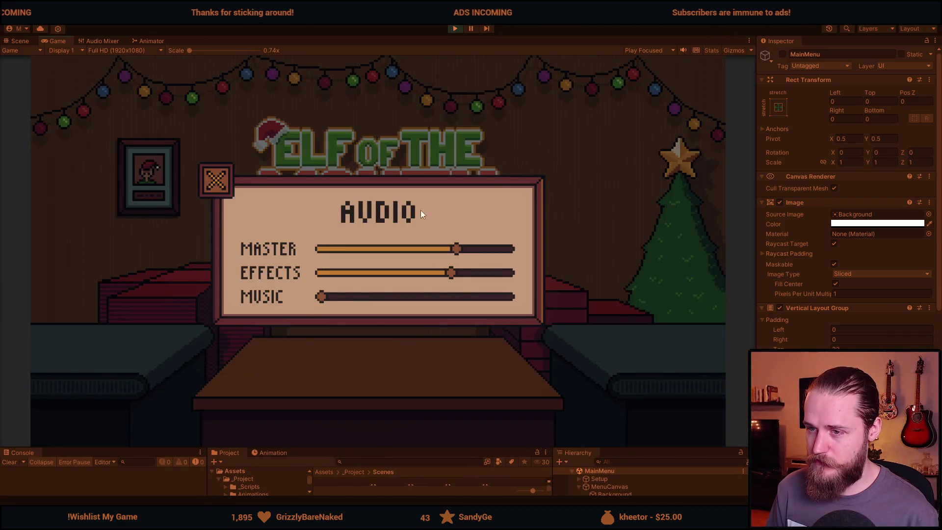
left_click(214, 187)
left_click(339, 313)
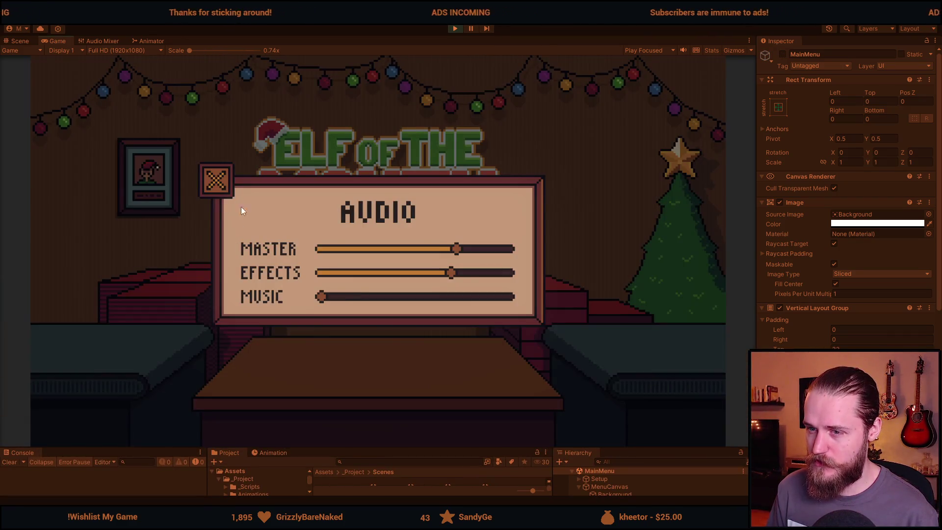
left_click(222, 185)
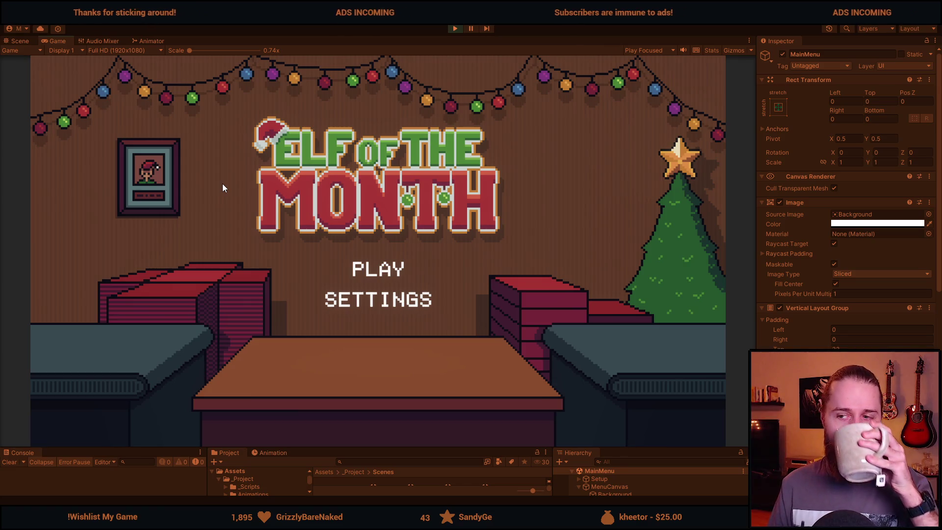
left_click(374, 300)
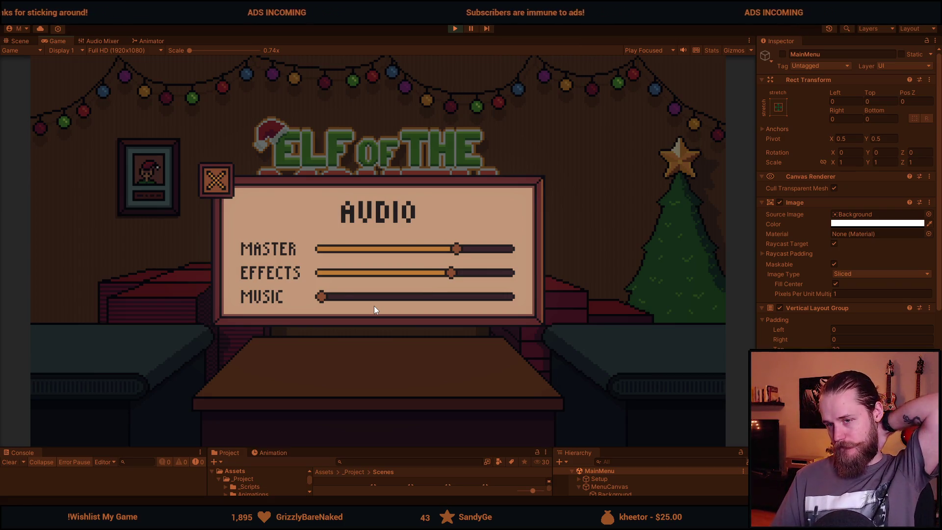
left_click(218, 185)
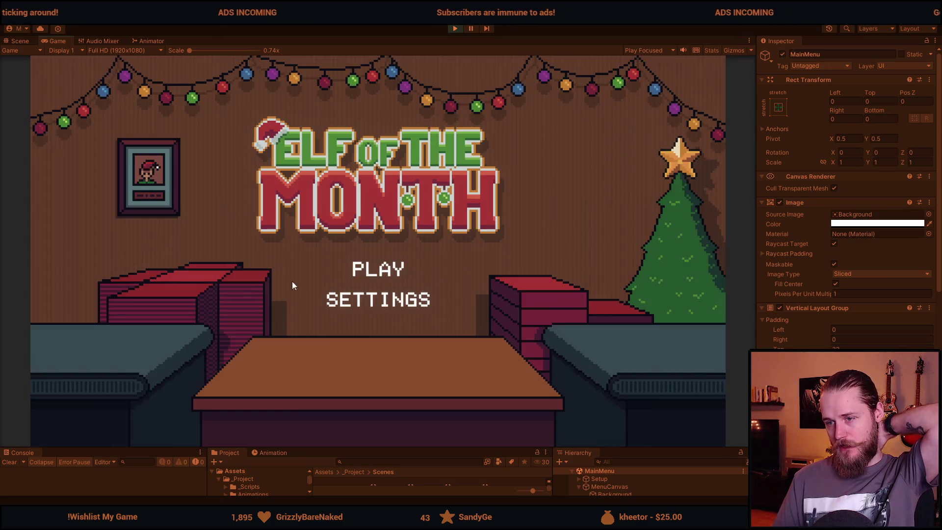
Start the game, open and close the in-game audio settings, and return to the menu.
left_click(386, 272)
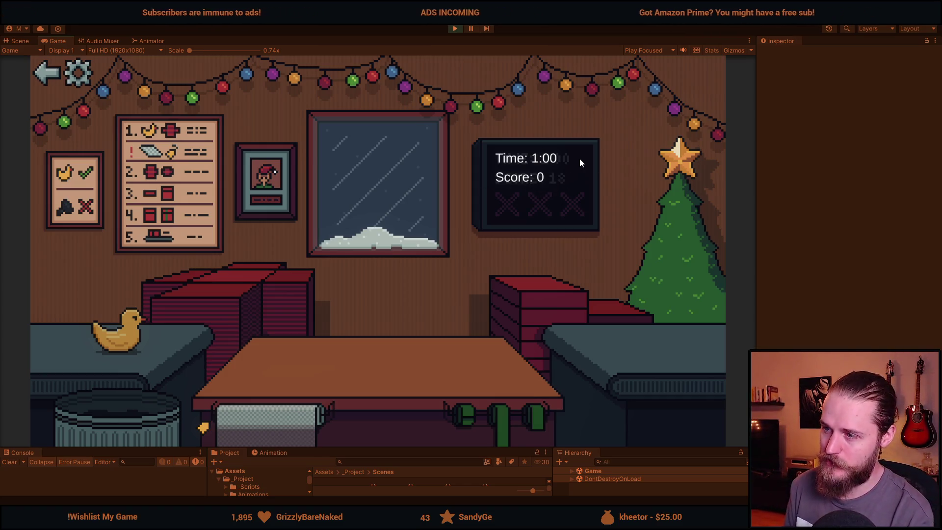
left_click(78, 74)
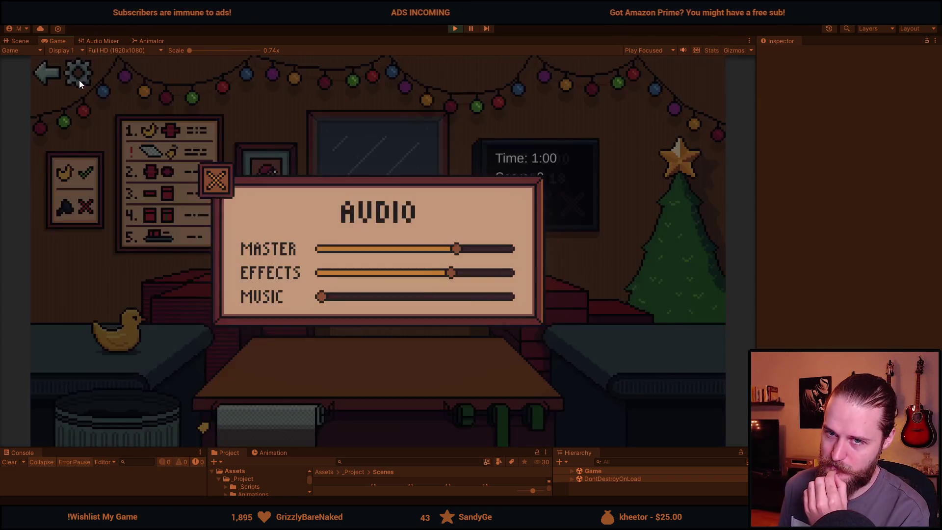
left_click(211, 186)
left_click(46, 72)
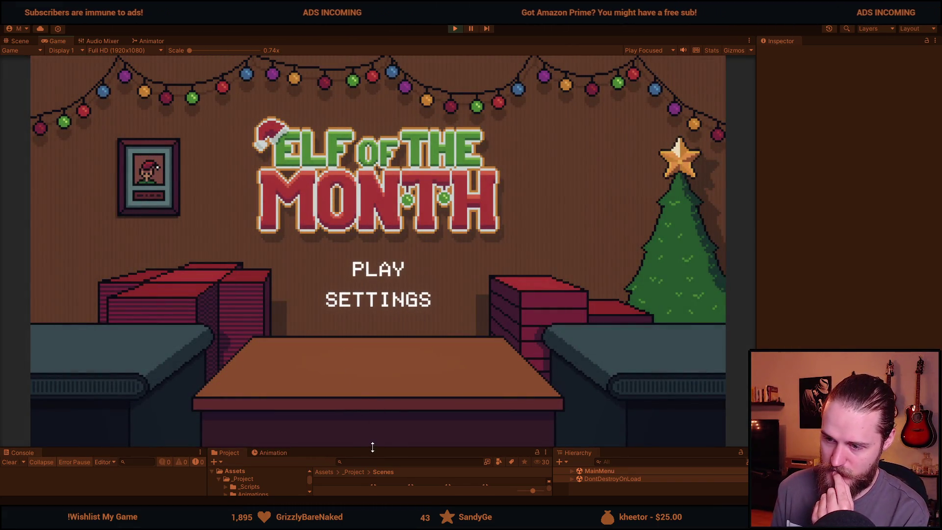
left_click_drag(371, 446, 360, 389)
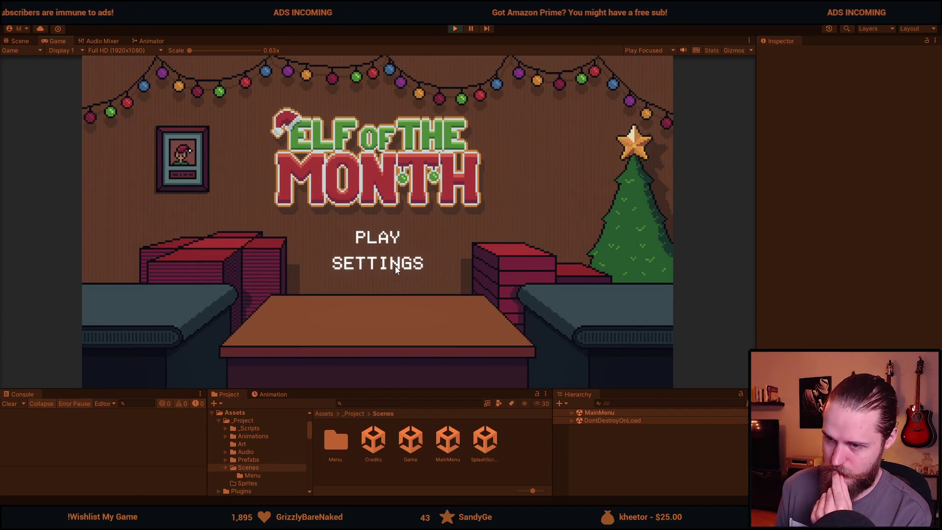
Recheck the menu's audio panel, start the game again, return, and exit Play mode.
left_click(396, 266)
left_click(246, 167)
left_click(381, 234)
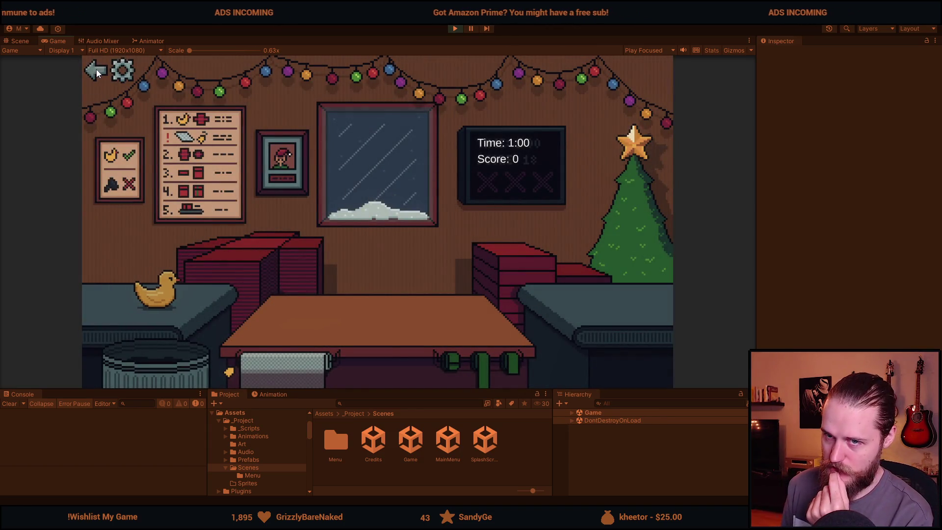
left_click(96, 70)
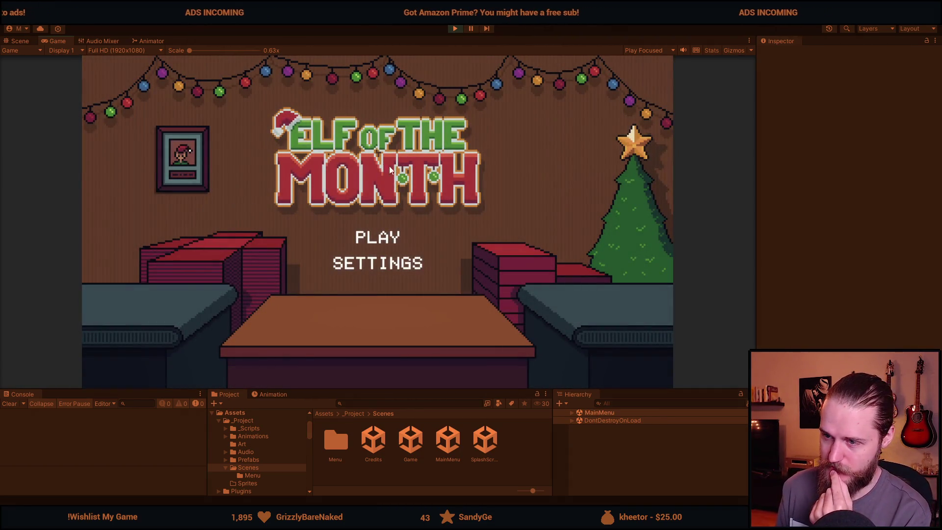
left_click(456, 28)
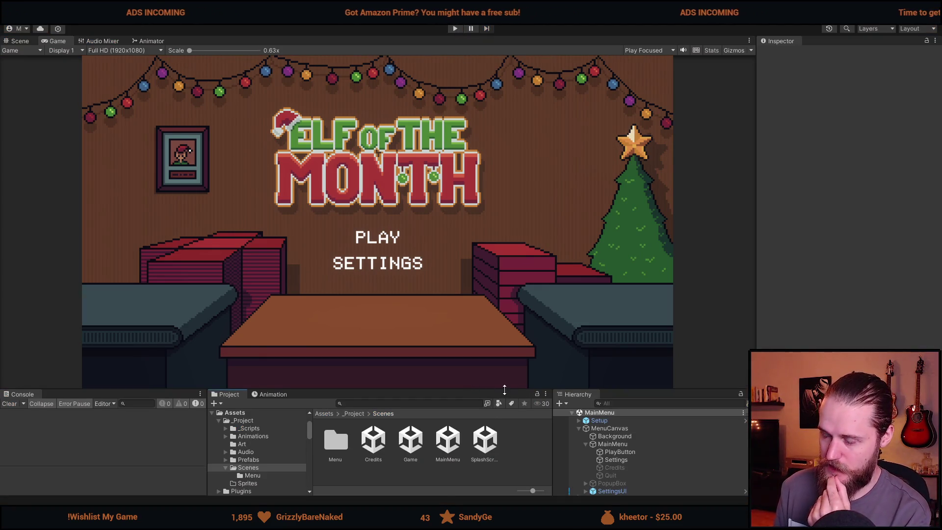
Switch PlayButton and Settings to a Color Tint transition, then enter Play mode.
left_click_drag(511, 388, 511, 337)
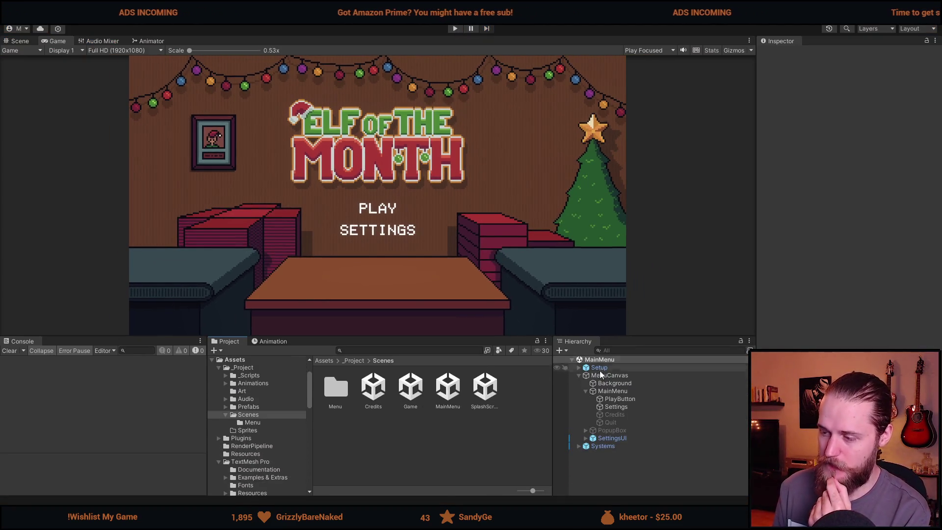
left_click(643, 399)
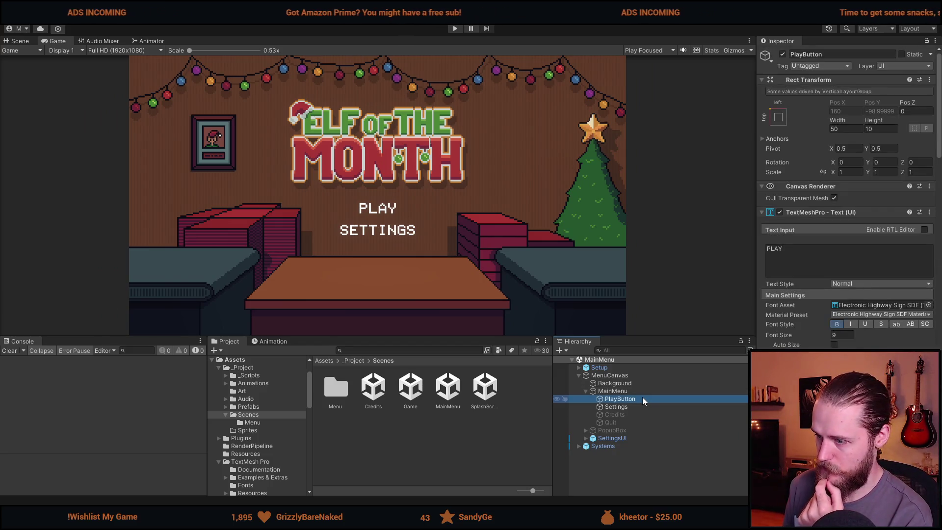
left_click(640, 406, "ctrl")
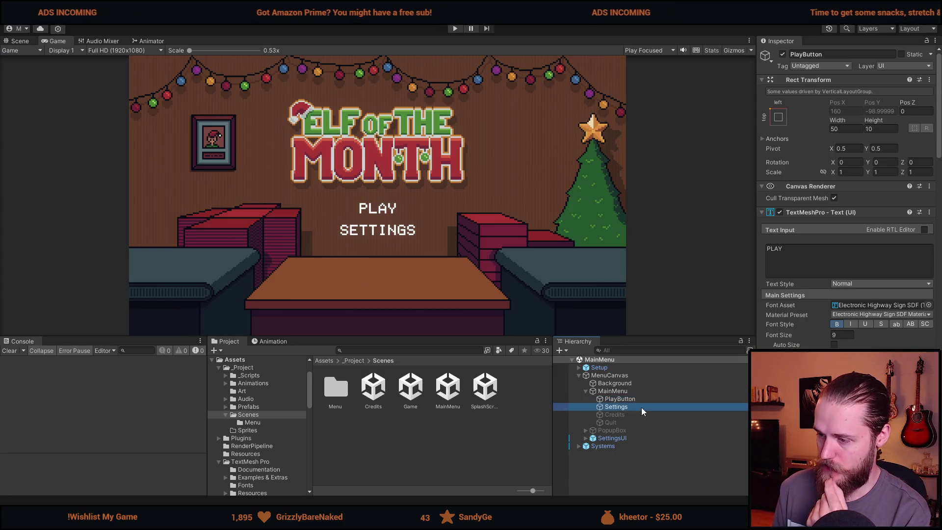
scroll(857, 292, "down", 10)
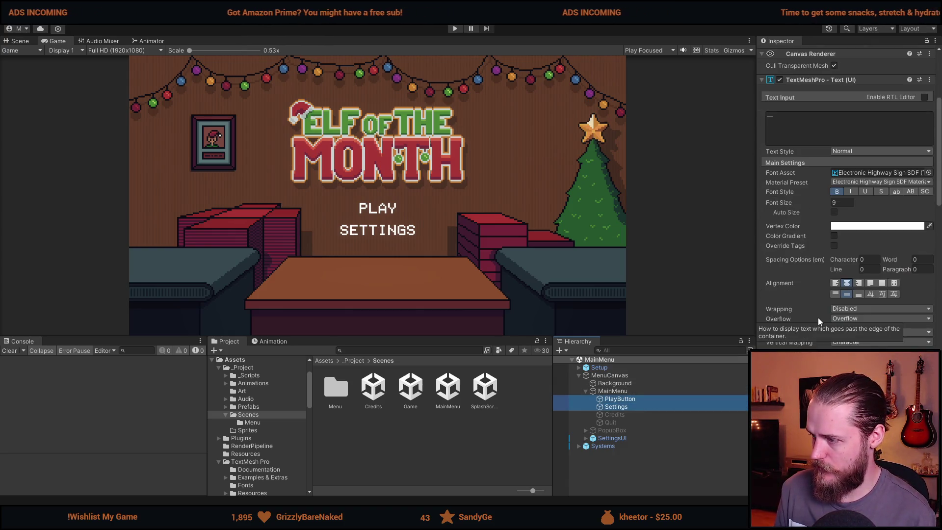
left_click(857, 291)
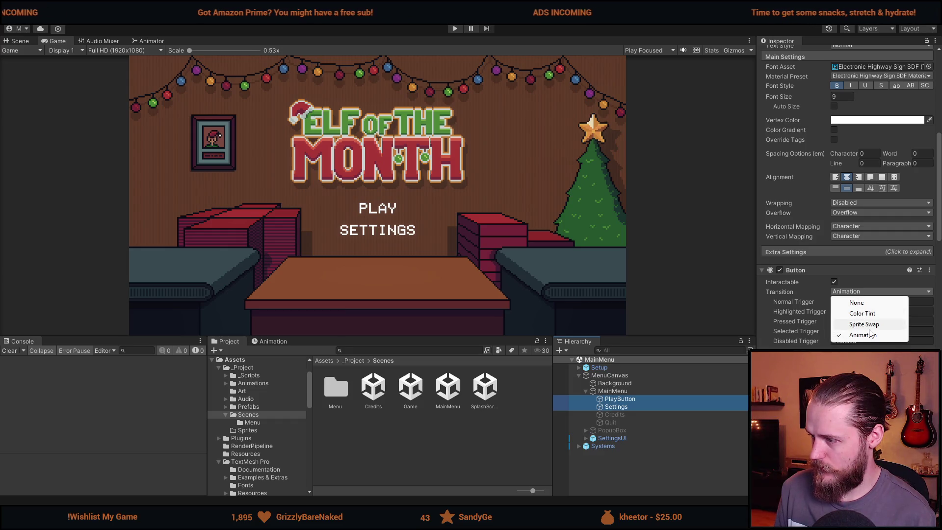
left_click(877, 311)
left_click(454, 28)
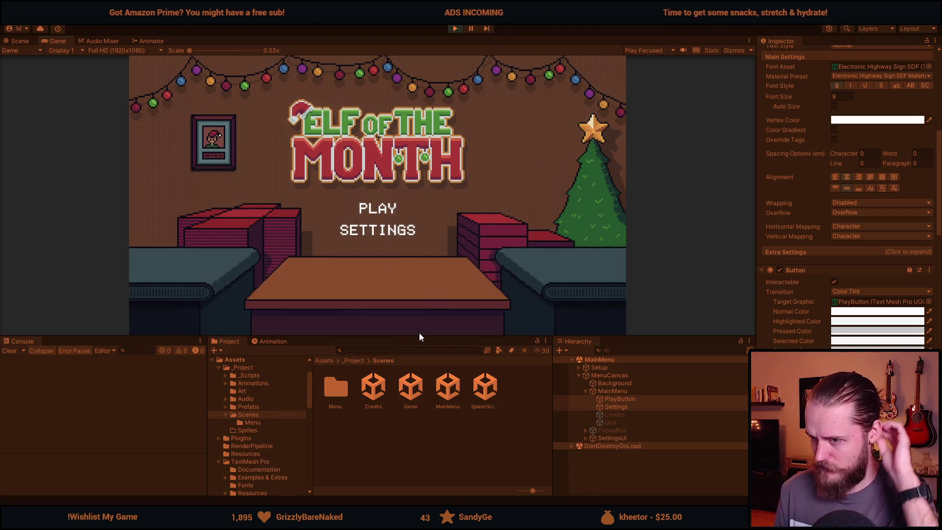
Go from menu to game room and back twice, opening and closing the in-game Audio panel.
left_click(382, 209)
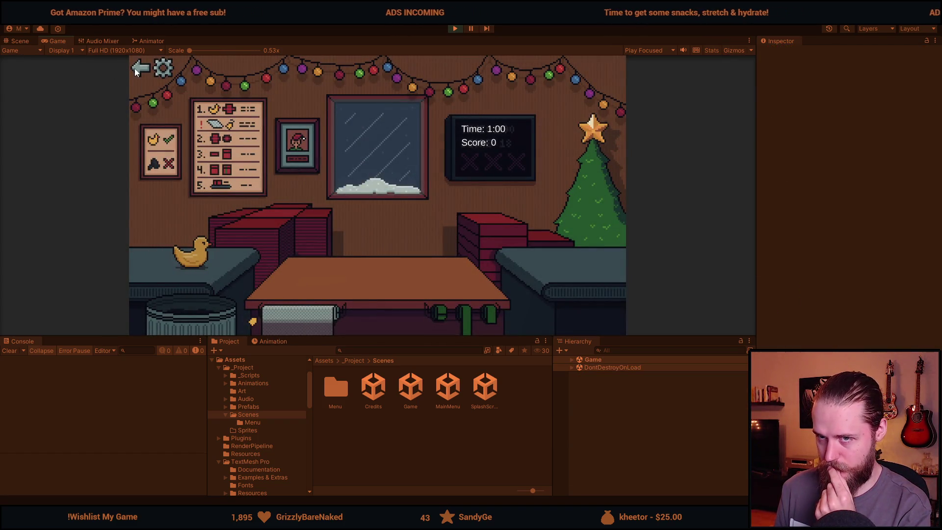
left_click(140, 70)
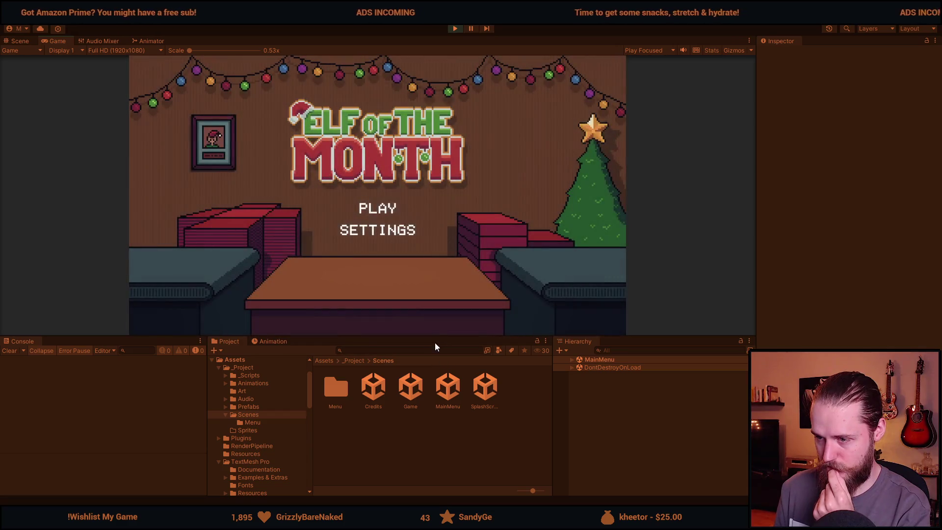
left_click_drag(434, 337, 422, 447)
left_click(376, 270)
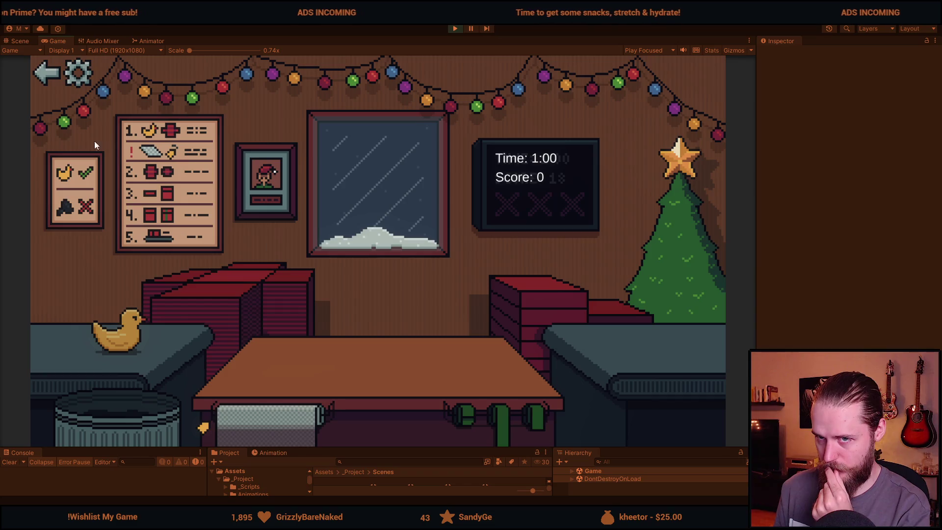
left_click(78, 74)
left_click(220, 181)
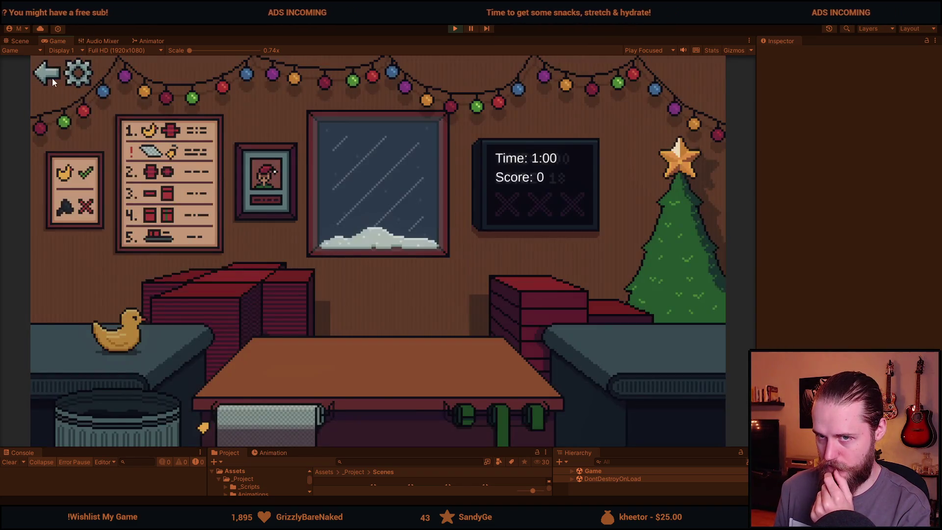
left_click(49, 74)
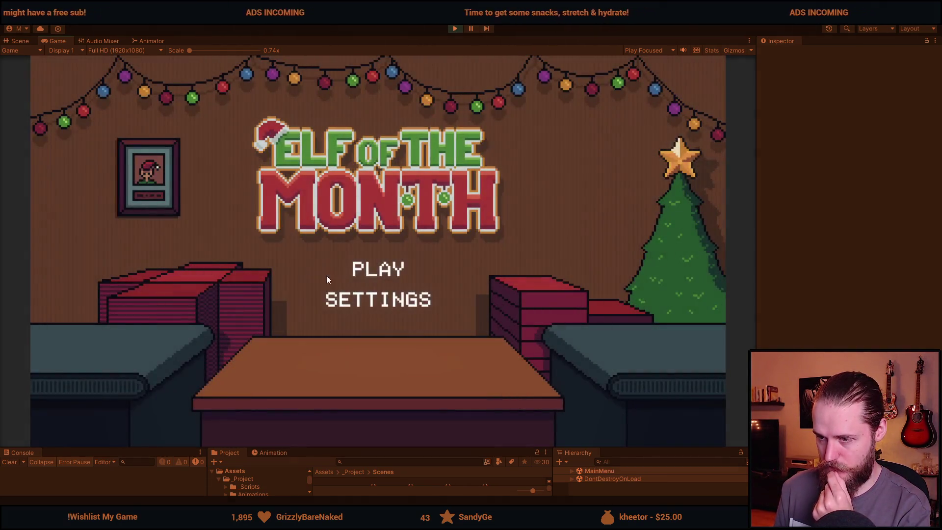
Open and close the menu's Audio panel, start the game, then stop Play mode.
left_click(376, 301)
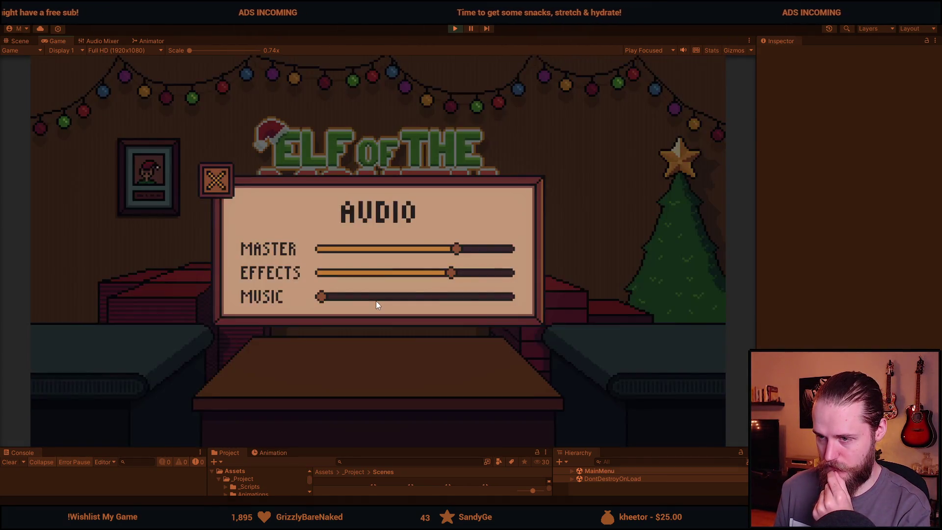
left_click(219, 185)
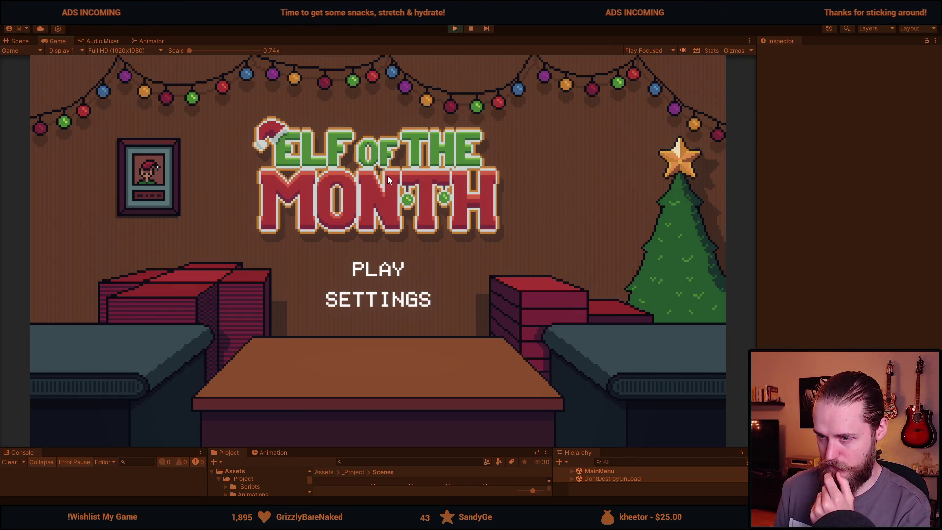
left_click(379, 272)
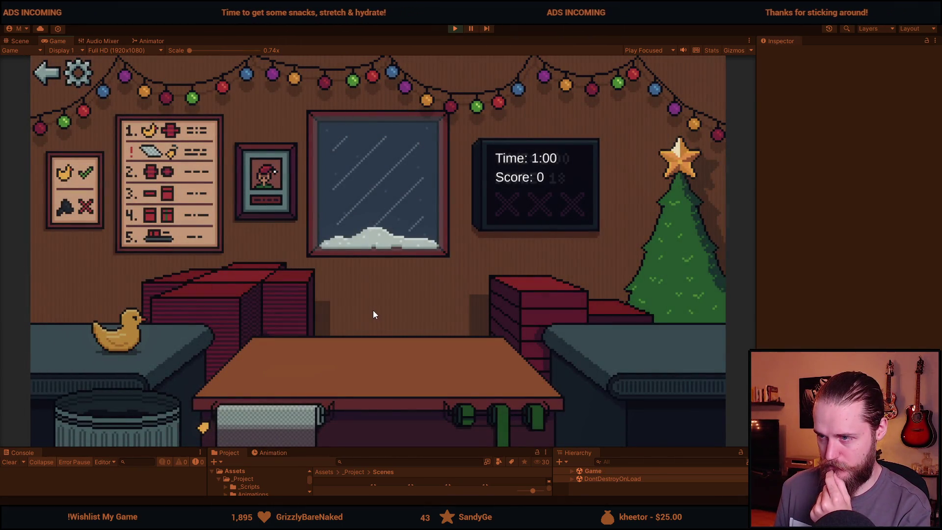
left_click(455, 29)
left_click_drag(425, 456, 414, 300)
Open the Game scene and expand Managers, Setup, MainCanvas and TV in the Hierarchy.
double_click(407, 349)
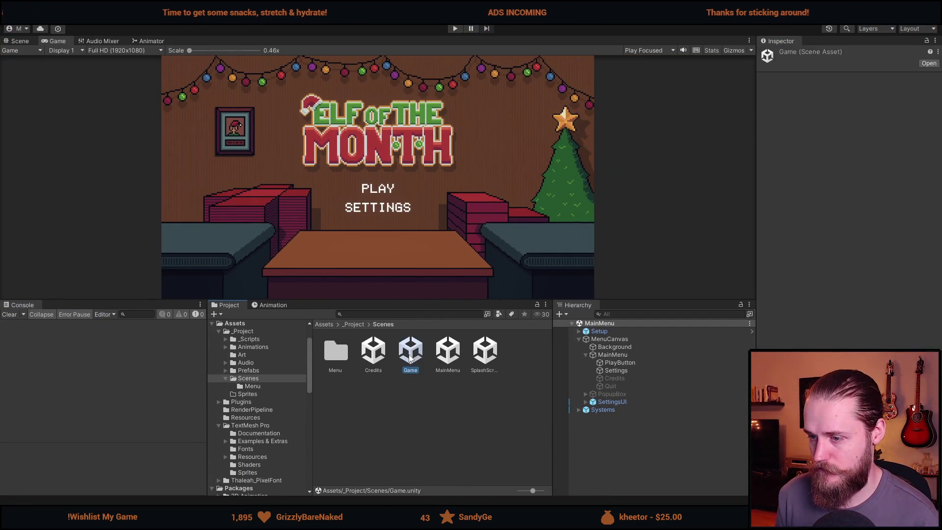
left_click(578, 346)
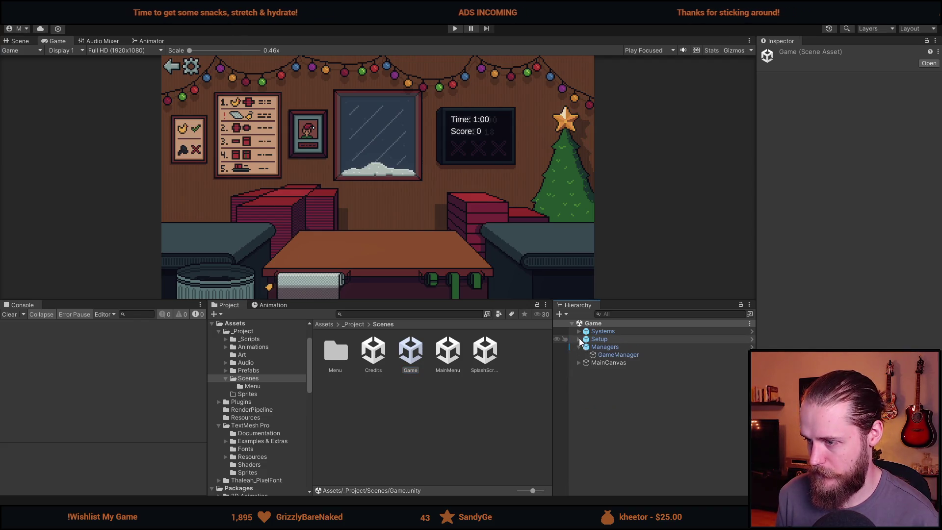
left_click(579, 339)
left_click(579, 394)
left_click(581, 397)
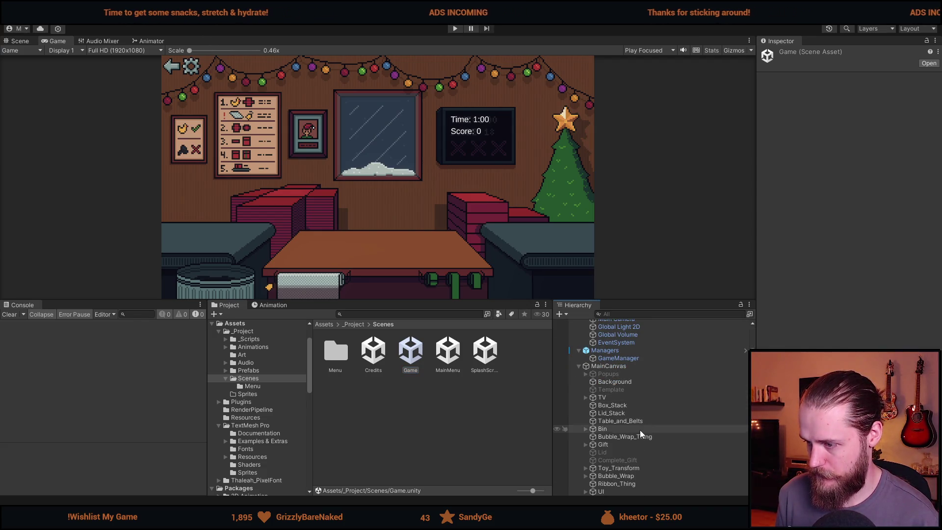
Give Time_Text and Score_Text the Electronic Highway Sign SDF font, then run the game.
left_click(626, 414)
left_click(619, 421, "ctrl")
left_click(927, 301)
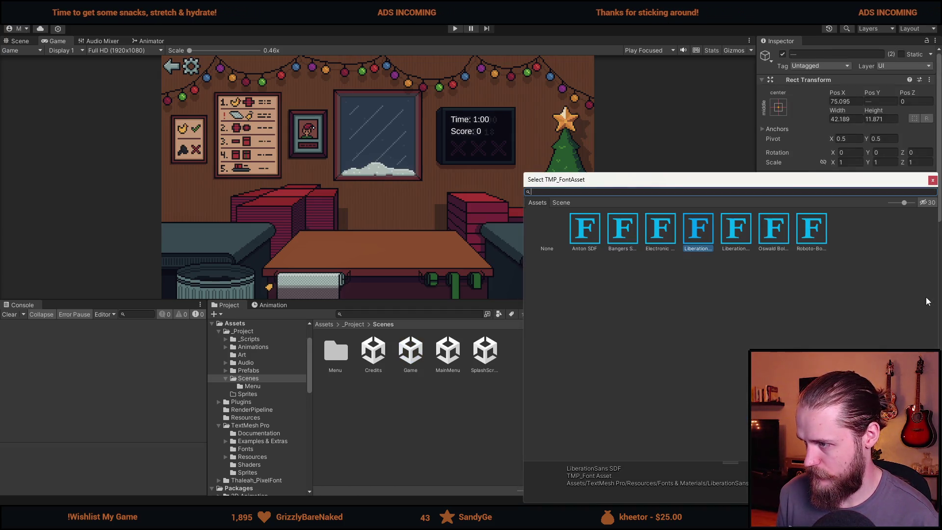
left_click(749, 240)
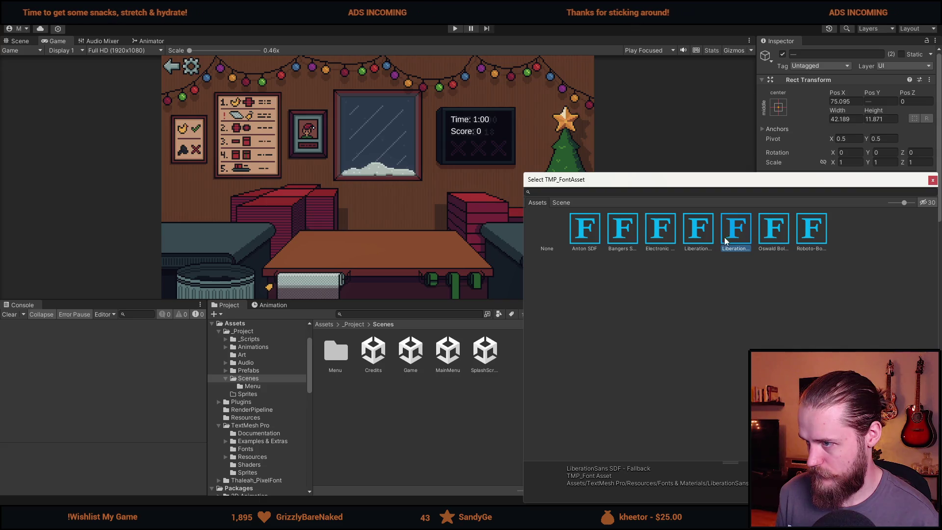
left_click(665, 239)
double_click(665, 239)
scroll(548, 107, "up", 4)
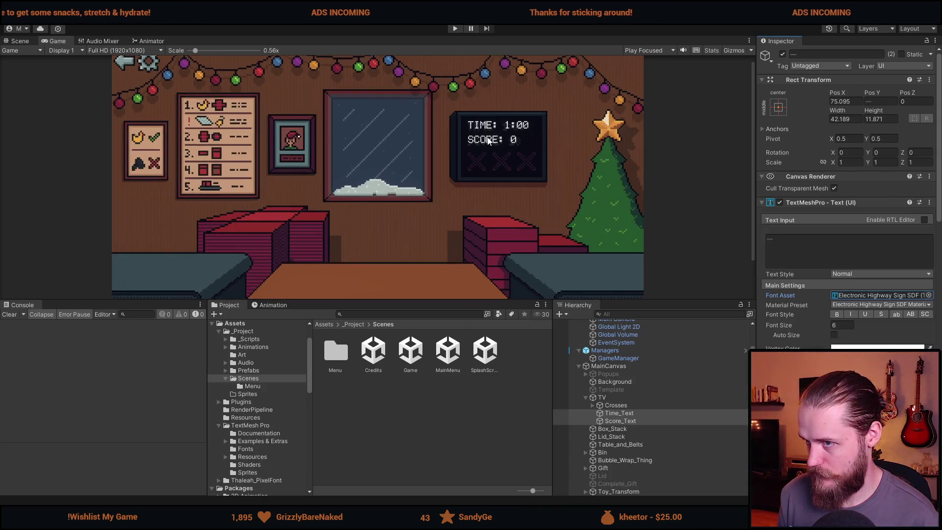
scroll(548, 108, "up", 8)
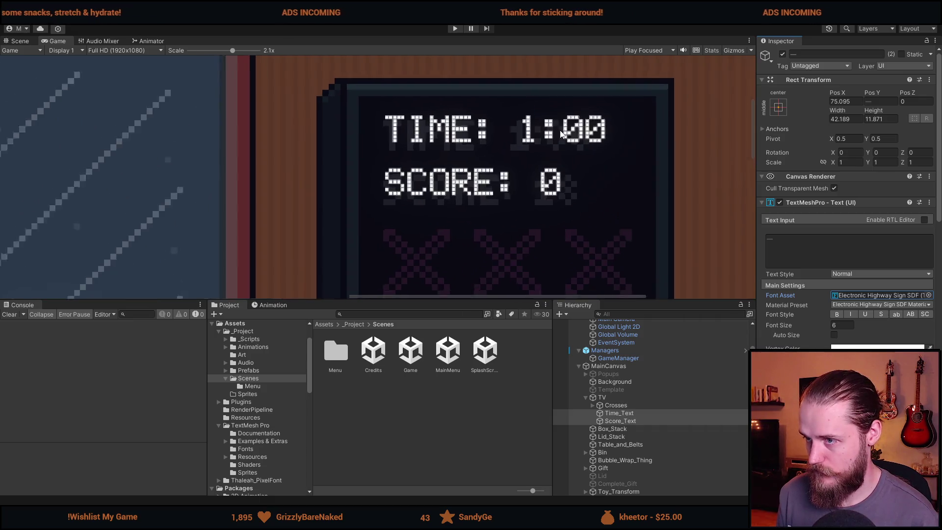
scroll(549, 141, "up", 2)
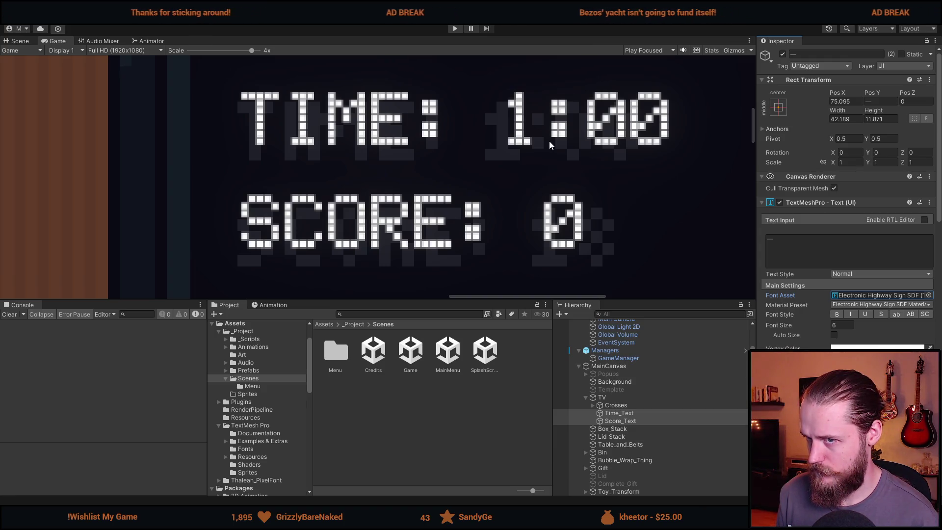
scroll(548, 140, "down", 4)
scroll(549, 144, "up", 4)
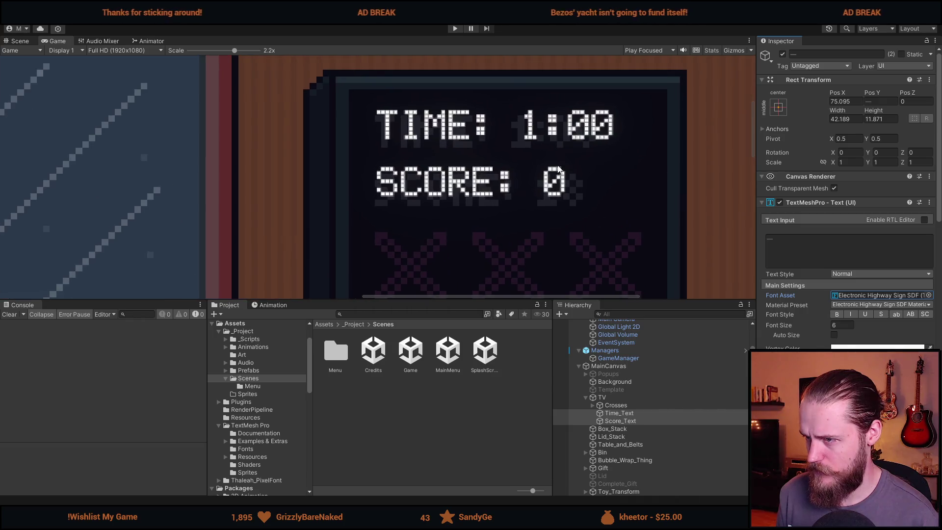
key("ctrl+p")
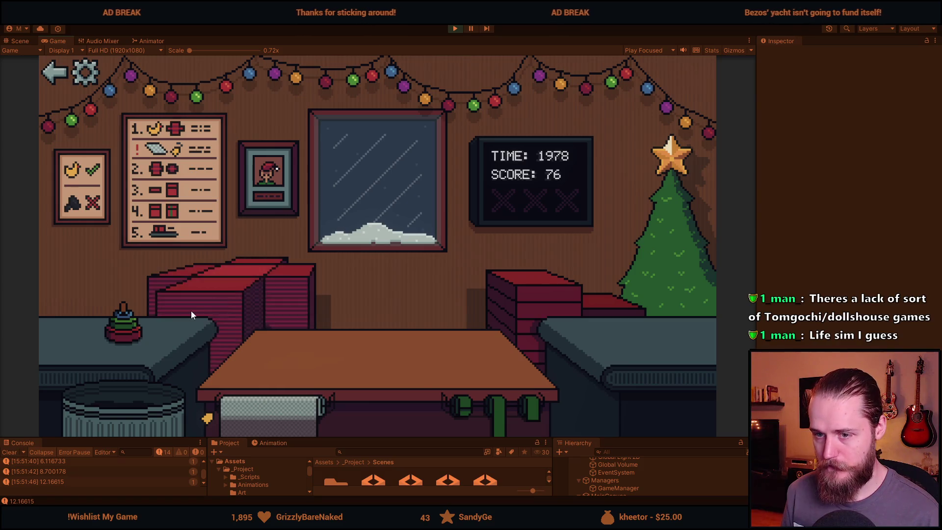
Drag a toy onto the wrapping paper, then return to the menu and start a new round.
left_click_drag(137, 329, 379, 343)
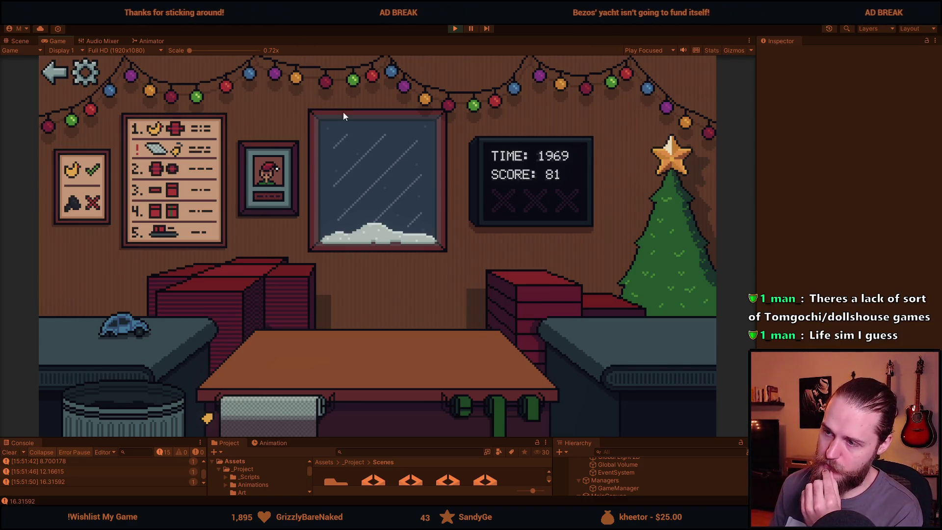
left_click(57, 72)
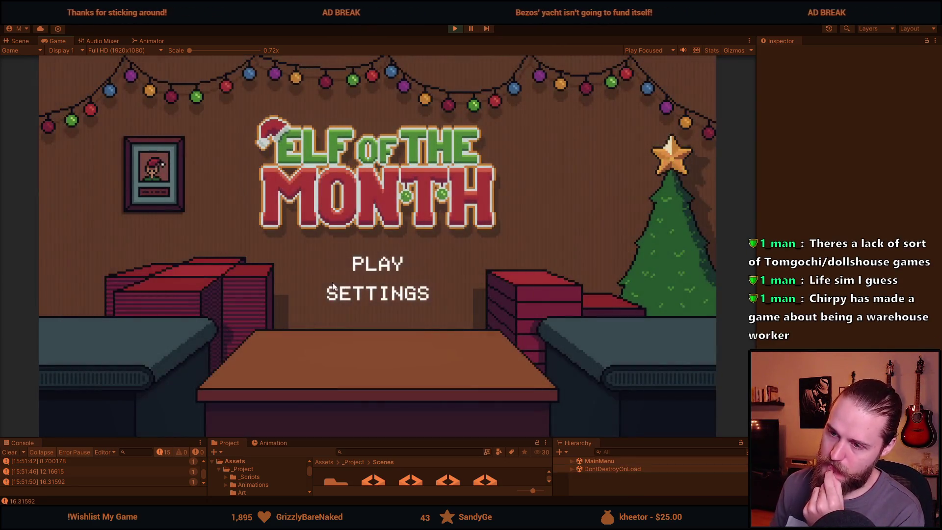
left_click(367, 271)
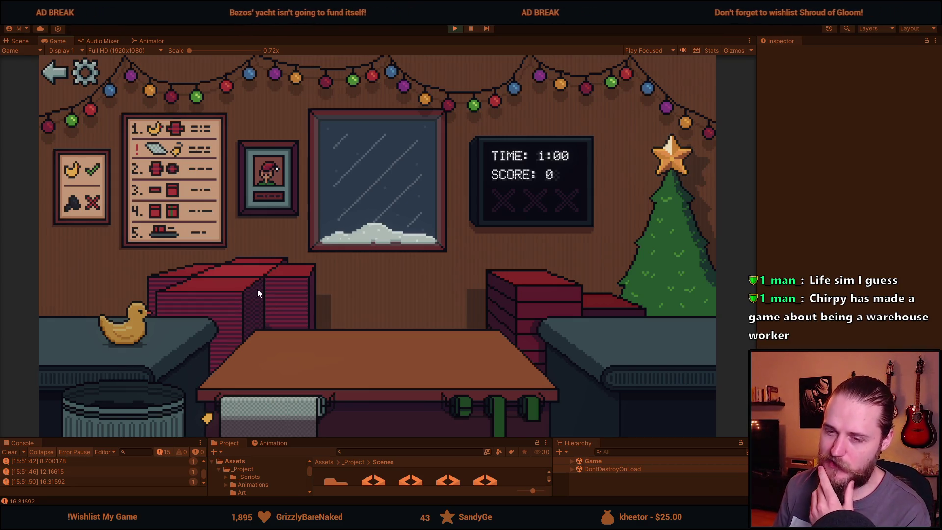
left_click(133, 326)
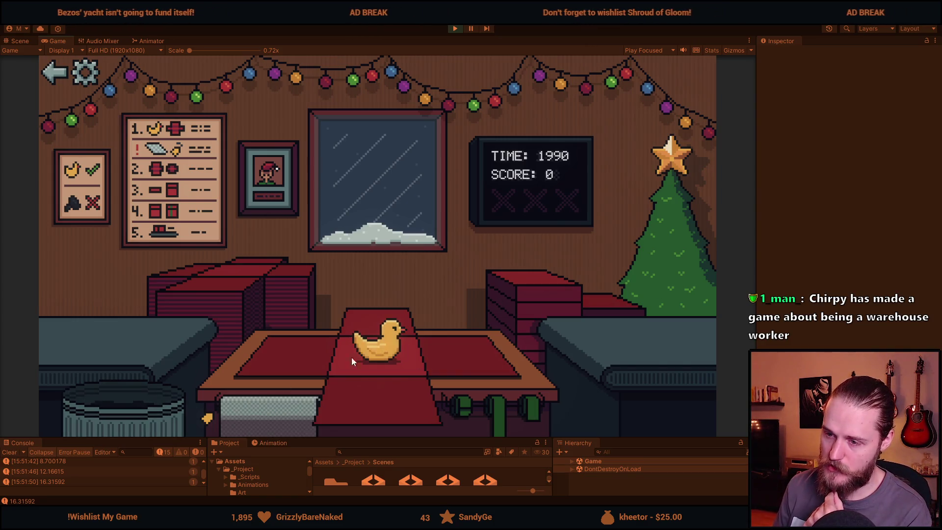
Reject the duck, box and ribbon the viking helmet, and bin the moustache.
left_click(140, 422)
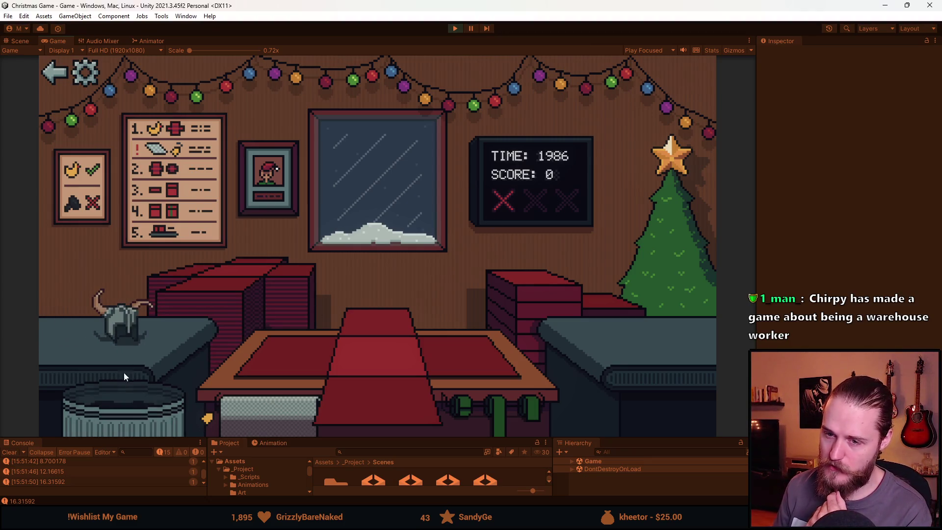
left_click(135, 337)
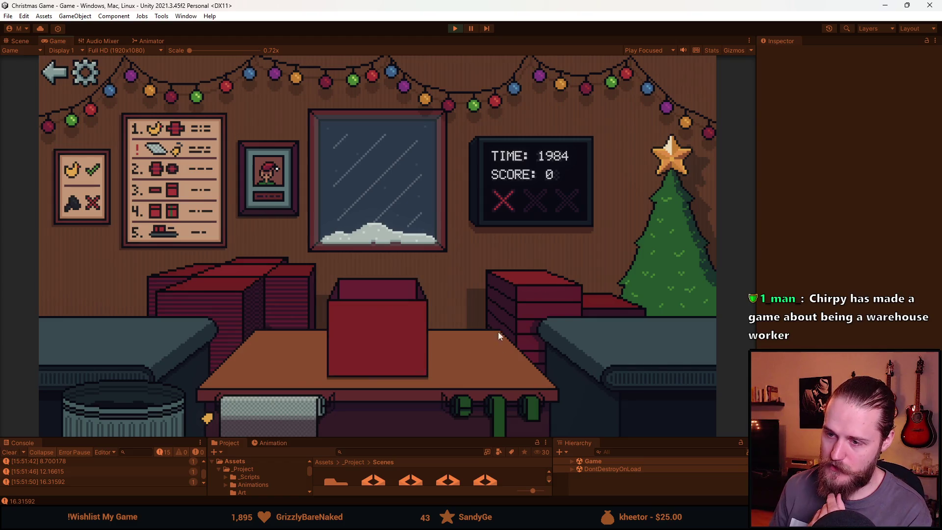
left_click(496, 412)
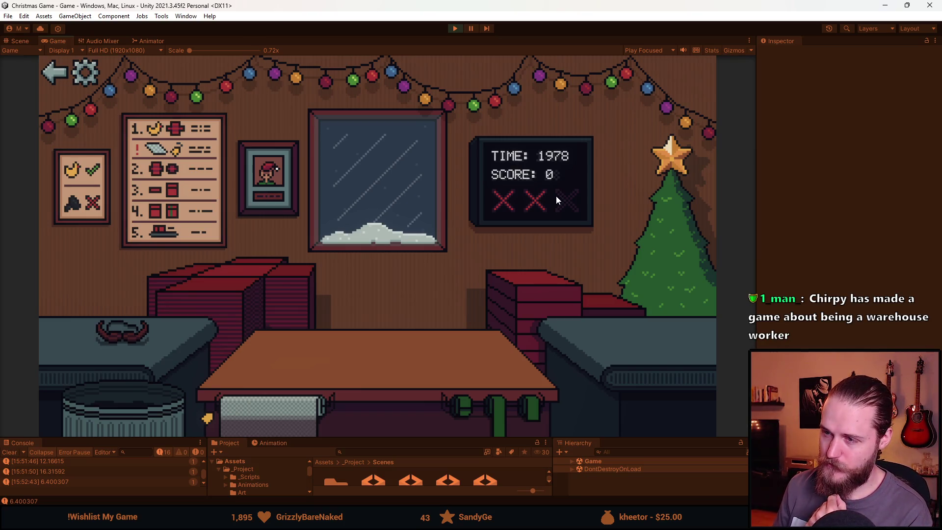
left_click_drag(149, 334, 137, 401)
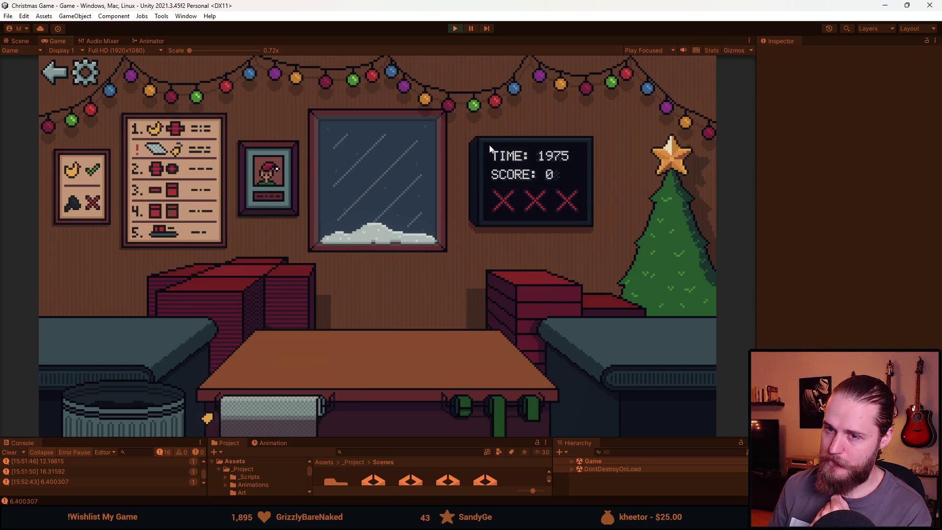
key("alt+Tab")
Add a 'Levels:' heading line and start the Practice rules bullet beneath it.
scroll(431, 318, "down", 3)
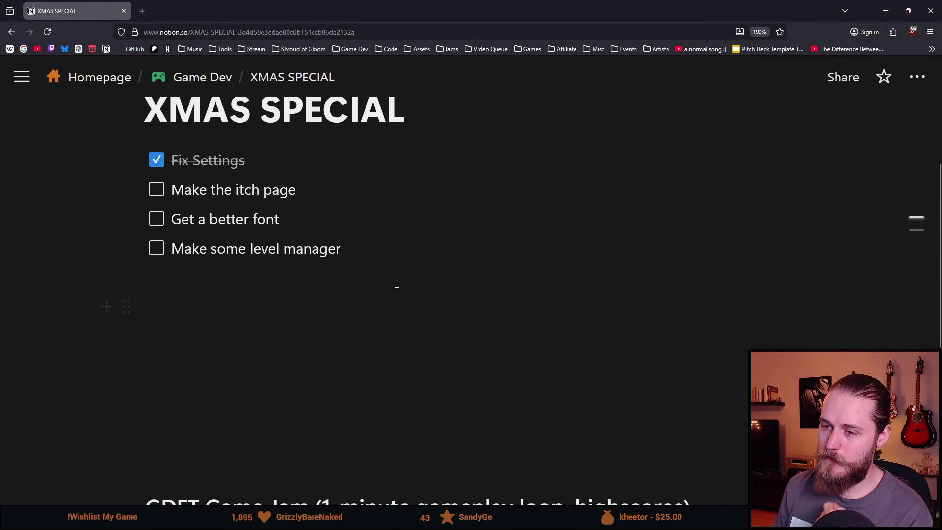
key("Return")
type("Levels:")
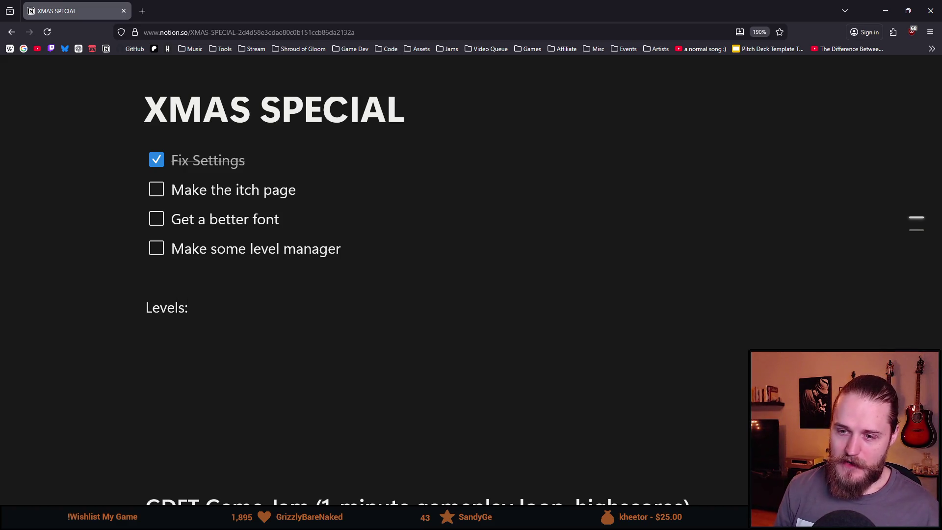
key("Return")
type("-")
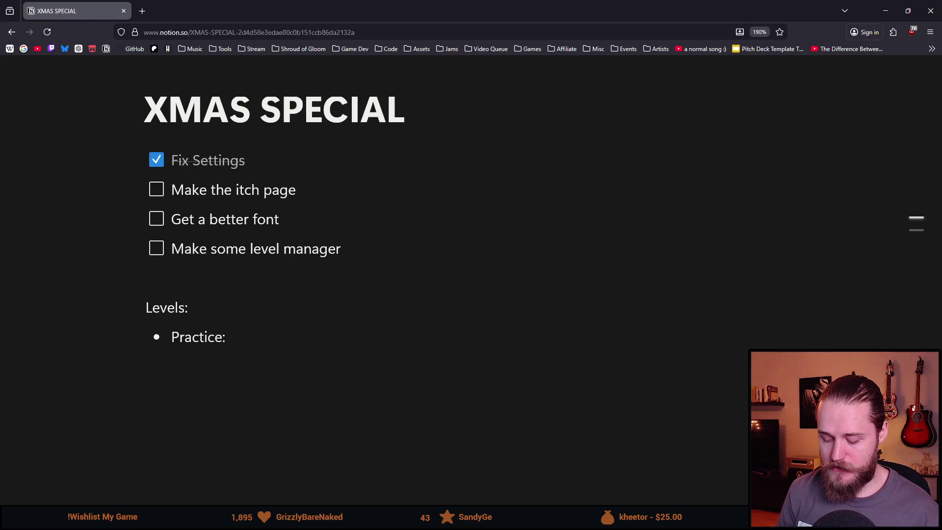
type("t")
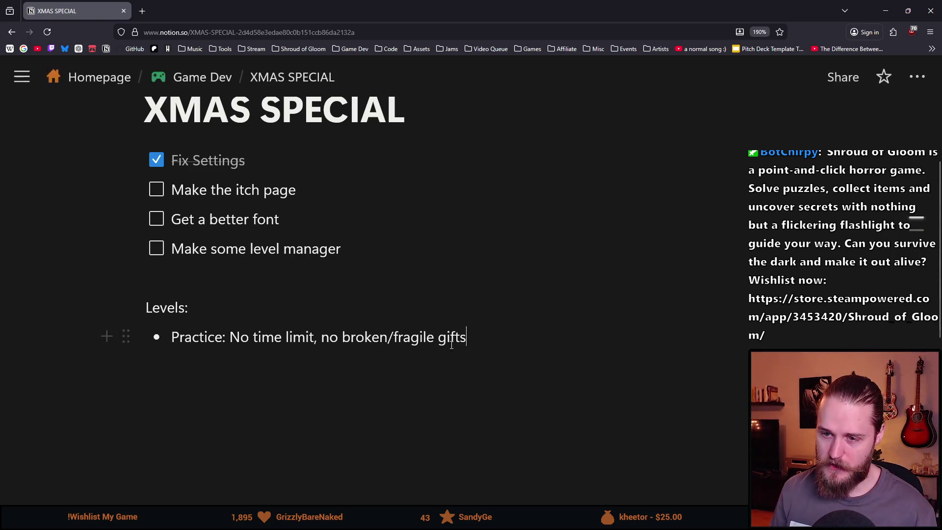
Copy the Practice bullet below and rename it 'Level 1' with a time limit and 20 gifts.
left_click_drag(480, 338, 179, 345)
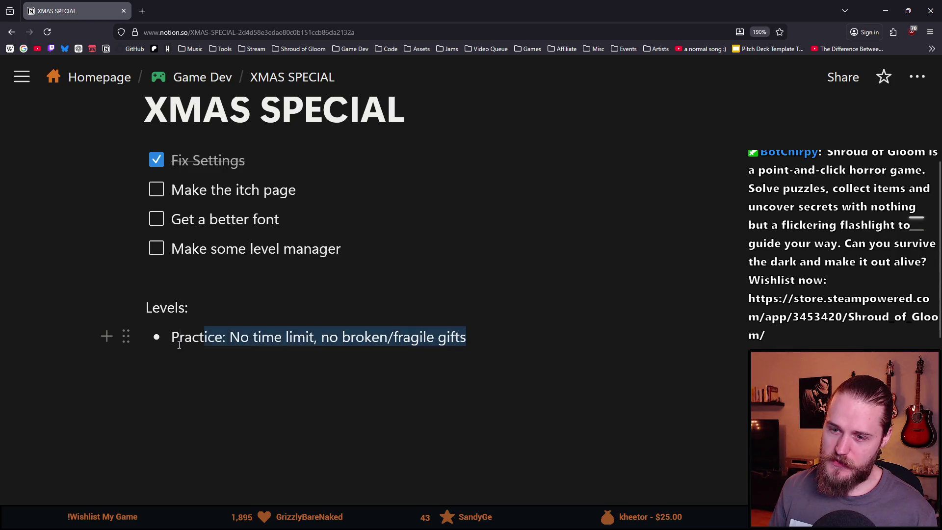
left_click(496, 335)
key("Return")
type("Practice: No time limit, no broken/fragile gifts")
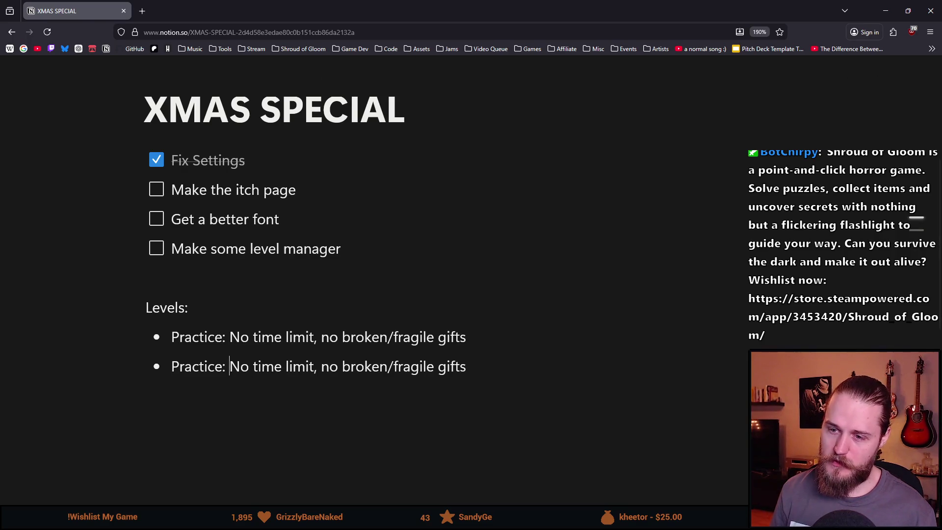
key("ctrl+BackSpace")
type("Level")
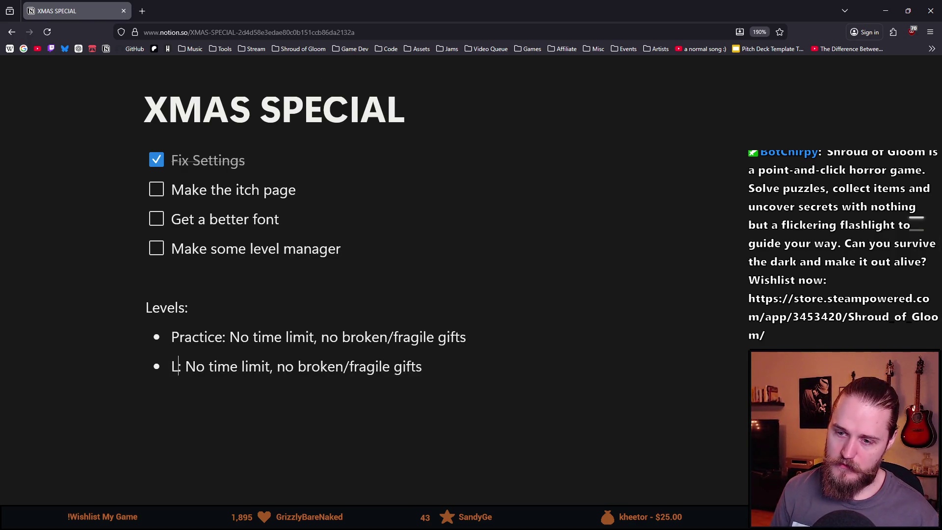
type(" 1")
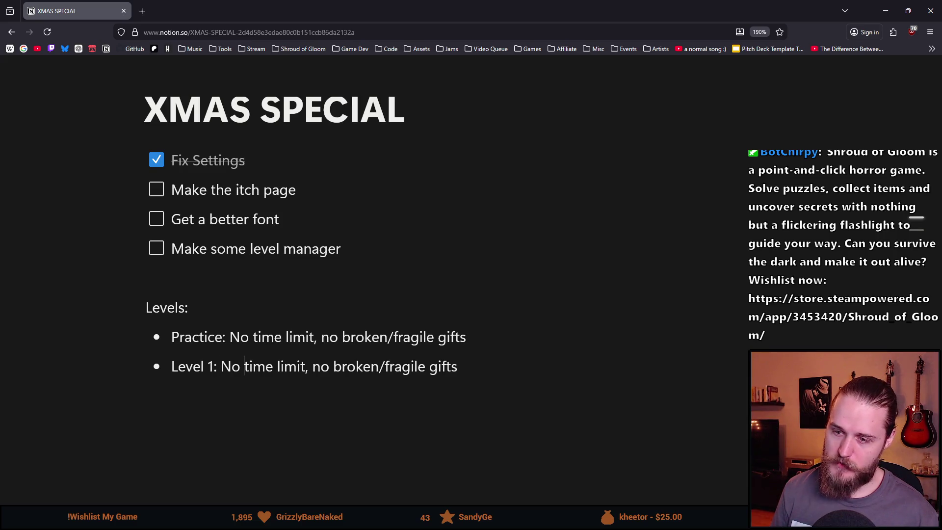
key("ctrl+BackSpace")
key("ctrl+BackSpace")
key("ctrl+BackSpace")
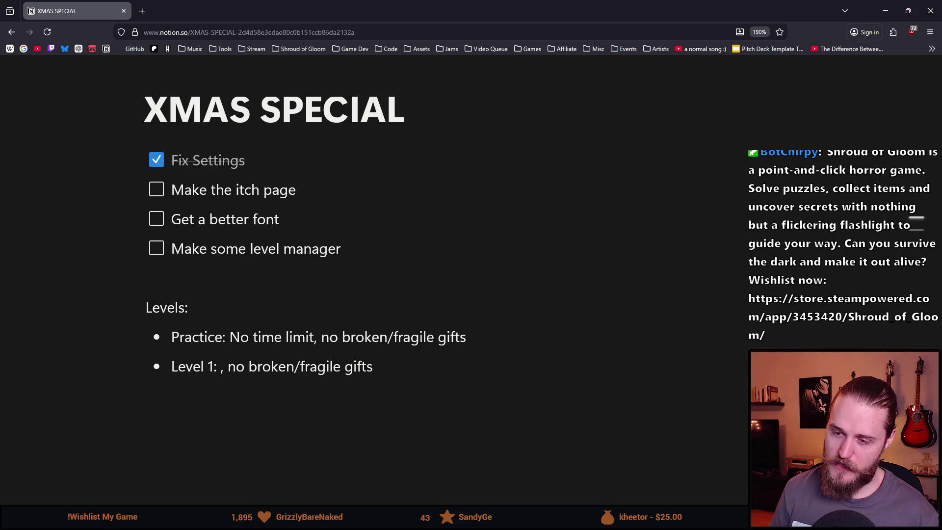
type("Time limit")
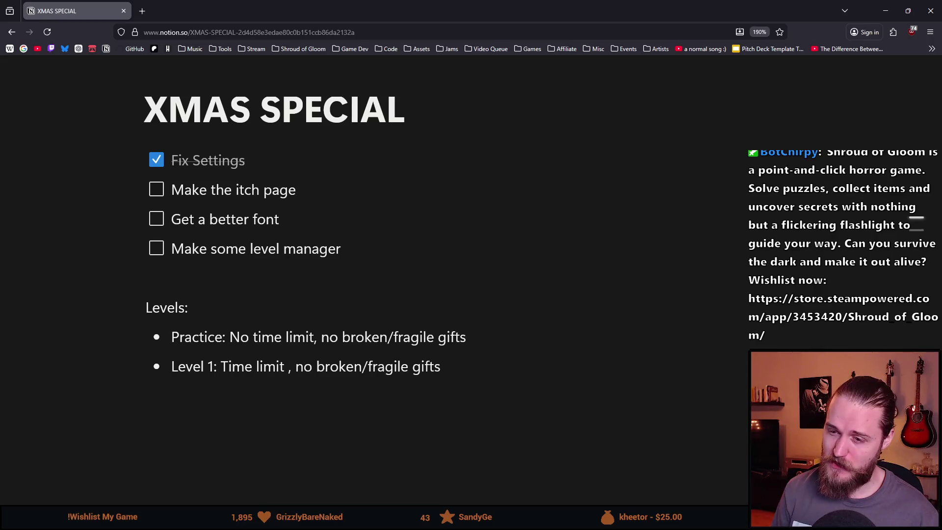
key("BackSpace")
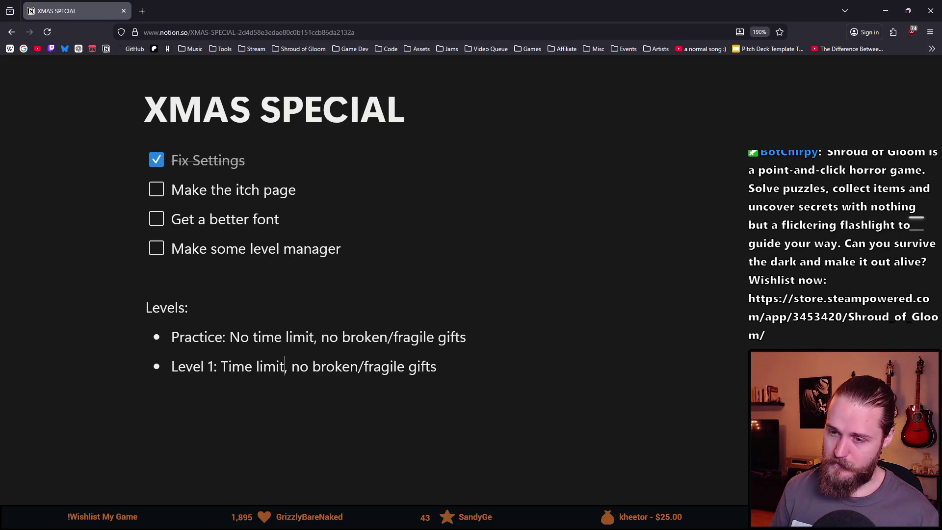
type("Deliver ")
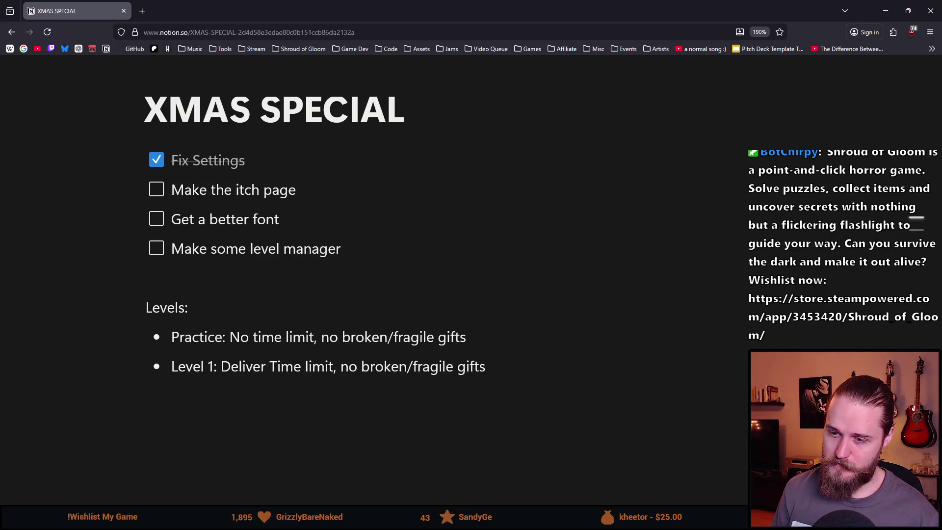
type("20 gifts")
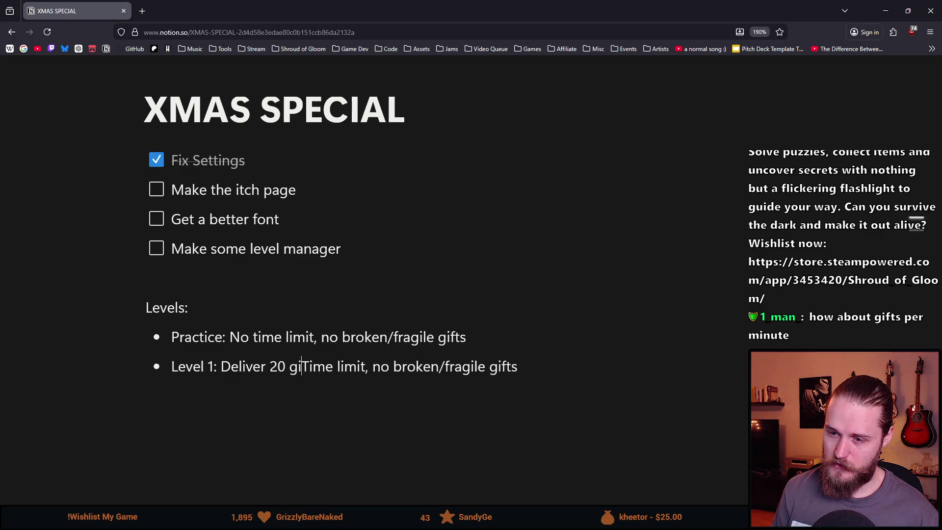
type(",")
Reword Level 1 to 'Handle' 20 gifts with a lowercase 'time limit'.
key("Right")
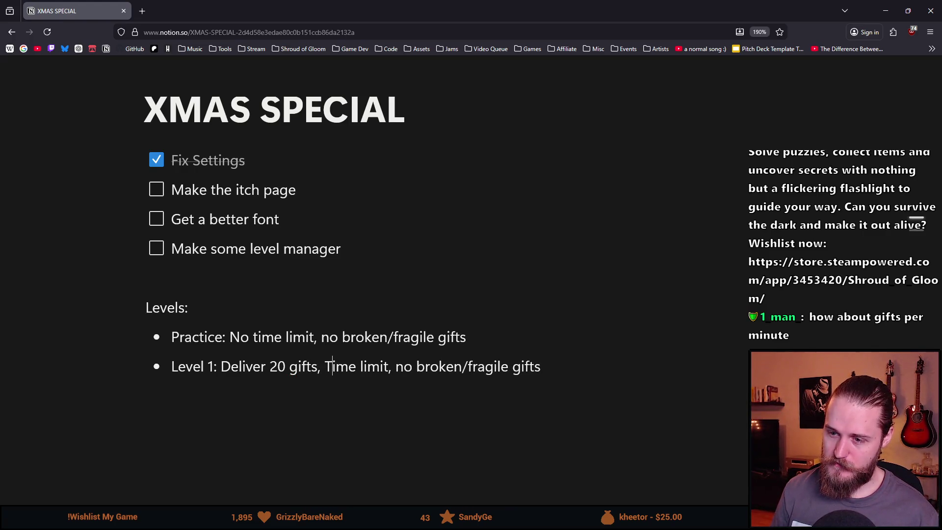
key("Left")
key("ctrl+Left")
key("ctrl+Left")
key("Left")
key("ctrl+BackSpace")
type("Handle")
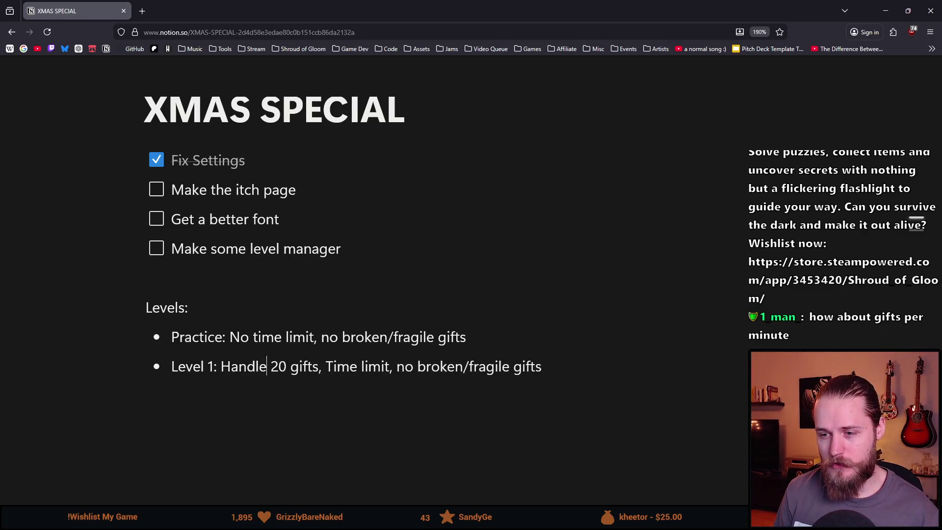
key("ctrl+Right")
key("ctrl+Right")
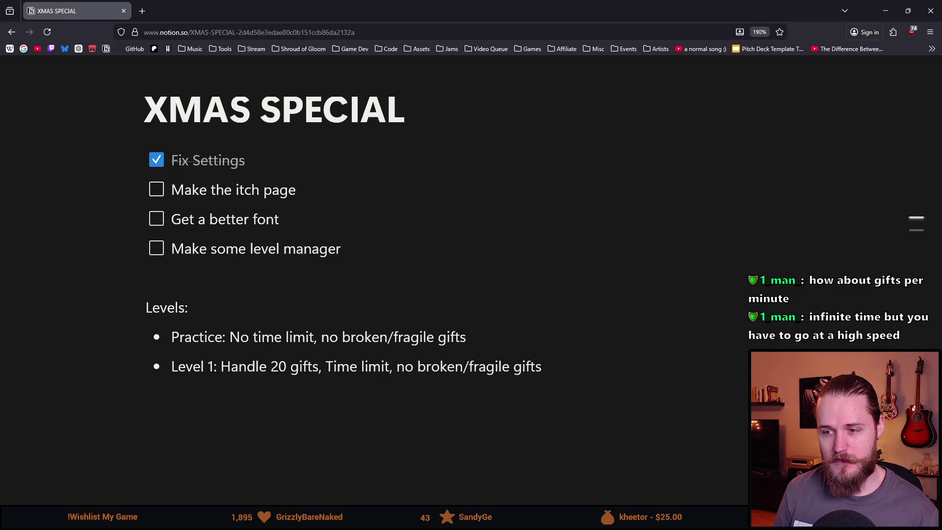
key("Delete")
type("t")
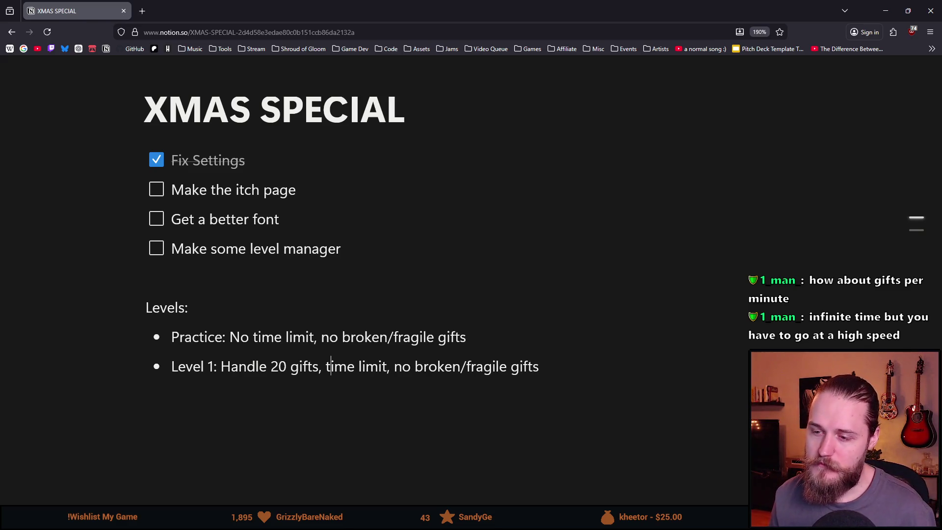
Duplicate the Level 1 bullet as a new bullet below it.
left_click(568, 367)
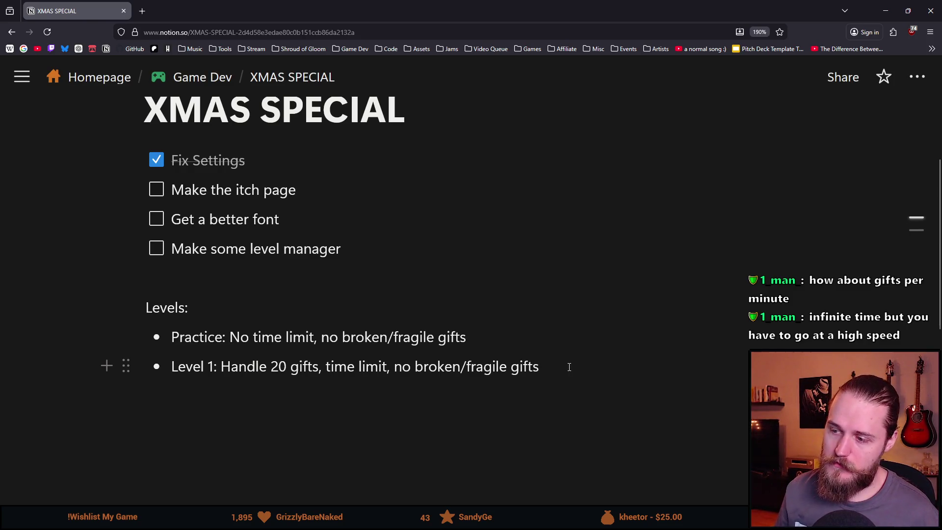
key("ctrl+shift+Left")
key("ctrl+shift+Left")
key("ctrl+shift+Left")
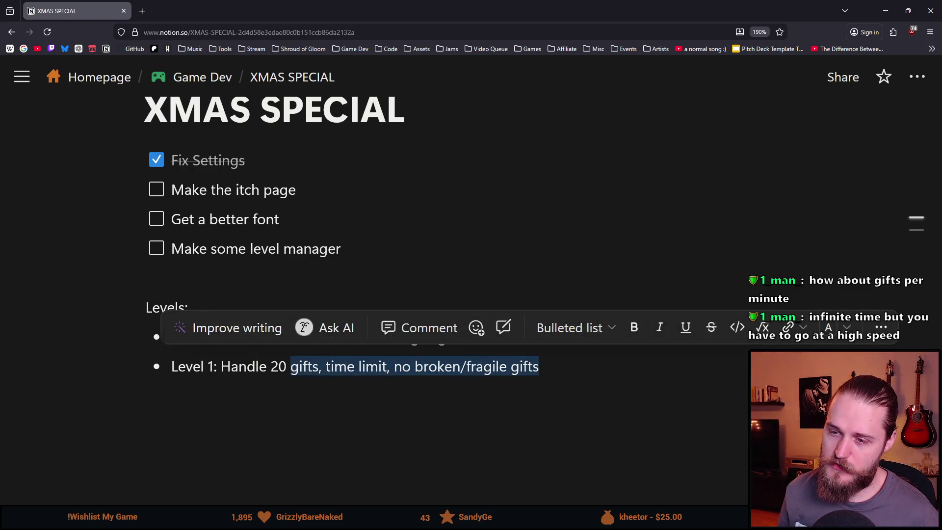
key("ctrl+shift+Left")
key("ctrl+shift+Left")
key("ctrl+shift+Left")
key("Right")
key("Return")
type("Level 1: Handle 20 gifts, time limit, no broken/fragile gifts")
key("ctrl+Left")
key("ctrl+Left")
key("ctrl+Left")
key("ctrl+Left")
key("ctrl+Left")
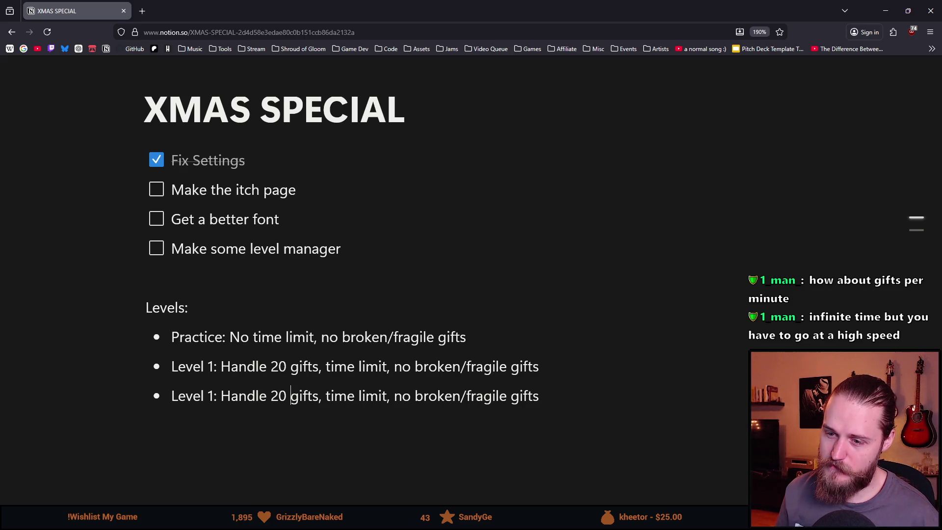
Turn the copied bullet into Level 2 with 30 gifts and broken gifts.
key("Left")
key("BackSpace")
type("3")
key("ctrl+Right")
key("ctrl+Right")
key("ctrl+Right")
key("ctrl+Right")
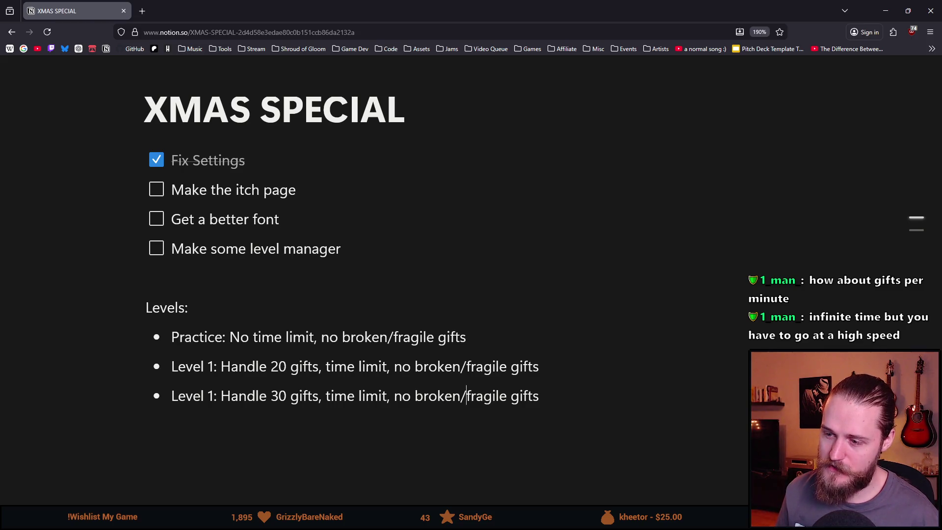
key("ctrl+Right")
key("ctrl+BackSpace")
key("ctrl+BackSpace")
key("ctrl+BackSpace")
type("broken gifts")
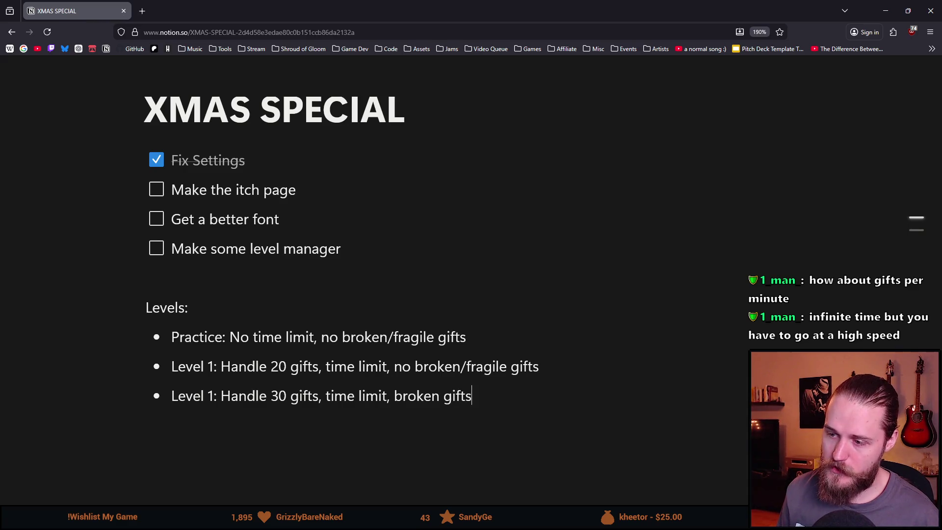
key("ctrl+Left")
key("ctrl+Left")
key("ctrl+Left")
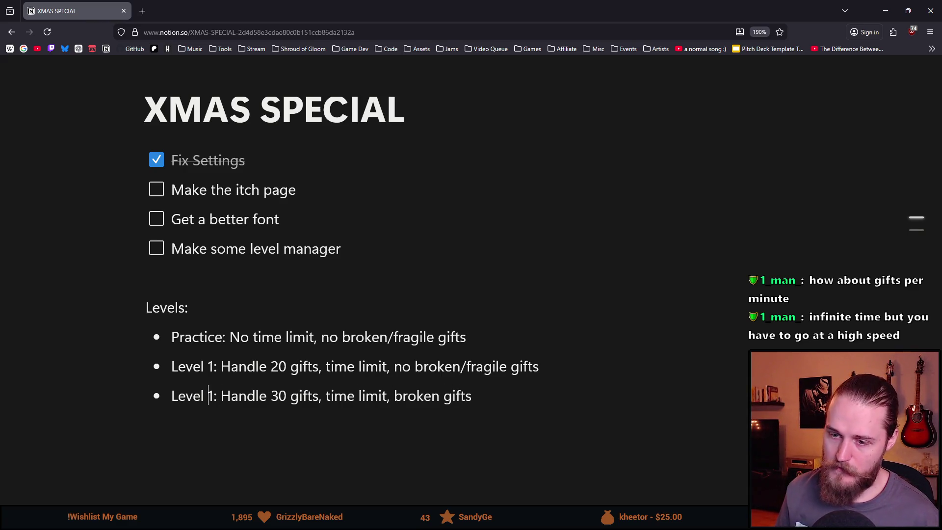
key("Delete")
type("2")
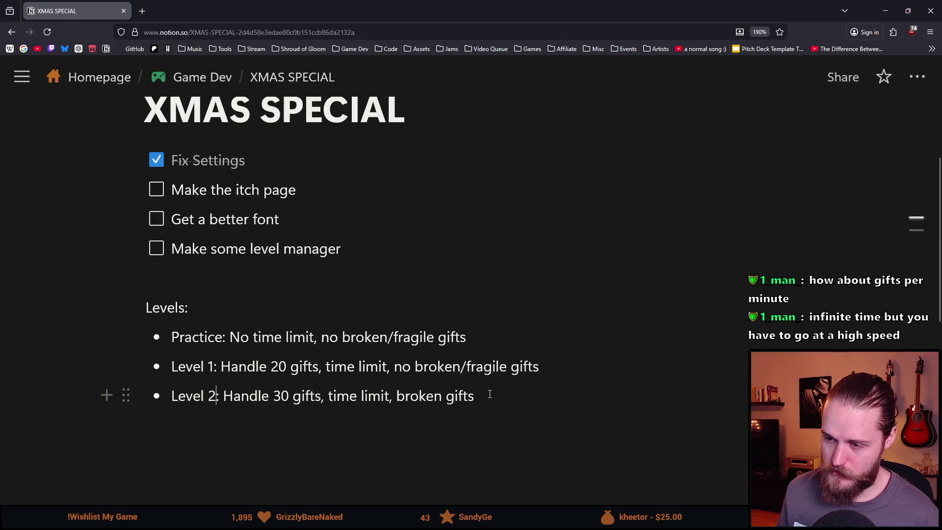
Add the bullet 'Level 3: Handle 40 gifts time limit, broken & fragile gifts'.
key("Return")
type("Lev")
type("3e")
key("BackSpace")
key("BackSpace")
type("el")
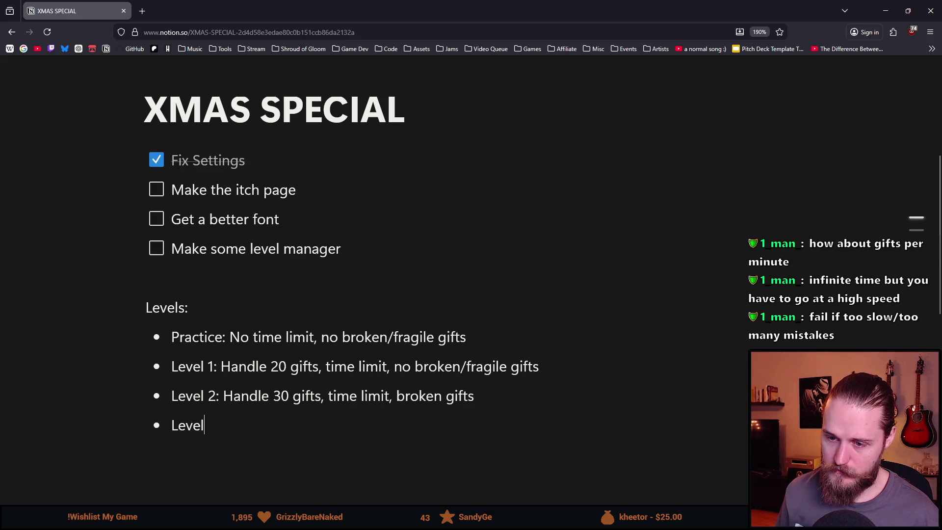
type(" 3: Handle 40 gifts")
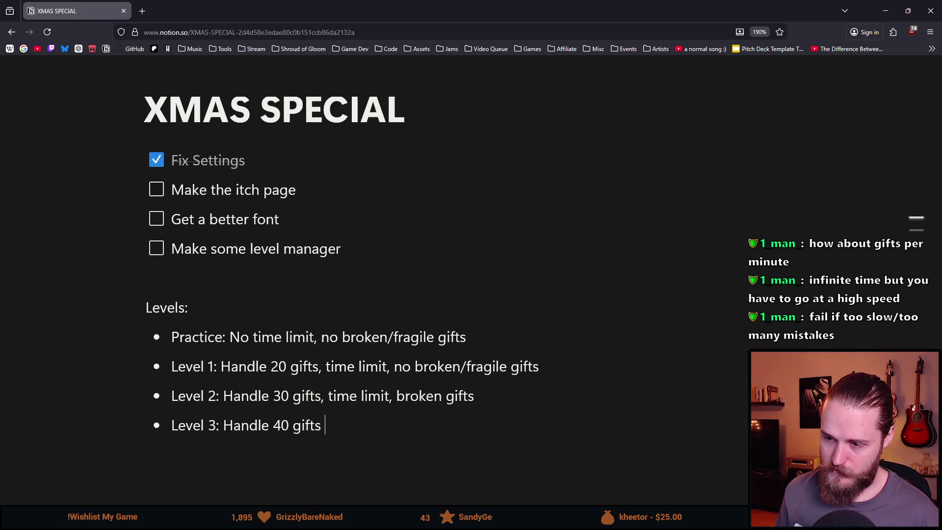
type(" time limi")
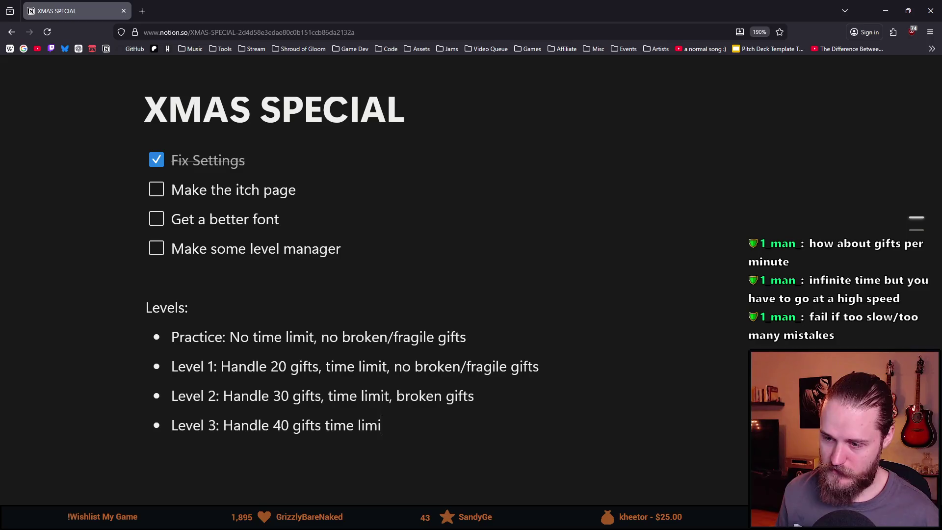
type("t, broken &")
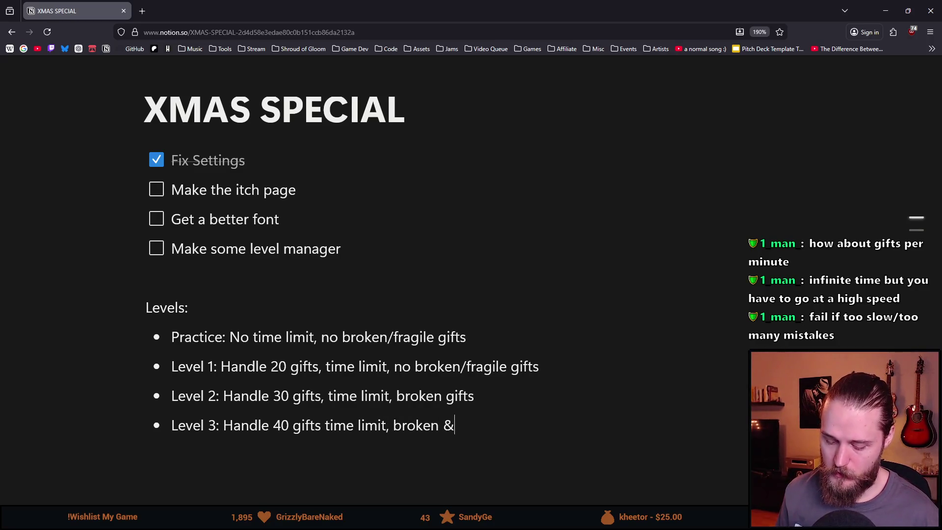
type(" fragile gifts")
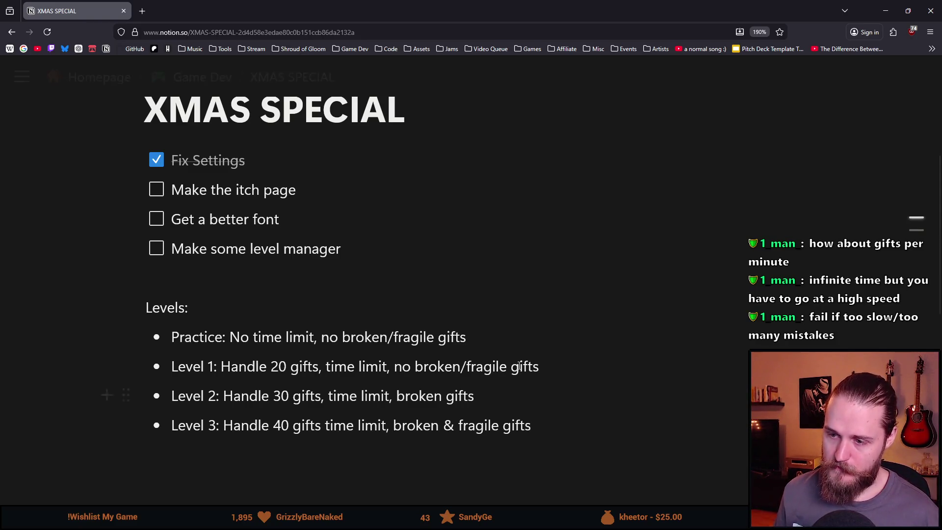
right_click(381, 397)
left_click(505, 424)
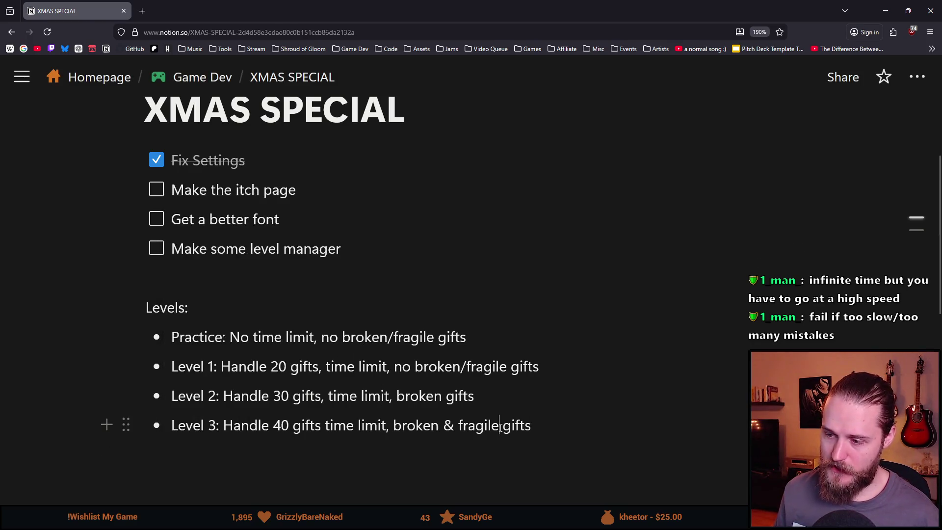
left_click(572, 424)
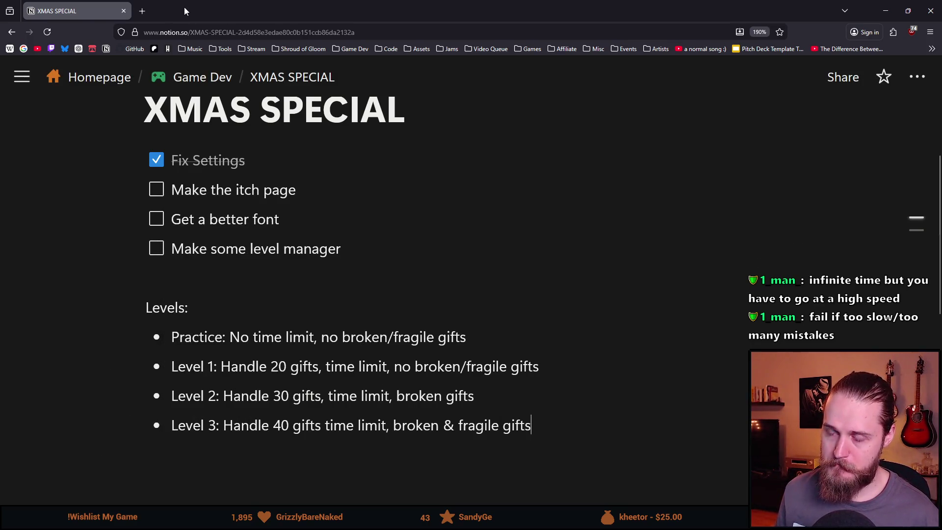
key("alt+Tab")
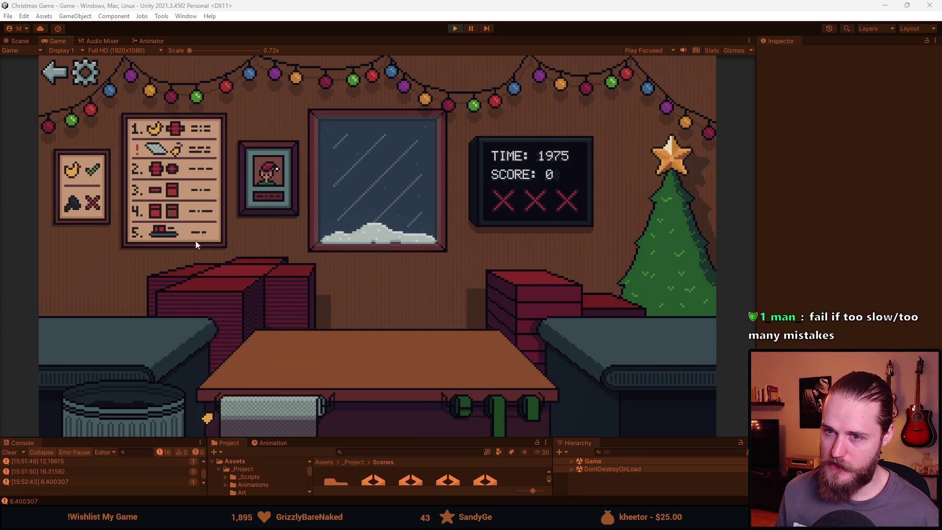
Return to the game's main menu, start a new round, and tie a green ribbon on the red box.
left_click(54, 75)
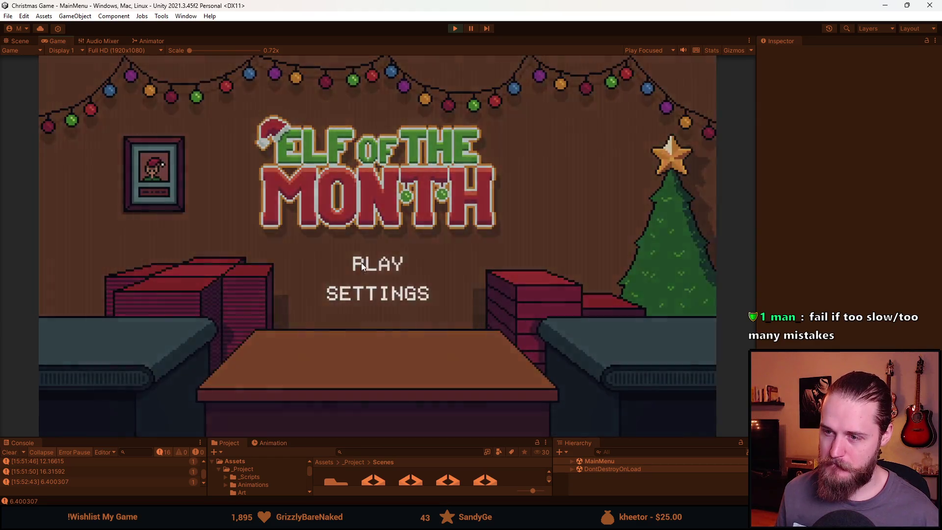
left_click(361, 263)
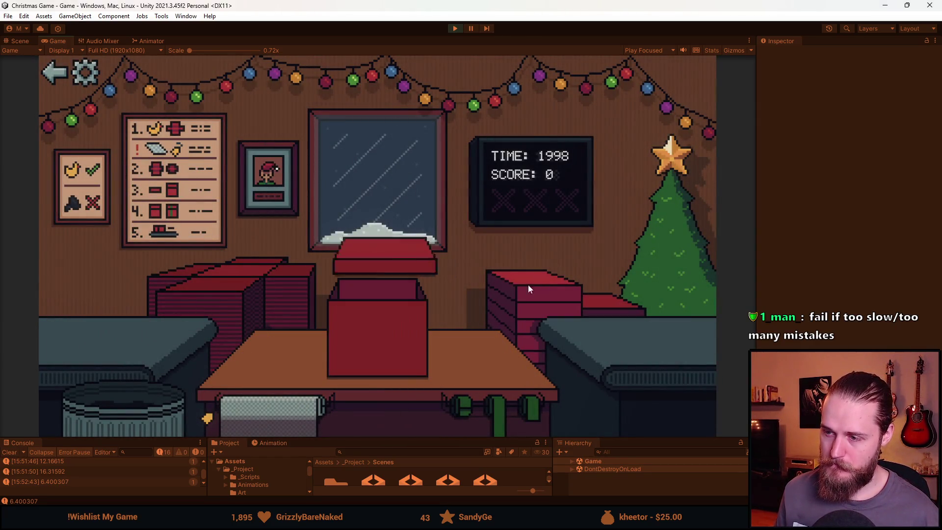
left_click(488, 416)
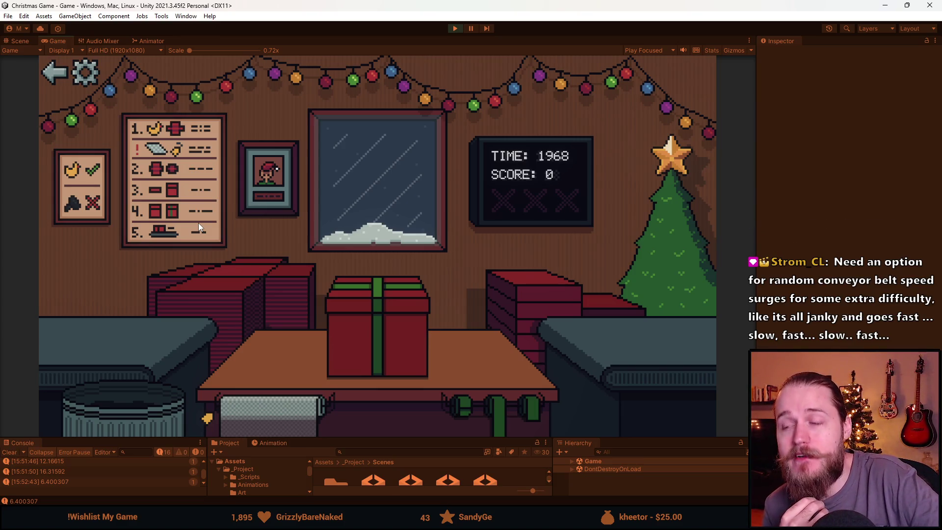
key("alt+Tab")
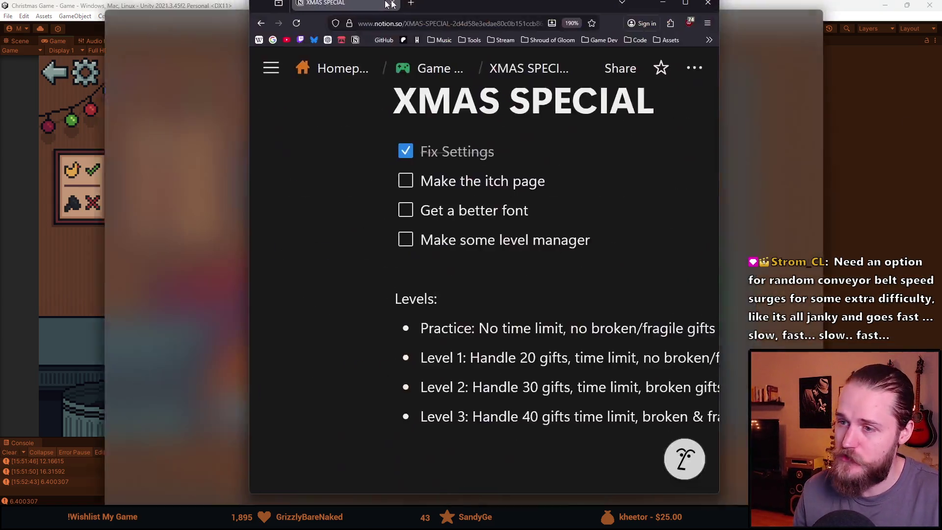
Below Level 3, add the plain-text line 'Keep a certain gifts/minute'.
left_click_drag(391, 4, 390, 1)
scroll(338, 344, "down", 3)
scroll(339, 348, "up", 1)
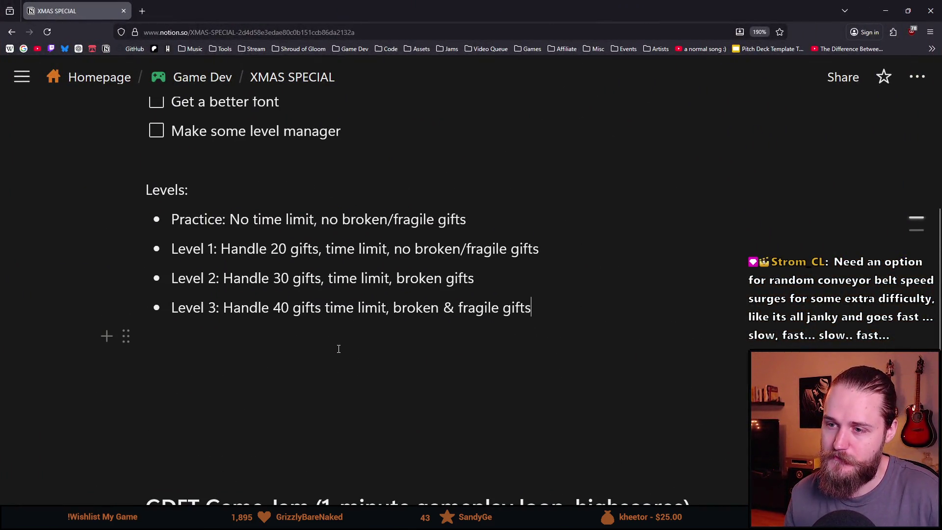
key("Return")
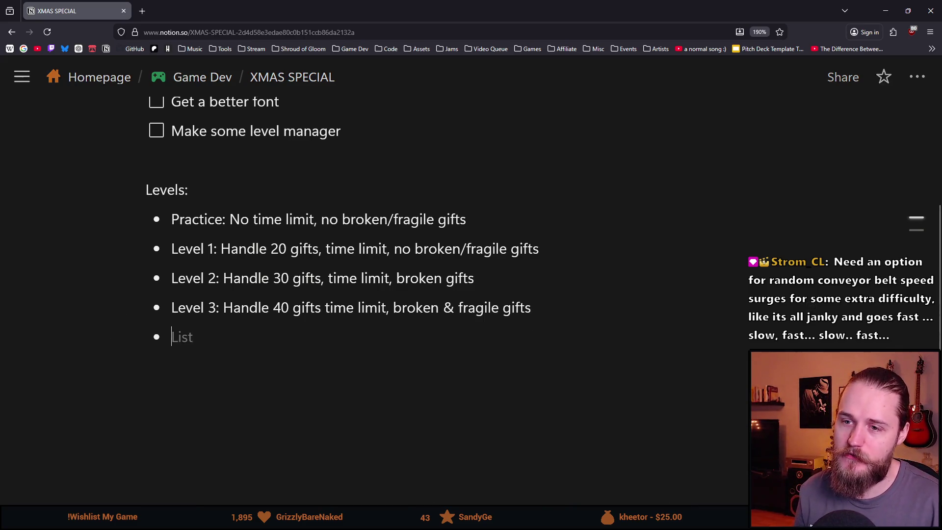
key("Return")
key("Return")
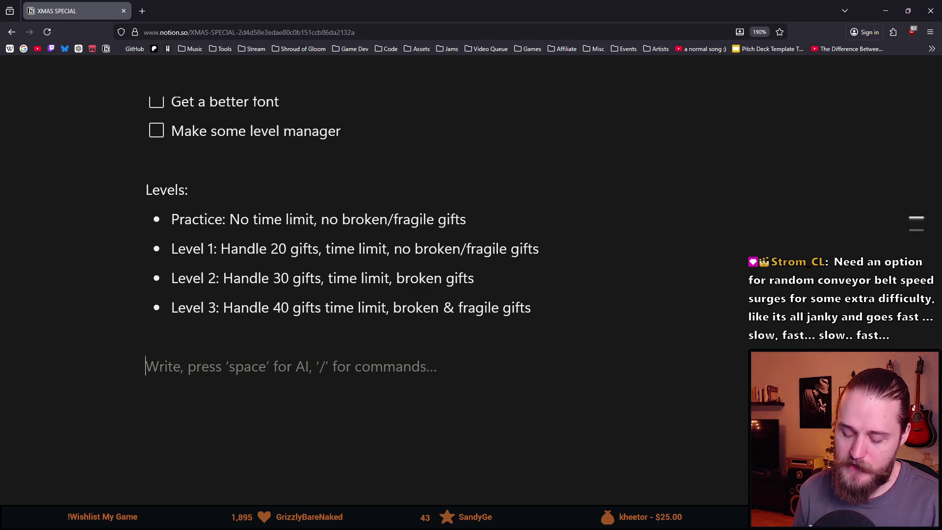
type("Keep a certain ")
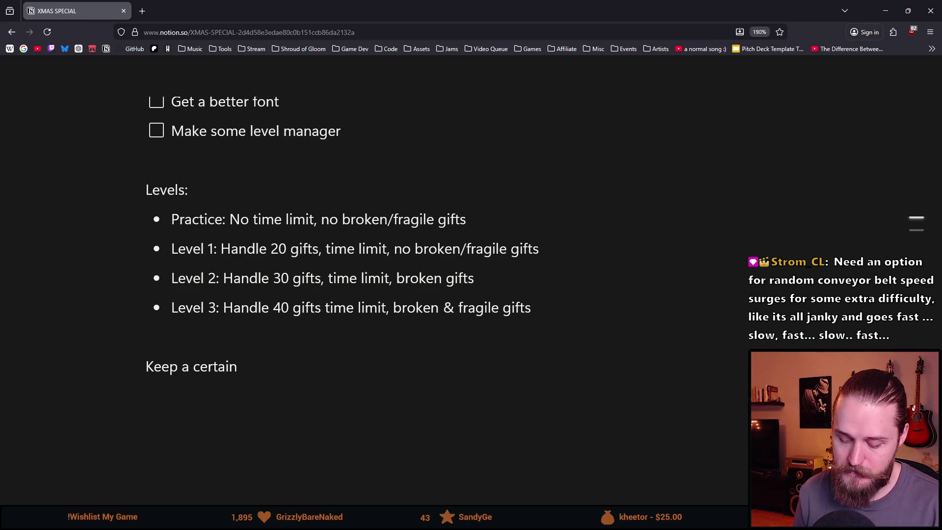
type("gifts/minute")
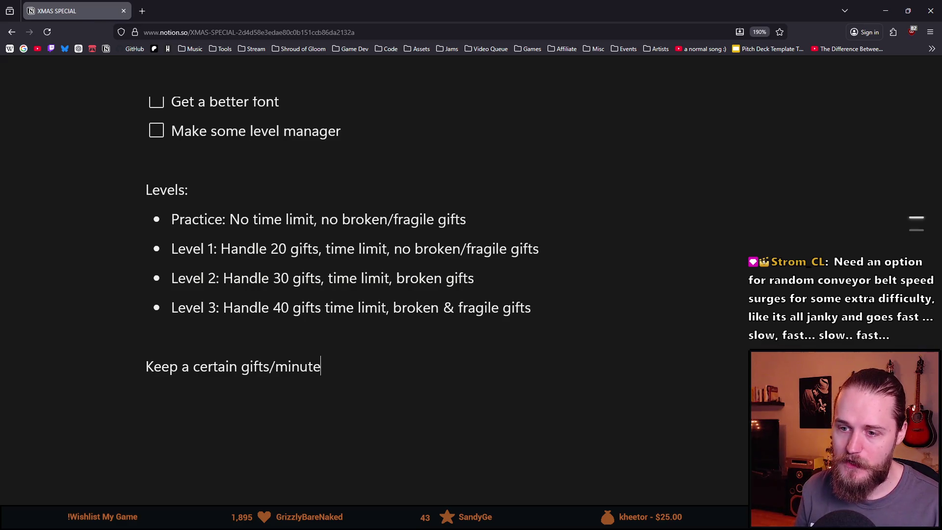
key("Return")
mouse_move(531, 307)
left_mouse_down()
mouse_move(325, 249)
mouse_move(186, 248)
left_mouse_up()
left_click(439, 265)
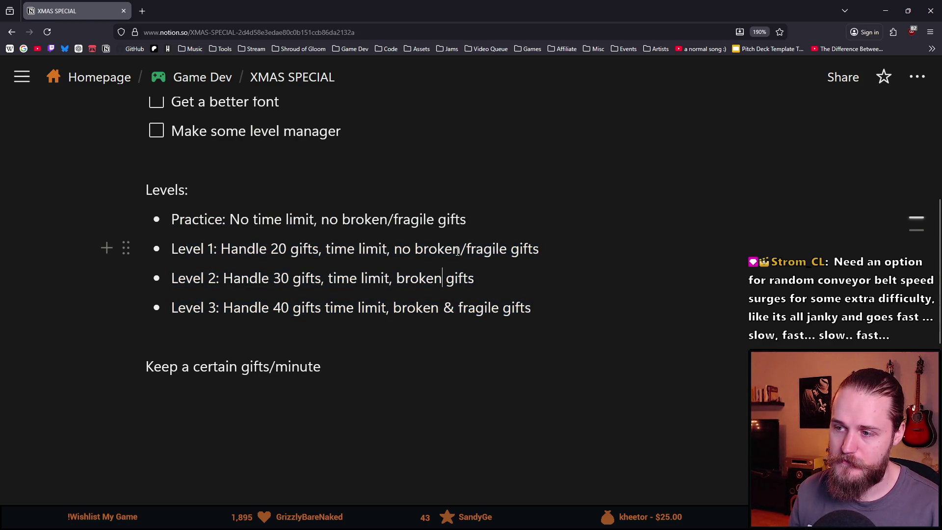
left_click(379, 371)
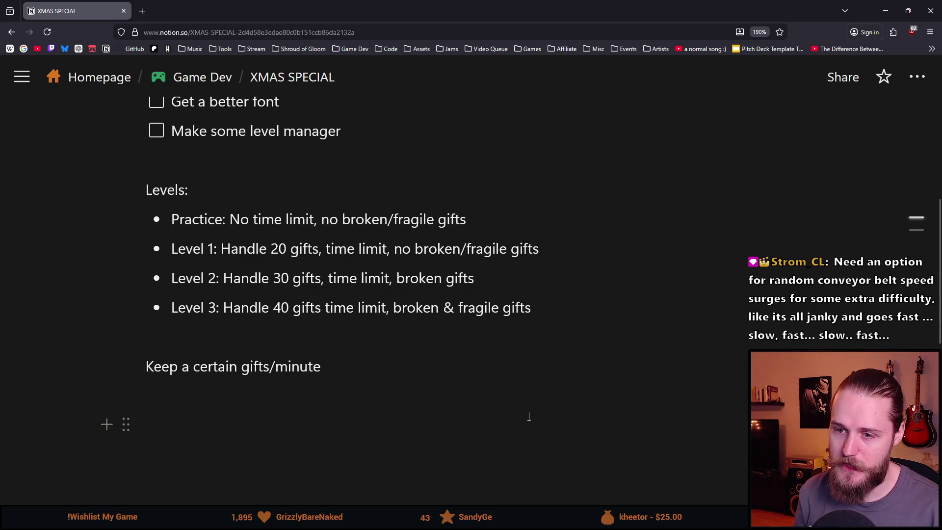
Add the lines 'After 10 gifts-> Broken ones' and 'After 25 gifts -> Fragile'.
key("Return")
type("After 10 g")
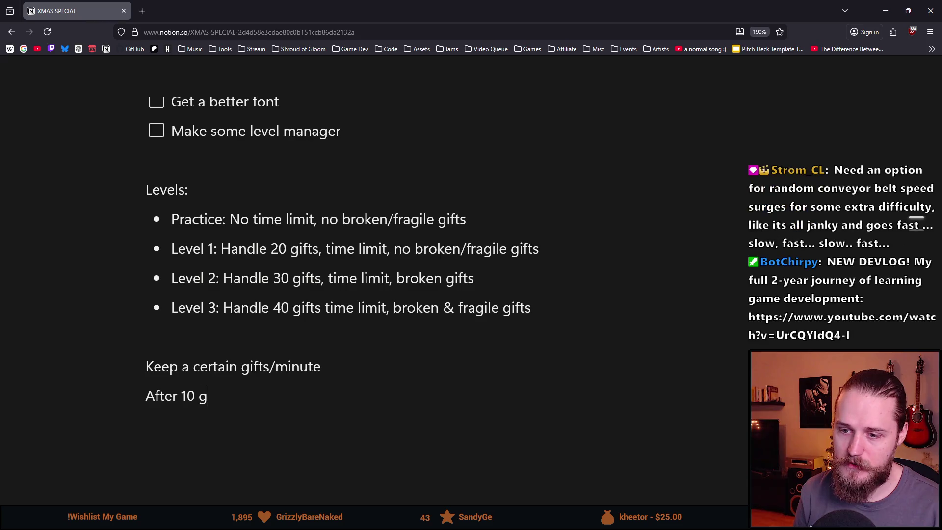
type("ifts")
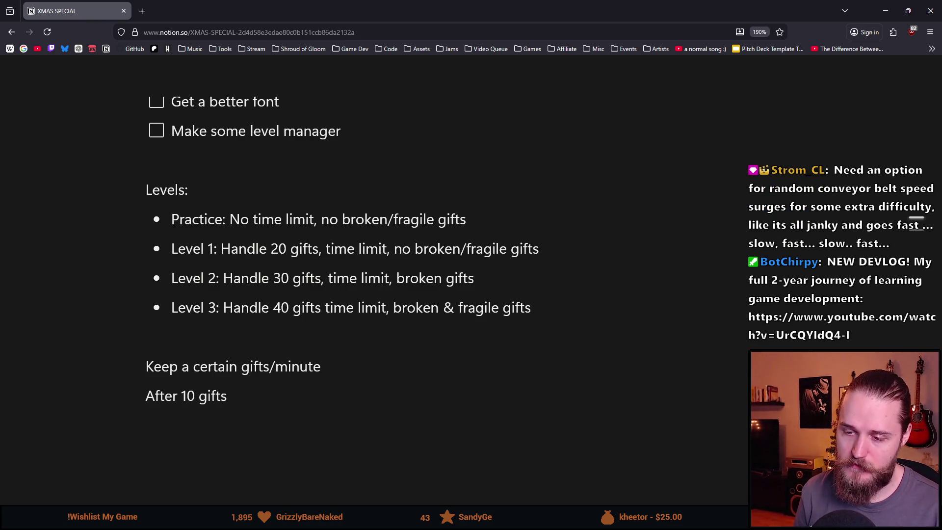
type("-> BN")
key("BackSpace")
type("roken ones")
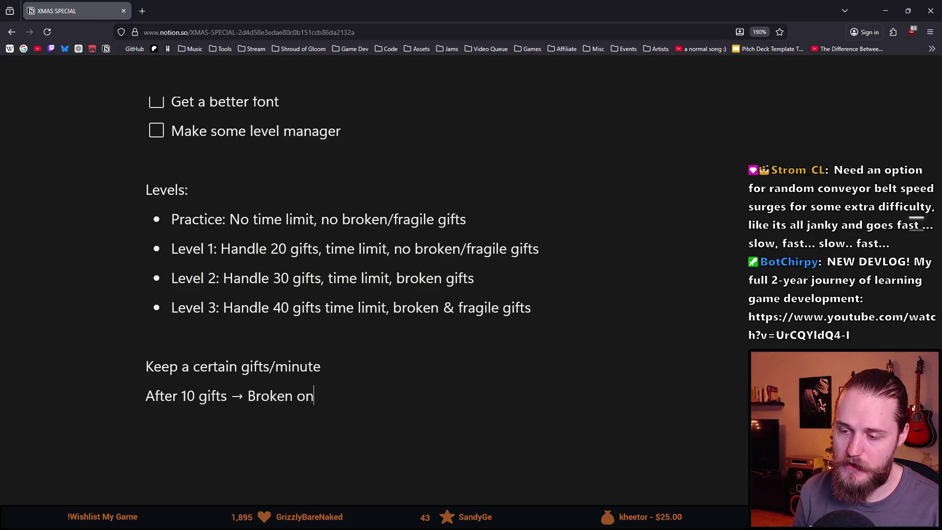
key("Return")
type("Afte")
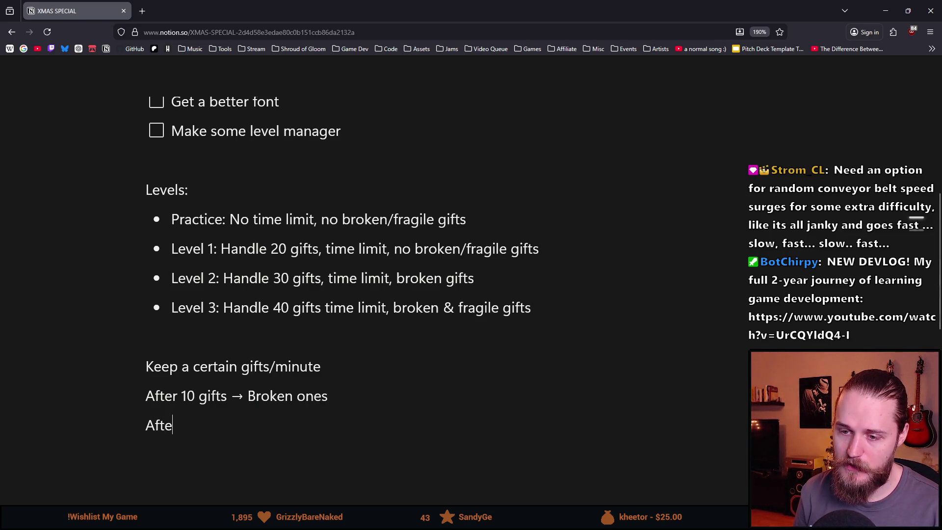
type("r 25 gu")
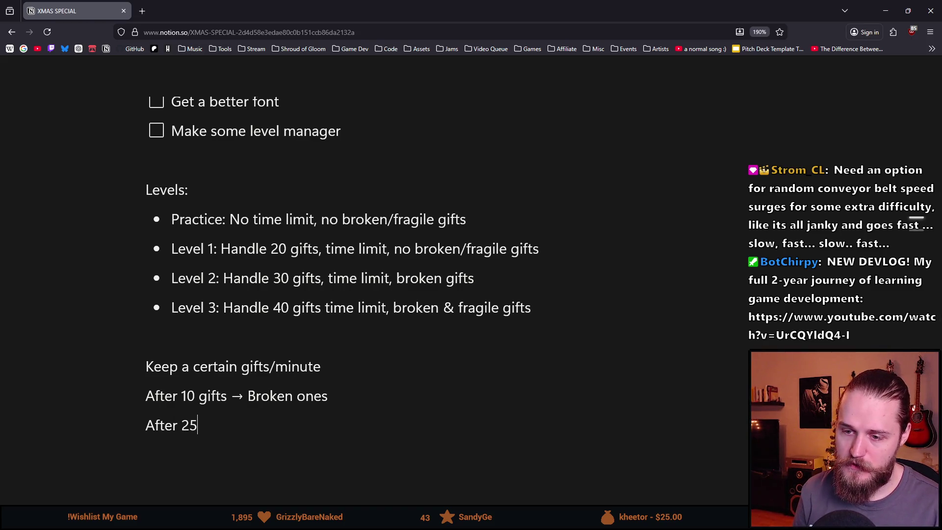
key("BackSpace")
type("ifts ")
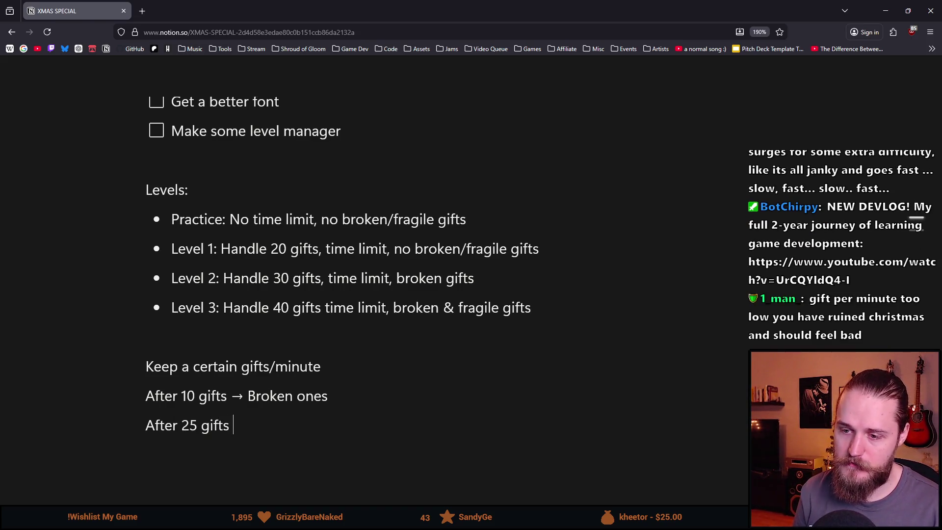
type("-> Fragile")
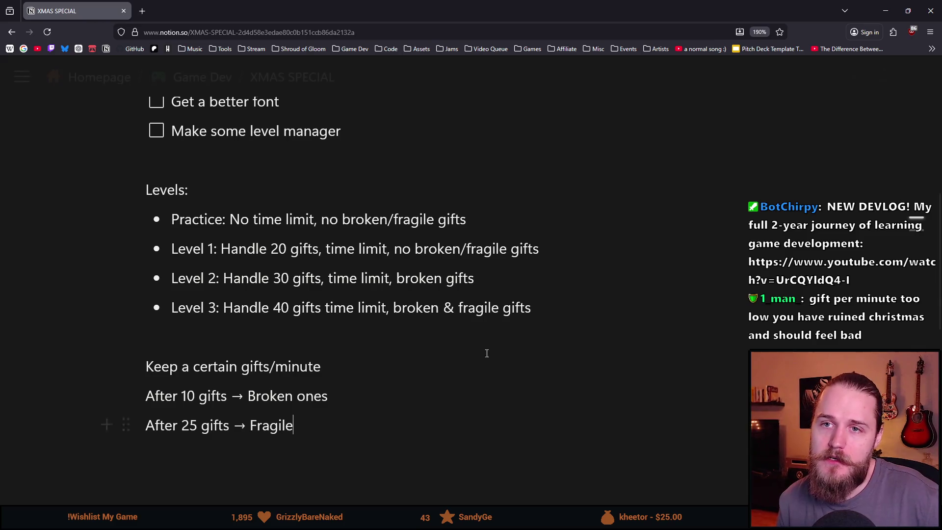
key("super+Down")
key("super+Down")
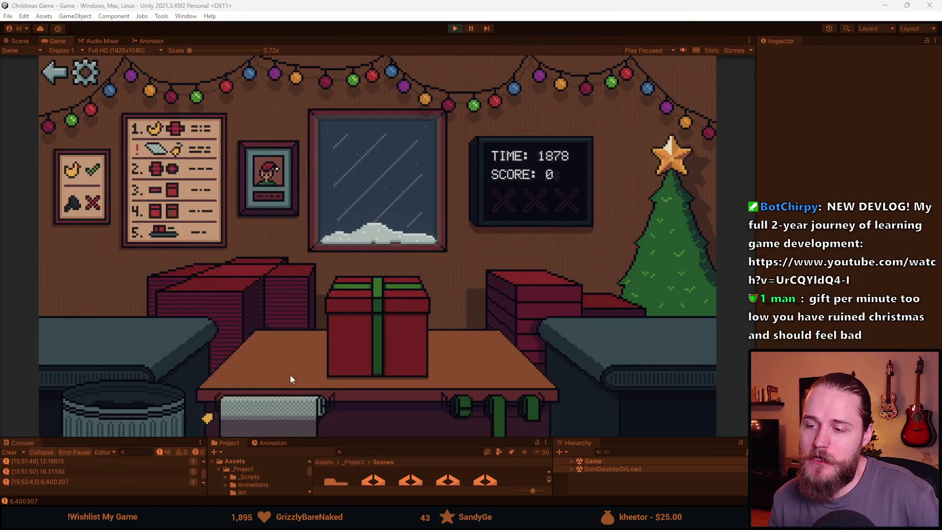
Ship the finished gift, then wrap the next item in red paper, a box and a green ribbon, and ship it.
left_click(364, 302)
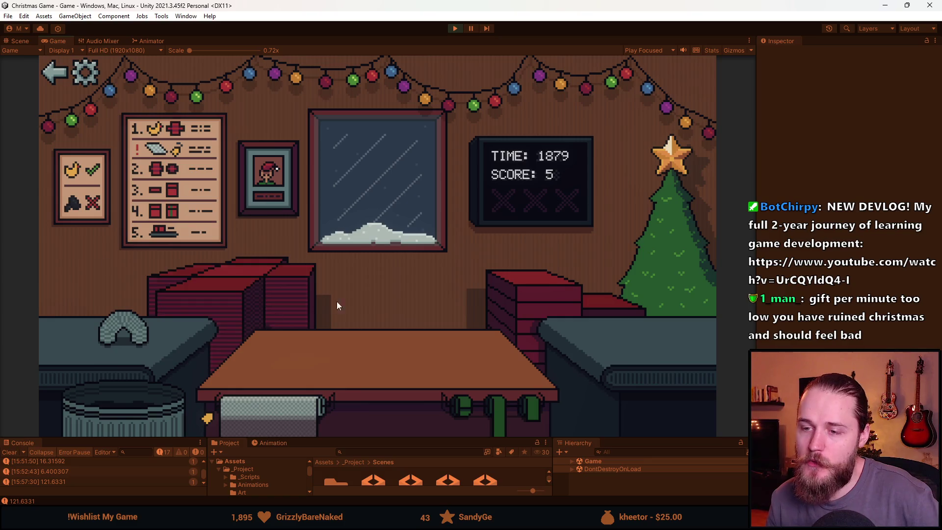
left_click(212, 320)
left_click(124, 334)
left_click(540, 298)
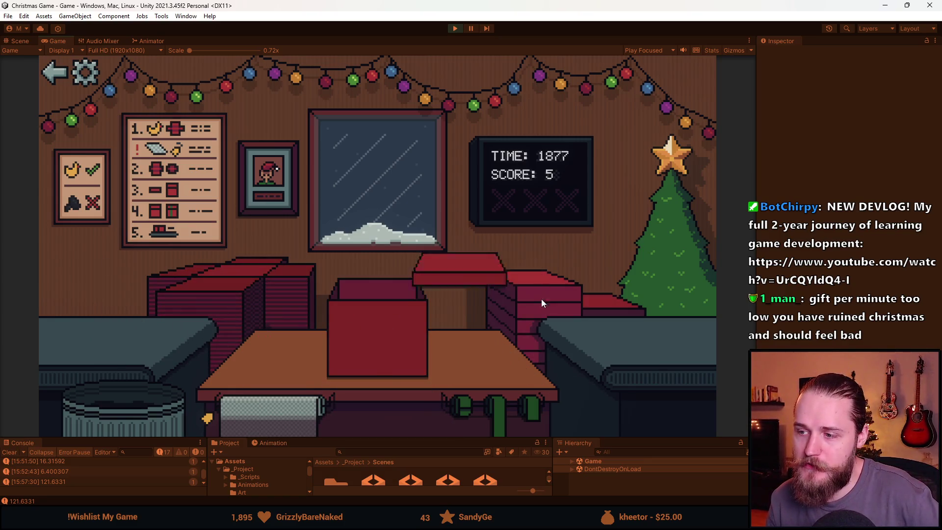
left_click(533, 407)
left_click_drag(345, 329, 708, 310)
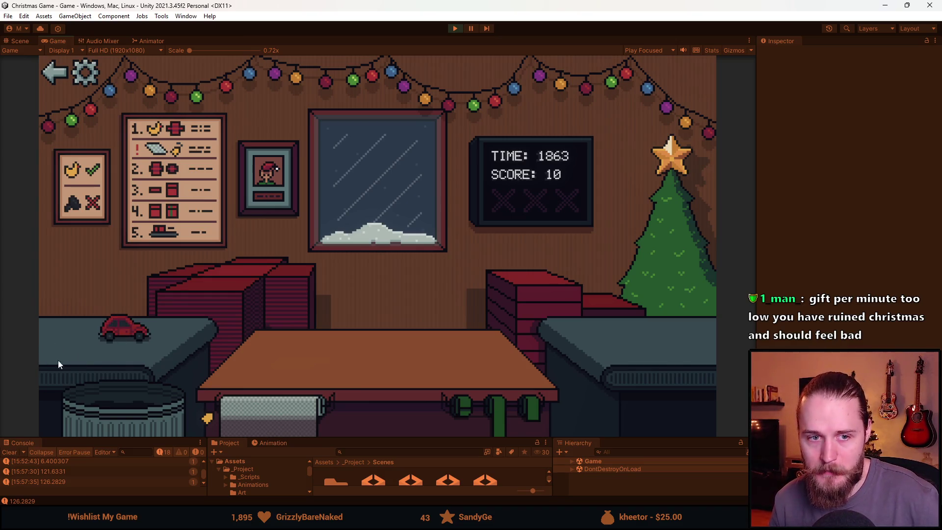
Wrap the toy car in red paper, a red box and a green ribbon, and ship it.
left_click(189, 298)
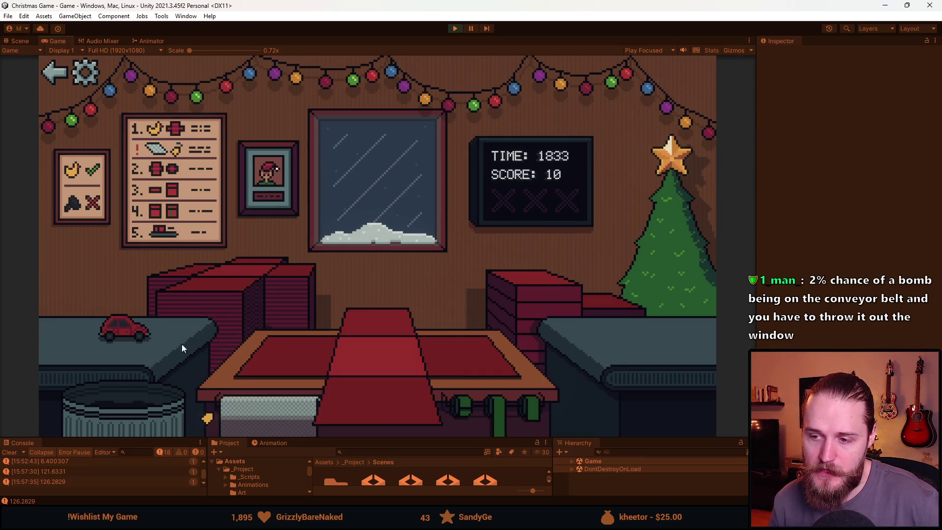
left_click_drag(128, 334, 274, 351)
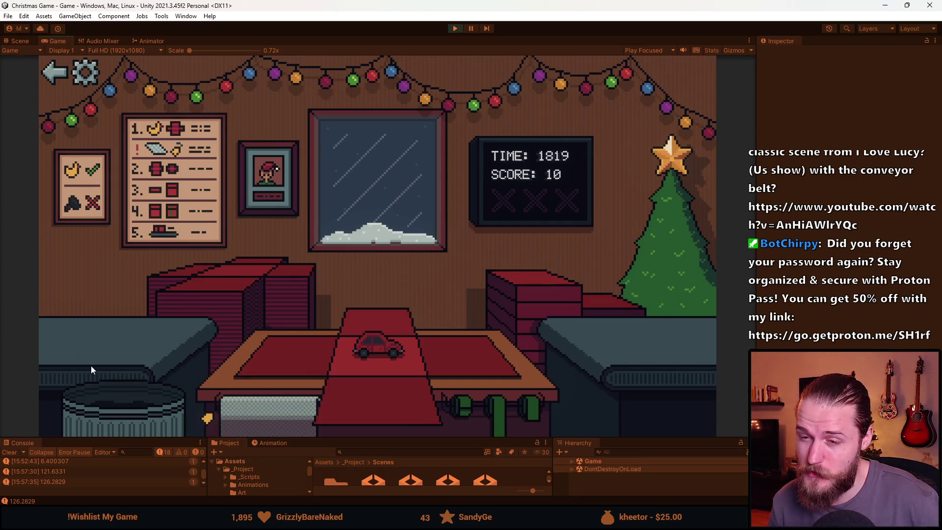
left_click(293, 367)
left_click(576, 290)
left_click(475, 410)
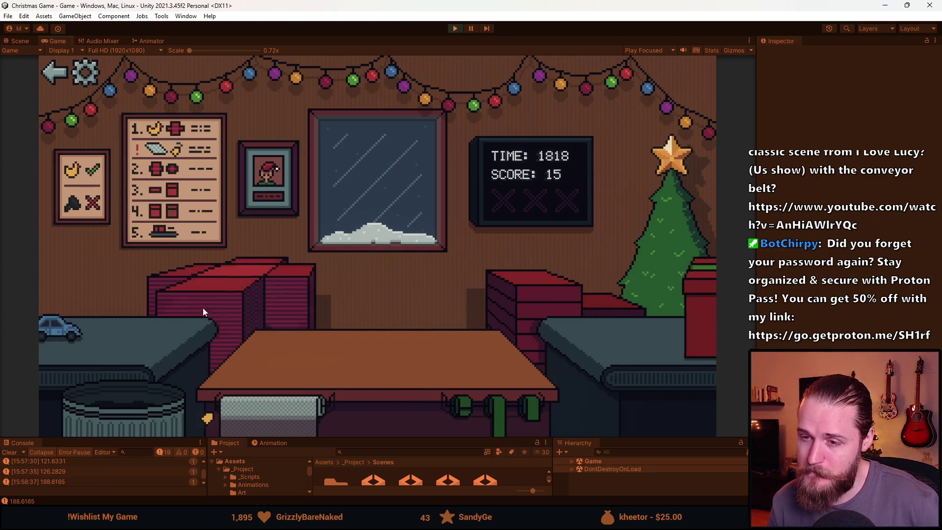
left_click(125, 332)
Box and ribbon the next car, then wrap and ship the incoming toy.
left_click(471, 398)
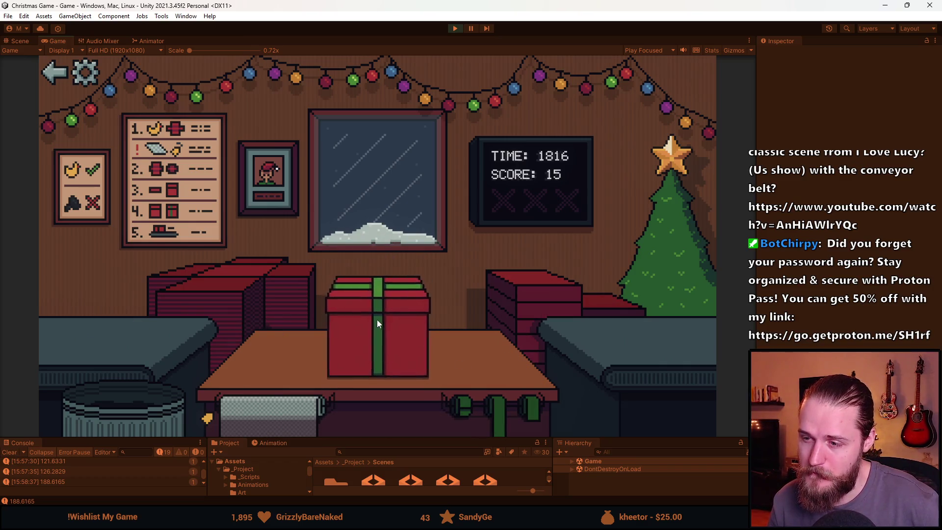
left_click(376, 319)
left_click(248, 287)
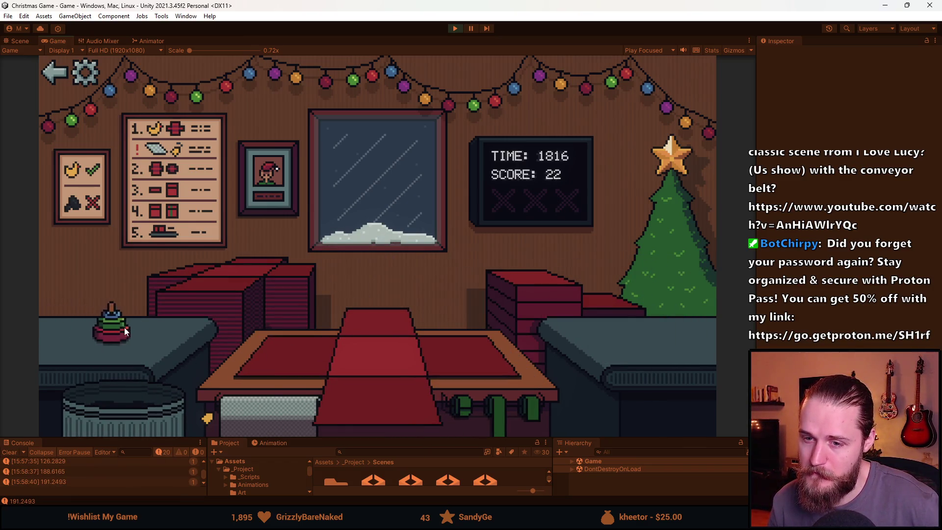
left_click(111, 326)
left_click(373, 390)
left_click(392, 343)
left_click(390, 337)
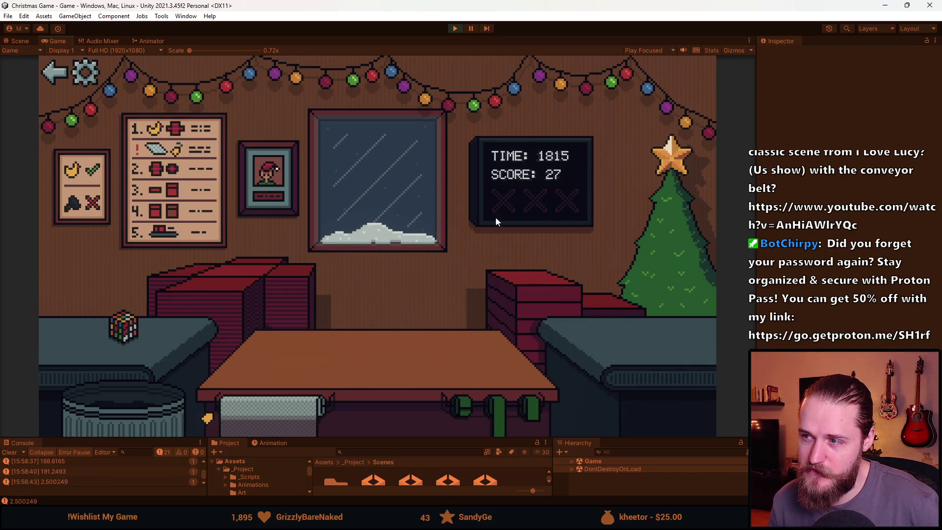
Wrap the Rubik's cube in red paper, box and ribbon it, and ship it.
left_click(229, 293)
left_click(125, 327)
left_click(317, 374)
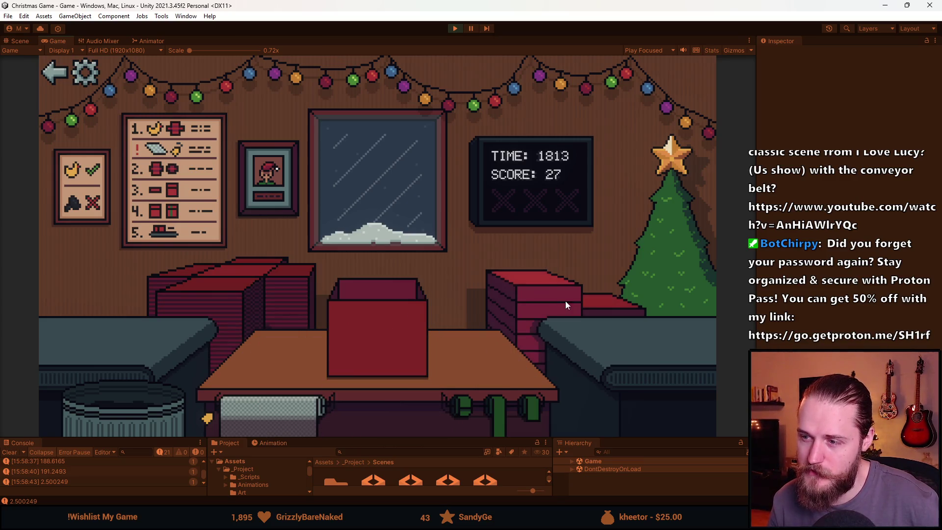
left_click(495, 411)
left_click(338, 336)
Wrap the next waiting toy in a ribboned red box and ship it.
left_click(206, 306)
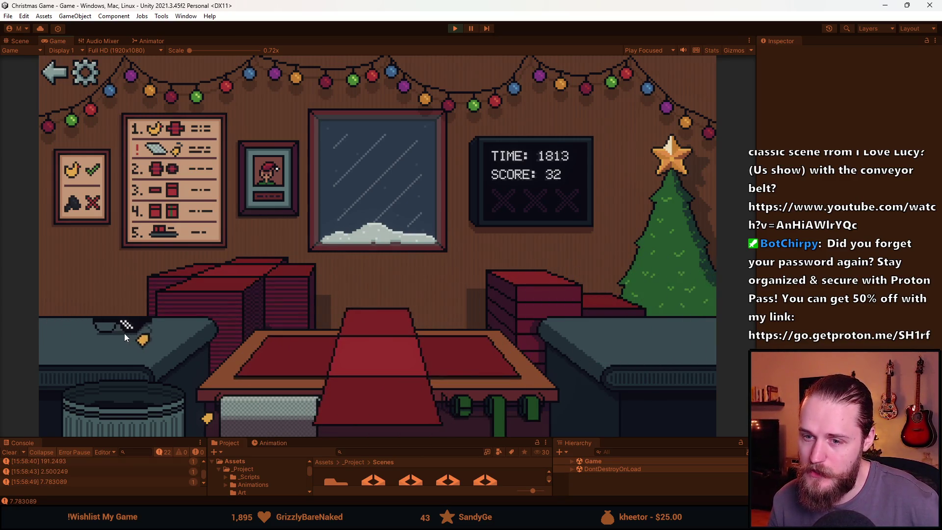
left_click(137, 315)
left_click(382, 392)
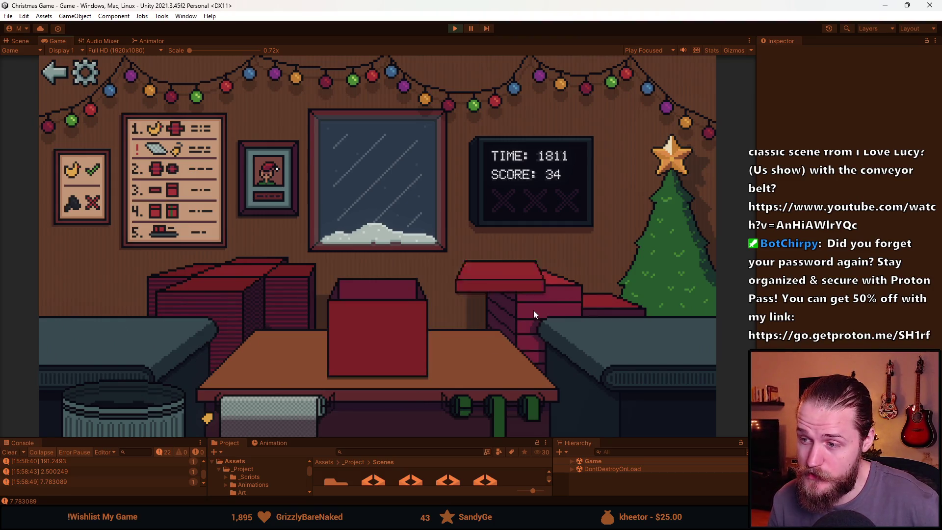
left_click(490, 410)
left_click(362, 342)
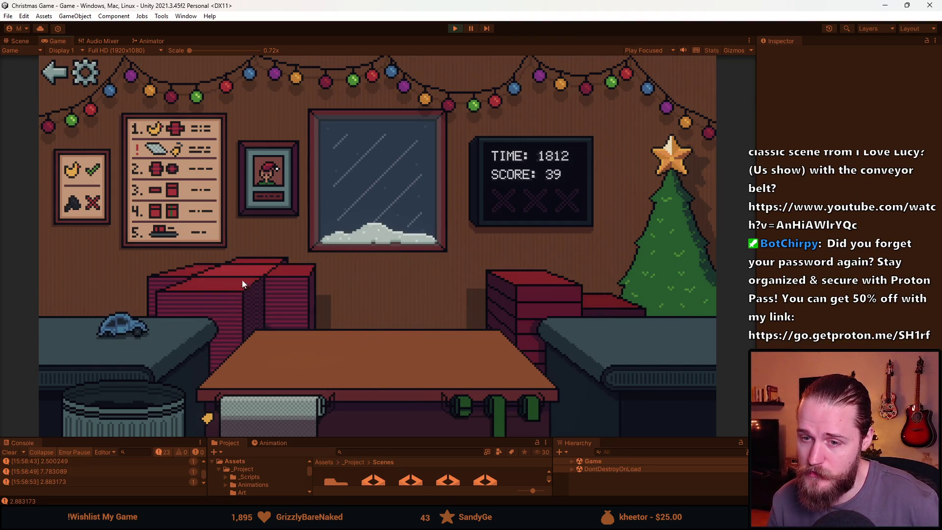
Wrap another toy car in a ribboned box and ship it.
left_click(123, 326)
left_click(216, 324)
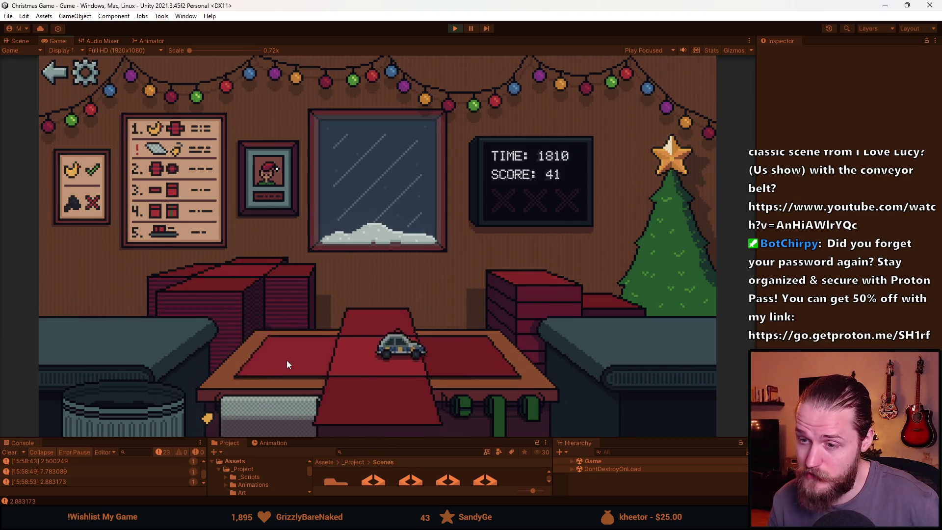
left_click(286, 360)
left_click(484, 414)
left_click(396, 327)
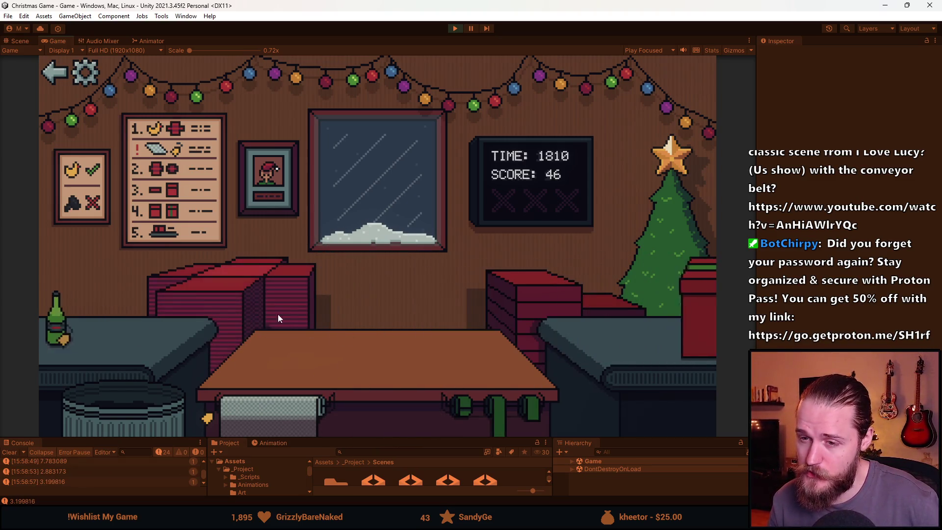
Wrap the green bottle in a red box with a green ribbon and ship it.
left_click(137, 317)
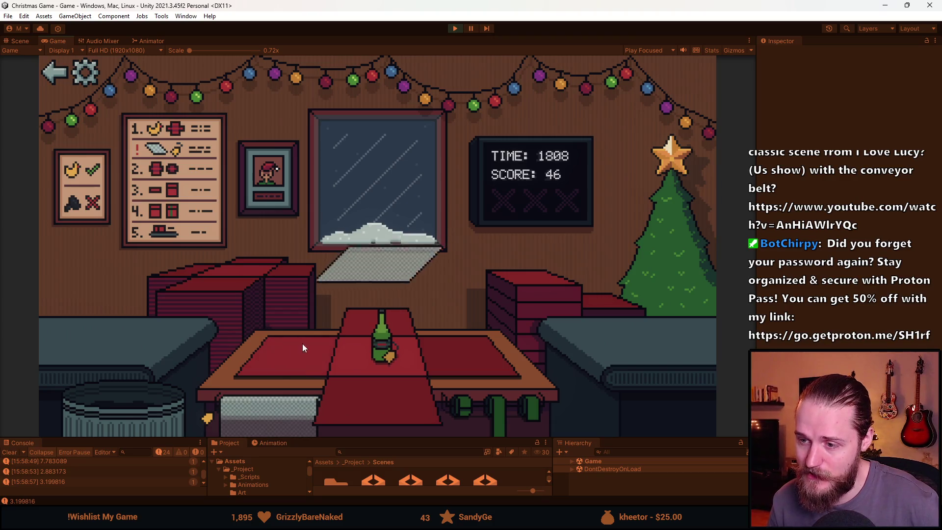
left_click(302, 343)
left_click(495, 400)
left_click(411, 325)
Wrap the next item in a green-ribboned box and send it off.
left_click(233, 290)
left_click(113, 334)
left_click(358, 392)
left_click(495, 402)
left_click(410, 329)
Wrap the toy train in a red box with a green ribbon and ship it.
left_click(252, 281)
left_click(123, 329)
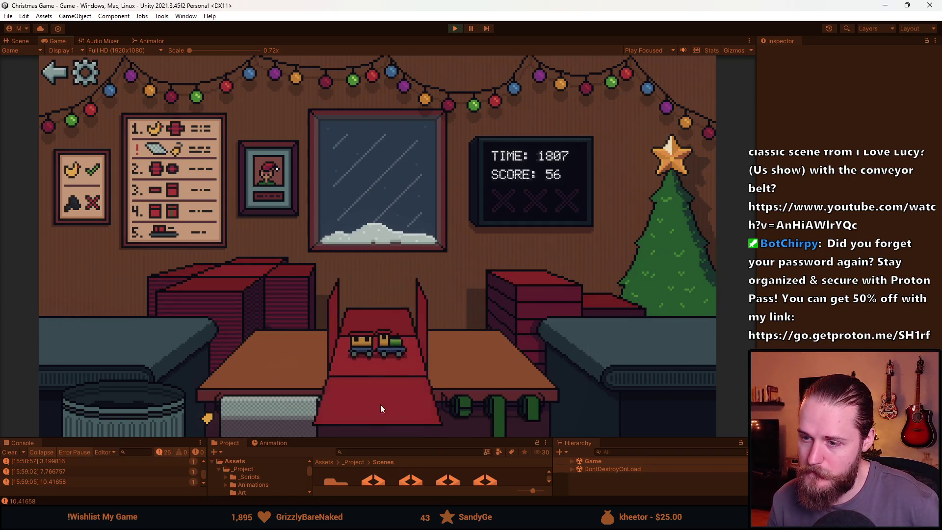
left_click(381, 408)
left_click(491, 409)
left_click(393, 347)
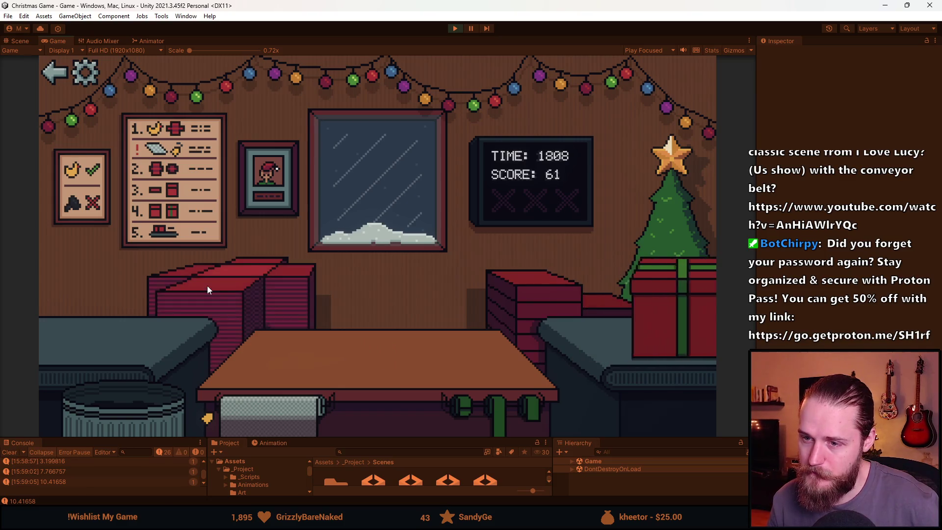
Bin the red item, then box, ribbon and ship the teddy bear.
left_click(207, 289)
left_click(101, 333)
left_click(133, 342)
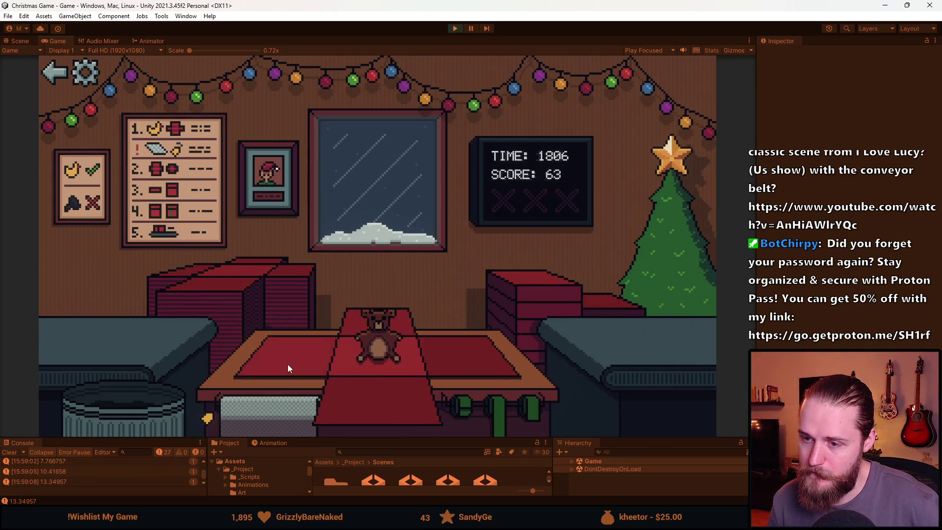
left_click(528, 292)
left_click(487, 408)
Wrap the duck in a red box with a green ribbon and slide it to the right counter.
left_click(387, 353)
left_click(230, 314)
left_click(113, 364)
left_click(516, 295)
left_click(476, 409)
left_click(385, 354)
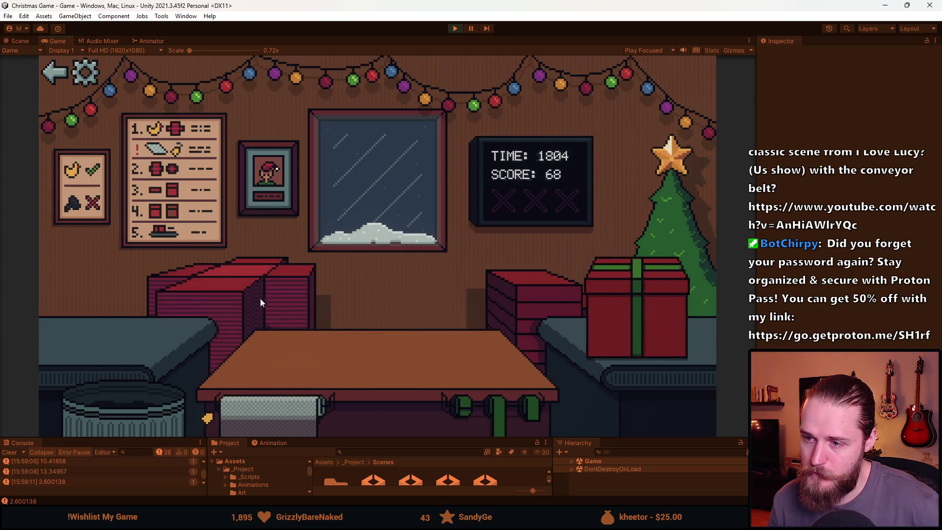
Ship the previous box, then wrap, ribbon and ship the next item.
left_click(260, 298)
left_click(141, 353)
left_click(528, 294)
left_click(487, 408)
left_click(385, 353)
Wrap the ball in a ribboned red box and send it to the right counter.
left_click(260, 298)
left_click(114, 341)
left_click(539, 307)
left_click(503, 405)
left_click(349, 315)
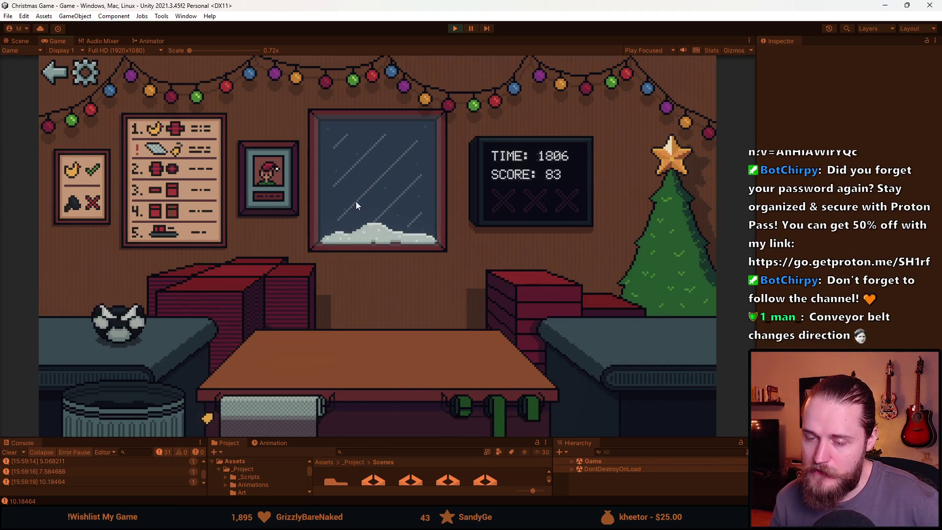
Bin the left-counter item, then box the sunglasses and tie on a green ribbon, reaching score 85.
left_click(123, 425)
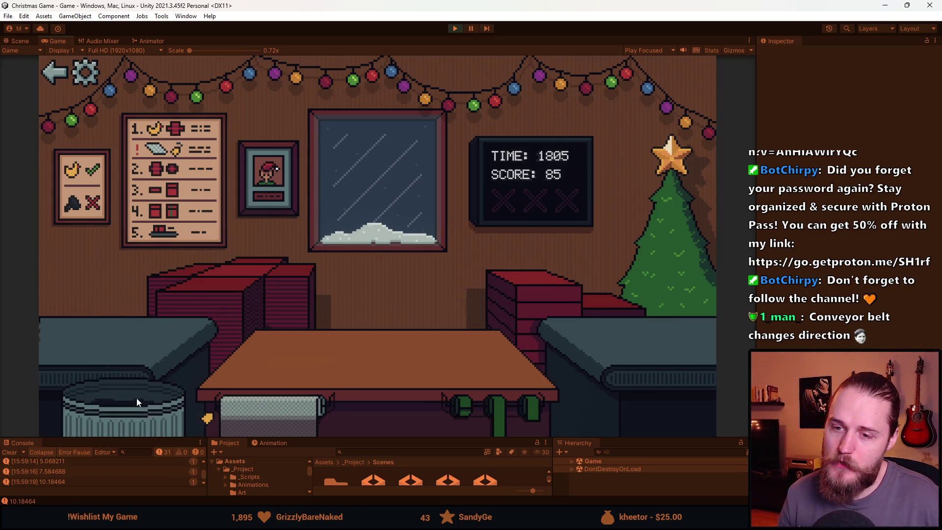
left_click(226, 283)
left_click(117, 326)
left_click(223, 398)
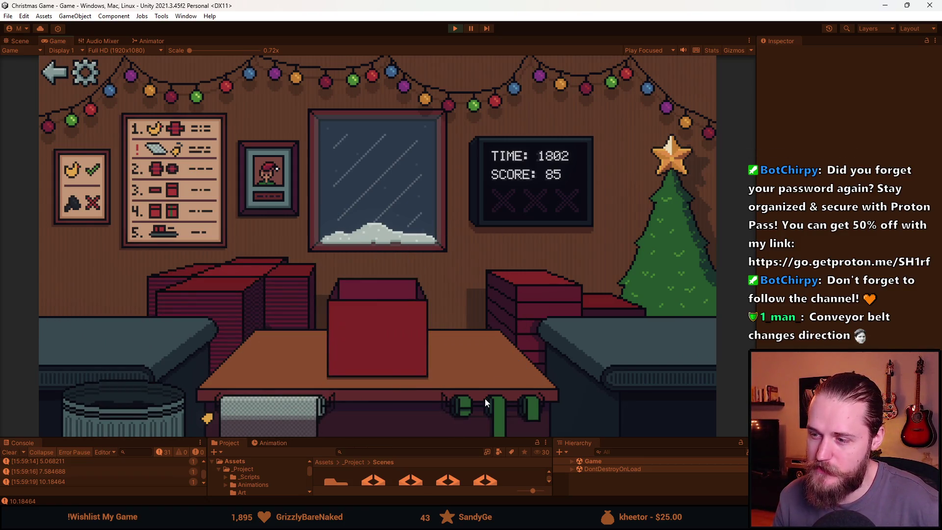
left_click(491, 416)
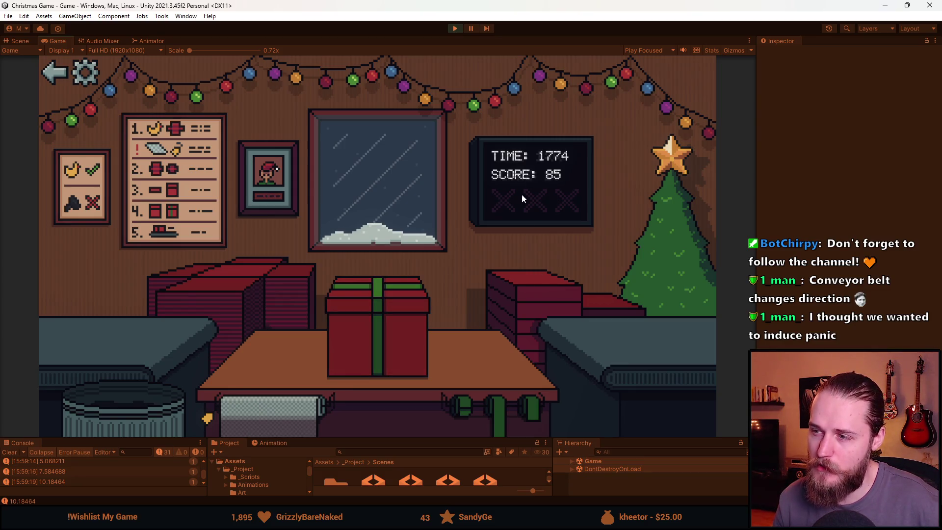
Ship the ribboned present for a score of 90 and exit Play mode.
left_click(390, 334)
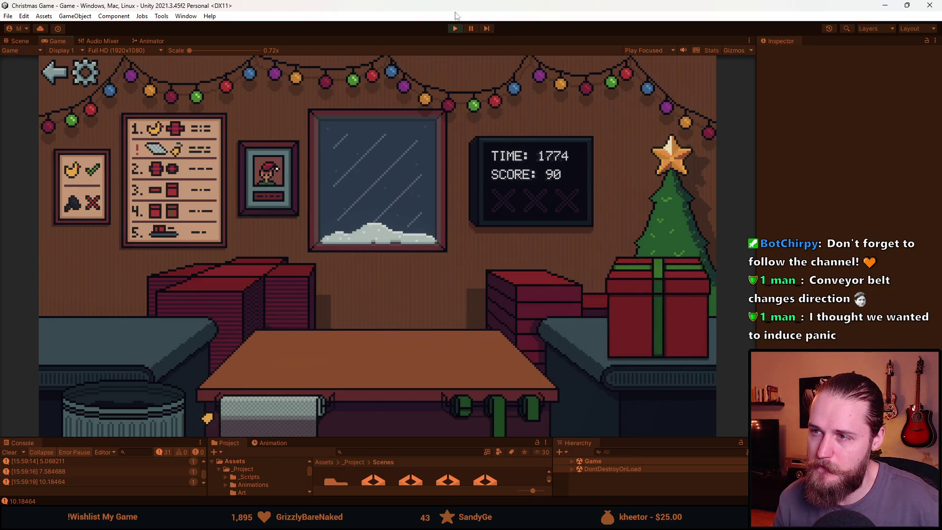
left_click(453, 29)
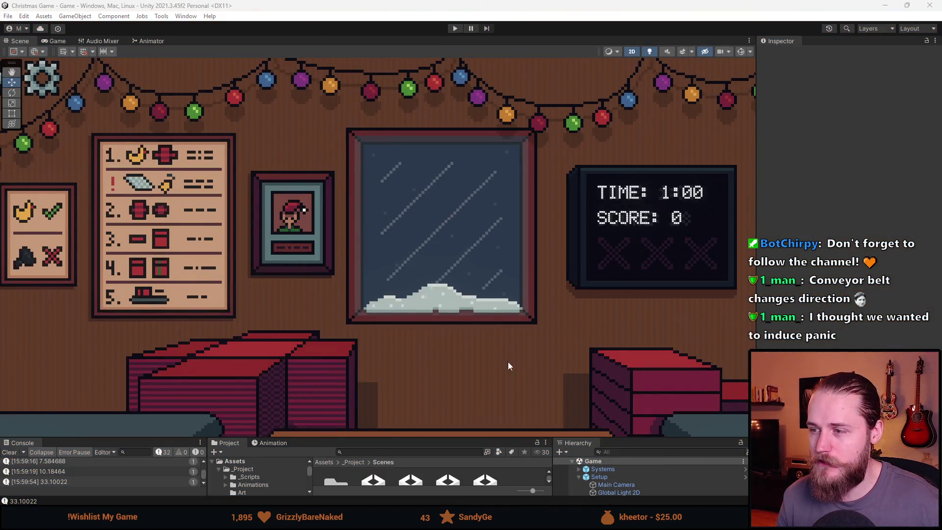
In Aseprite's Spritesheet.png, add a new Layer 7 for the TV edits.
key("alt+Tab")
scroll(435, 276, "left", 5)
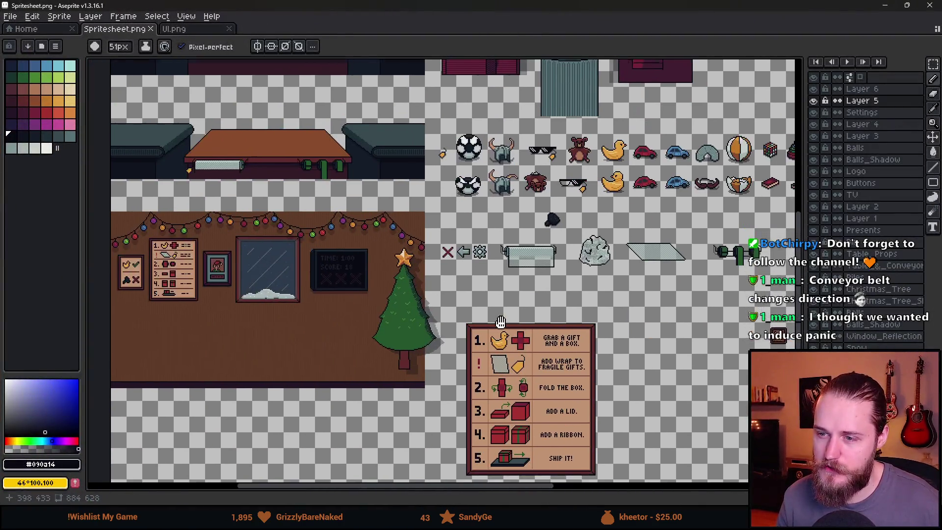
scroll(373, 278, "up", 4)
left_click(877, 91)
Paint over the TV's TIME, SCORE and X marks, then set up a white 1px pencil.
key("shift+n")
key("minus")
mouse_move(256, 244)
left_mouse_down()
mouse_move(253, 220)
mouse_move(226, 206)
mouse_move(220, 285)
mouse_move(255, 271)
mouse_move(330, 288)
mouse_move(358, 273)
mouse_move(365, 308)
left_mouse_up()
key("ctrl+z")
key("minus")
left_click_drag(272, 300, 344, 314)
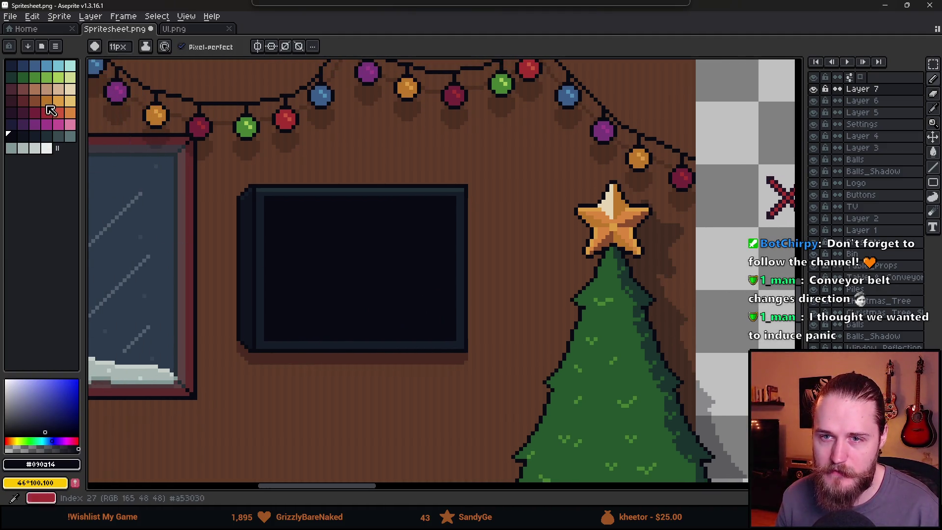
left_click(47, 148)
key("minus")
key("minus")
key("minus")
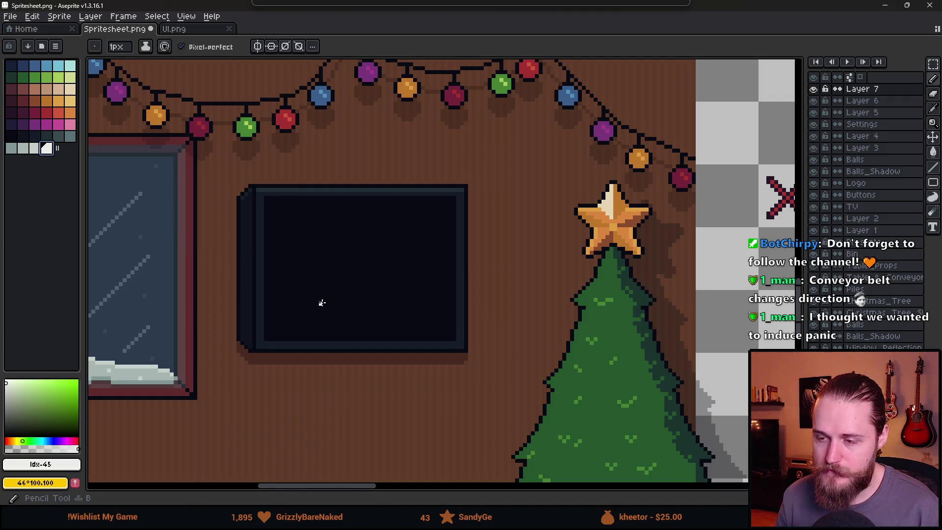
Letter a white 'SELECT LVL' title across the TV screen.
scroll(314, 288, "up", 2)
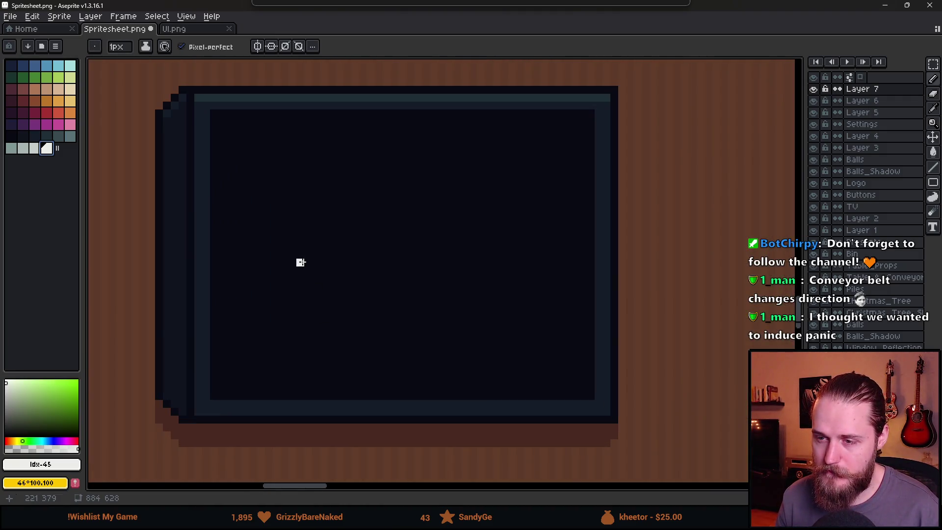
mouse_move(253, 120)
left_mouse_down()
mouse_move(226, 139)
mouse_move(221, 168)
left_mouse_up()
mouse_move(269, 126)
left_mouse_down()
mouse_move(284, 152)
mouse_move(309, 120)
mouse_move(339, 143)
mouse_move(366, 126)
mouse_move(418, 144)
mouse_move(444, 120)
mouse_move(506, 160)
mouse_move(552, 113)
mouse_move(593, 162)
left_mouse_up()
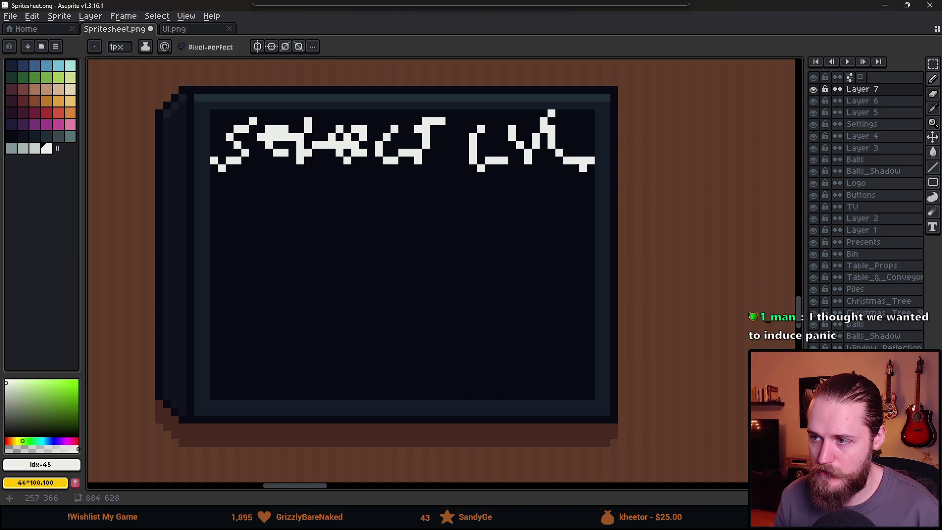
Outline two option boxes below the title, labelling one TUT.
mouse_move(292, 206)
left_mouse_down()
mouse_move(292, 259)
mouse_move(526, 242)
mouse_move(486, 200)
mouse_move(303, 200)
mouse_move(329, 241)
mouse_move(349, 214)
mouse_move(387, 240)
mouse_move(403, 216)
mouse_move(458, 217)
mouse_move(441, 228)
mouse_move(441, 250)
mouse_move(493, 216)
mouse_move(539, 248)
left_mouse_up()
key("ctrl+z")
mouse_move(292, 293)
left_mouse_down()
mouse_move(292, 365)
mouse_move(556, 364)
mouse_move(529, 363)
mouse_move(510, 293)
mouse_move(302, 293)
left_mouse_up()
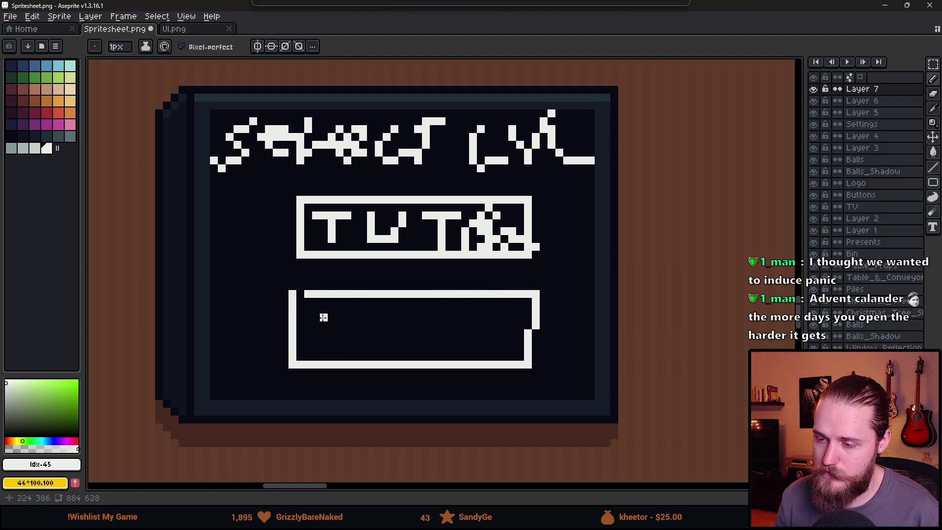
mouse_move(313, 314)
left_mouse_down()
mouse_move(490, 323)
mouse_move(544, 351)
left_mouse_up()
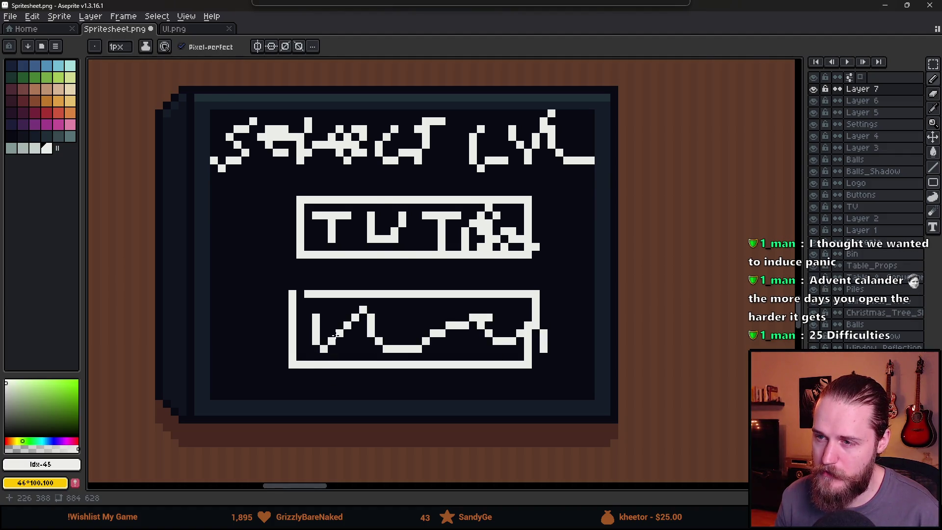
scroll(334, 335, "down", 4)
scroll(335, 335, "up", 1)
scroll(335, 335, "down", 1)
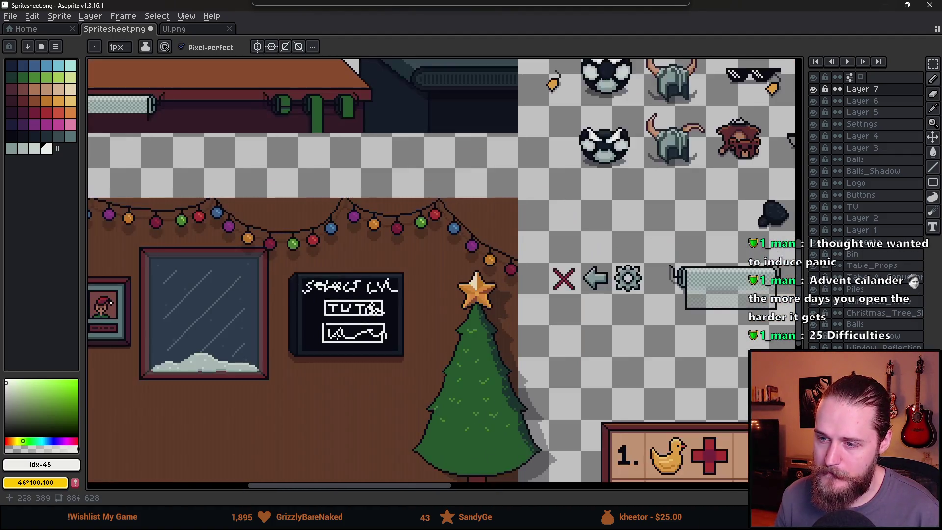
Undo the sketch strokes until the dim TIME: 1:00, SCORE: 18 and X marks return.
left_click_drag(250, 359, 353, 315)
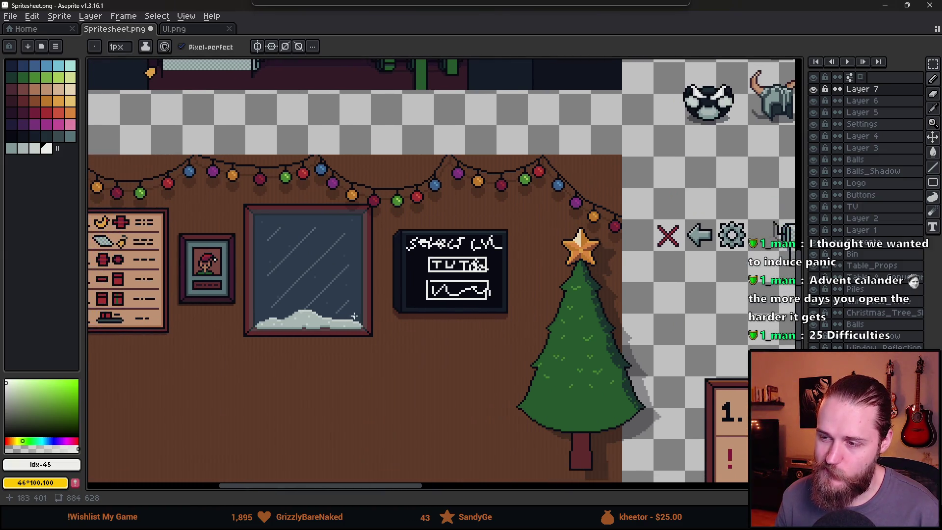
key("ctrl+z")
key("ctrl+z")
key("ctrl+z")
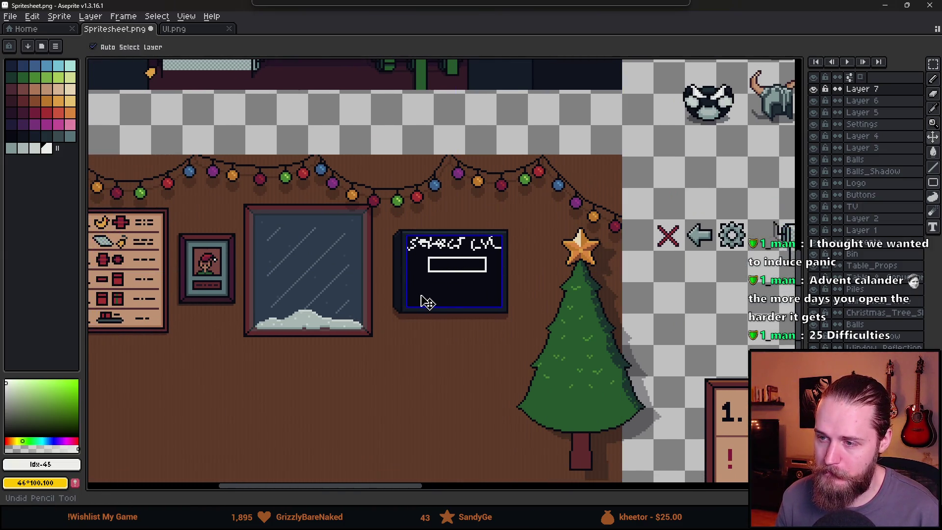
key("ctrl+z")
key("ctrl+z")
key("ctrl+z")
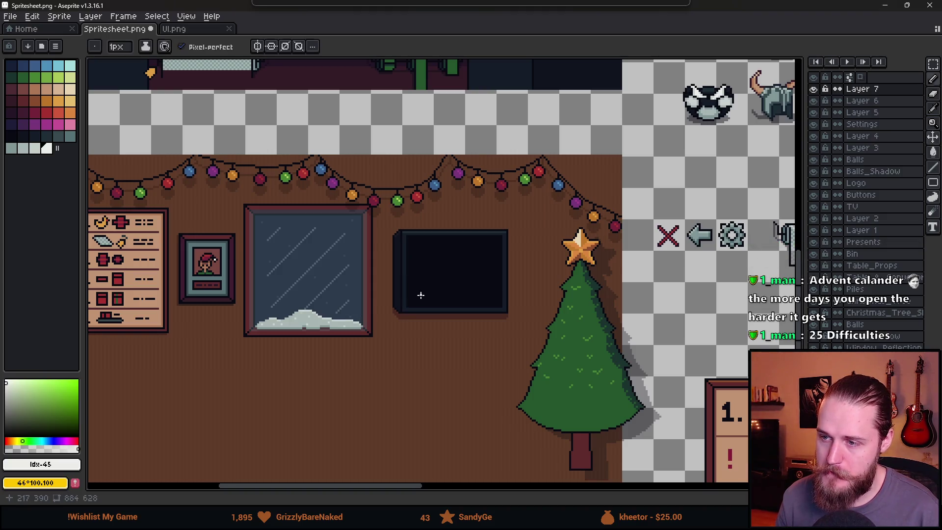
scroll(439, 290, "down", 2)
scroll(438, 290, "up", 2)
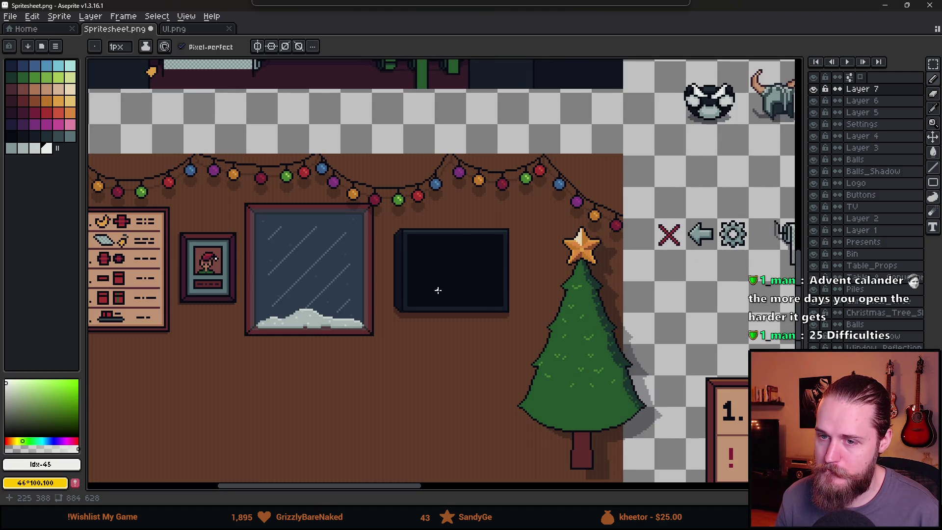
key("ctrl+z")
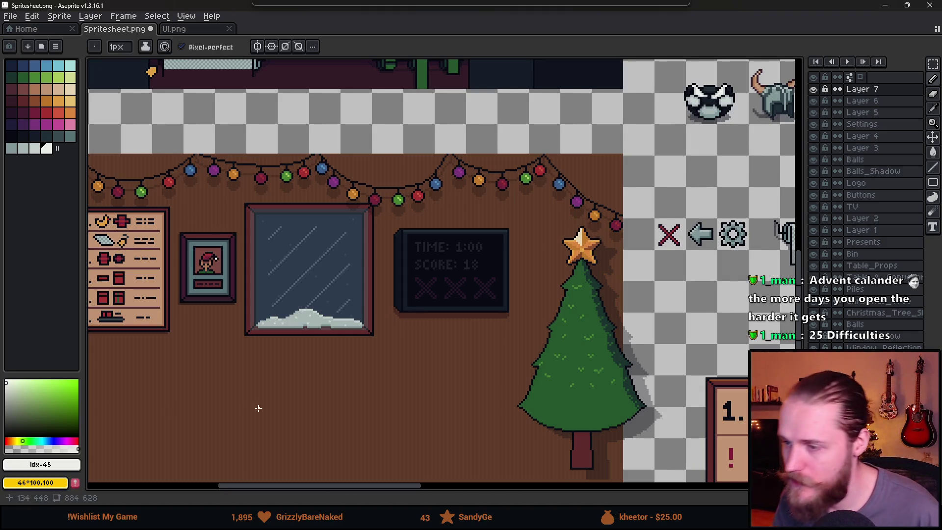
scroll(256, 393, "down", 4)
scroll(249, 357, "up", 1)
scroll(265, 353, "up", 4)
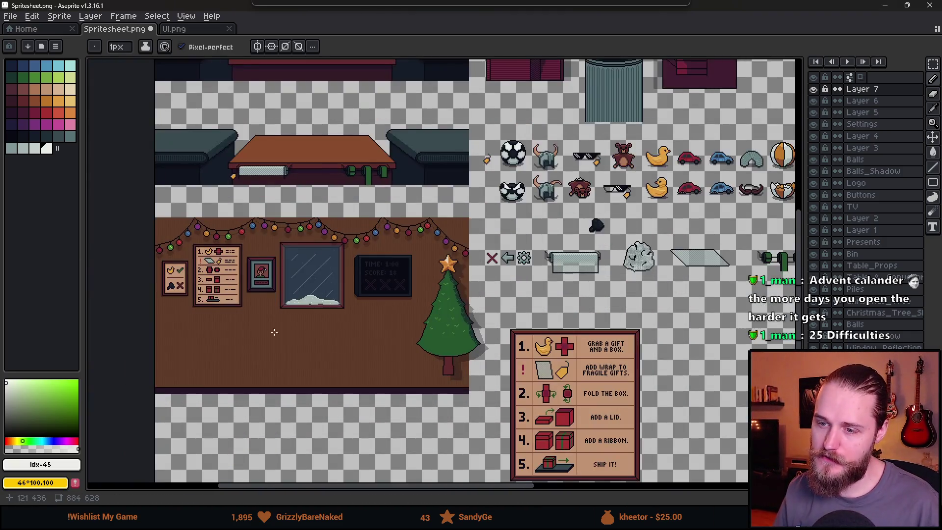
left_click_drag(283, 352, 286, 352)
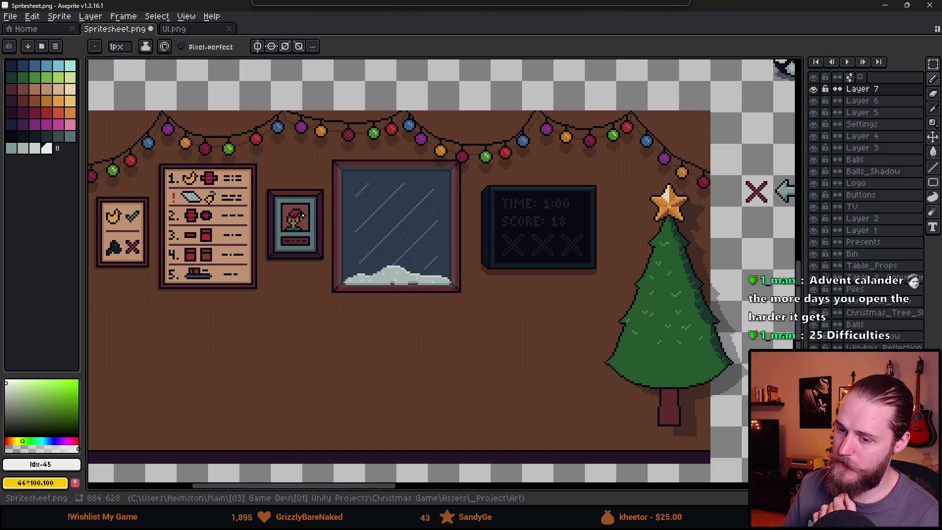
scroll(440, 353, "down", 3)
left_click_drag(440, 353, 332, 276)
scroll(470, 304, "up", 4)
scroll(412, 314, "down", 1)
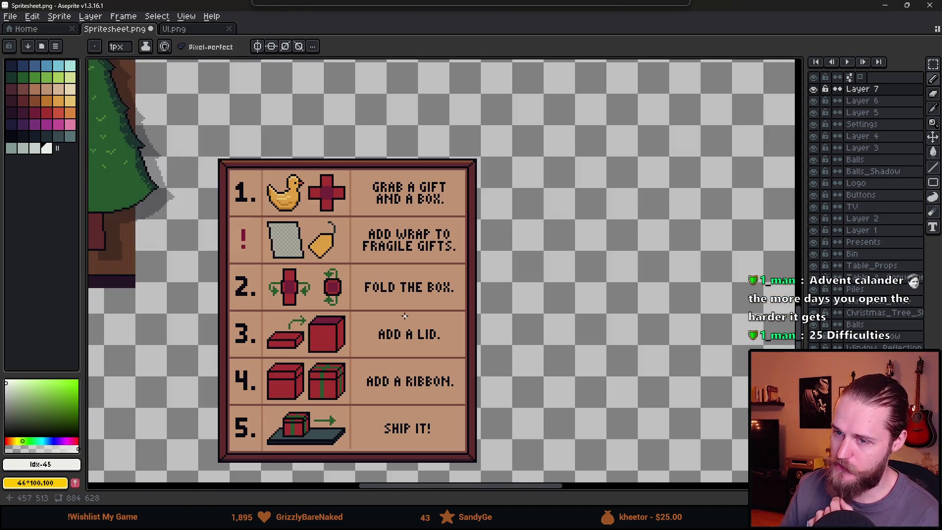
left_click_drag(403, 312, 417, 294)
scroll(373, 269, "down", 2)
scroll(374, 269, "up", 2)
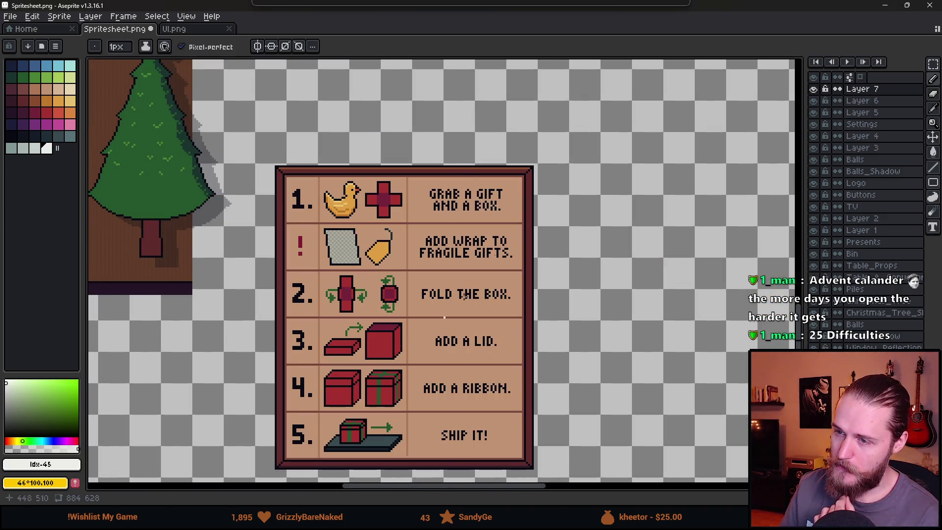
scroll(294, 309, "down", 2)
scroll(199, 273, "left", 5)
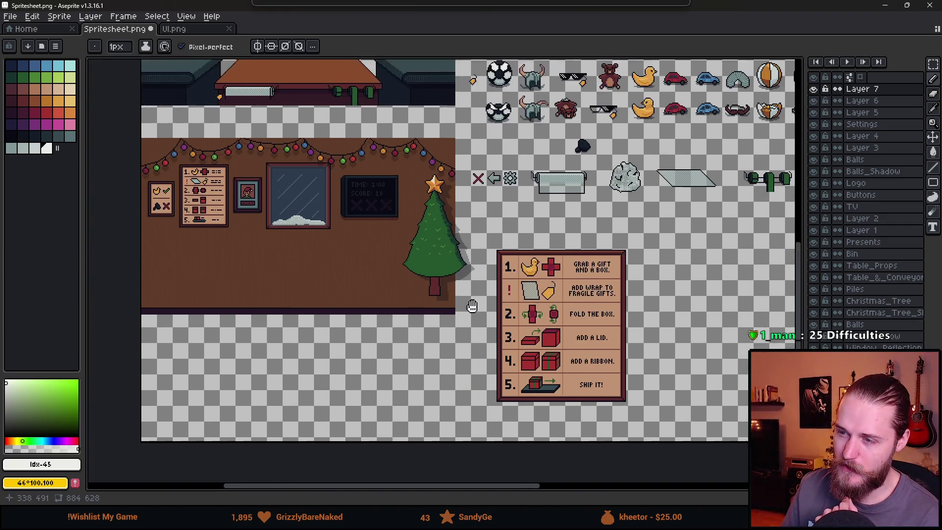
scroll(199, 273, "up", 2)
scroll(294, 273, "up", 1)
scroll(423, 269, "down", 3)
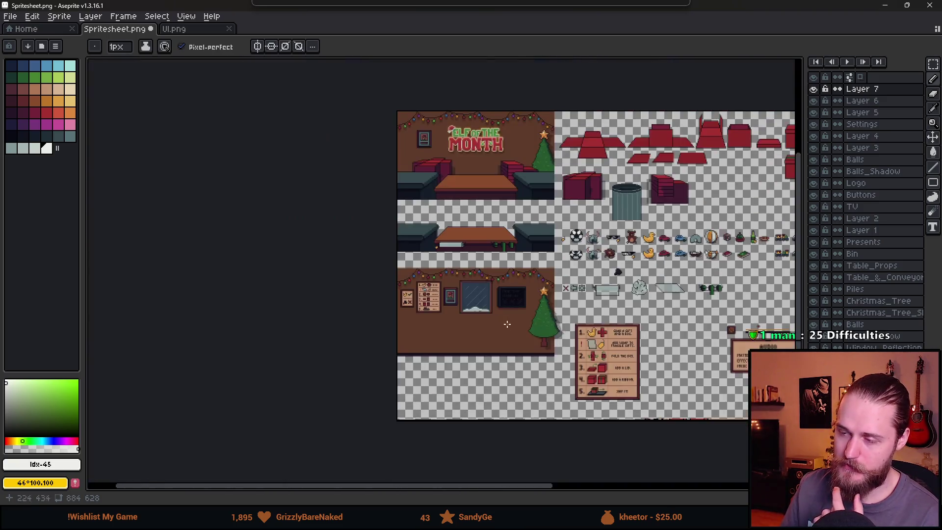
scroll(424, 269, "up", 1)
scroll(424, 268, "up", 3)
scroll(410, 412, "down", 1)
scroll(359, 317, "left", 5)
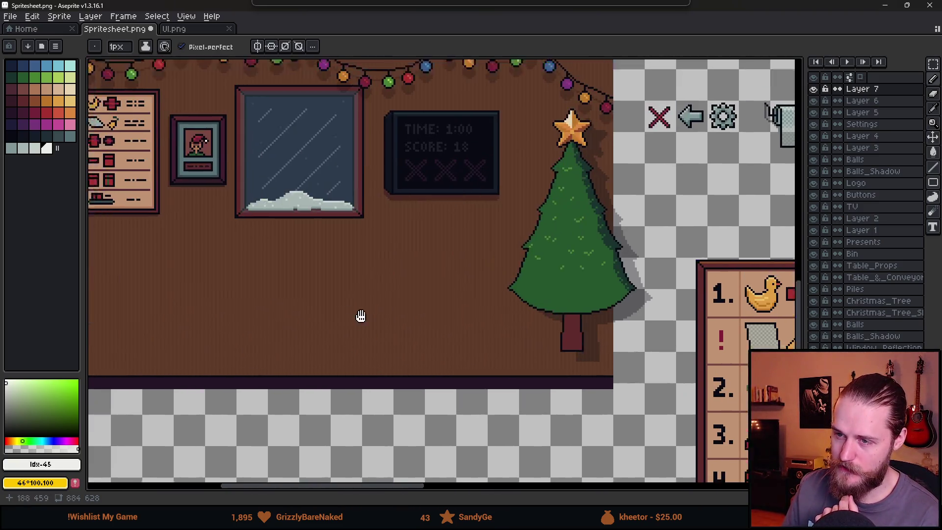
scroll(478, 273, "up", 2)
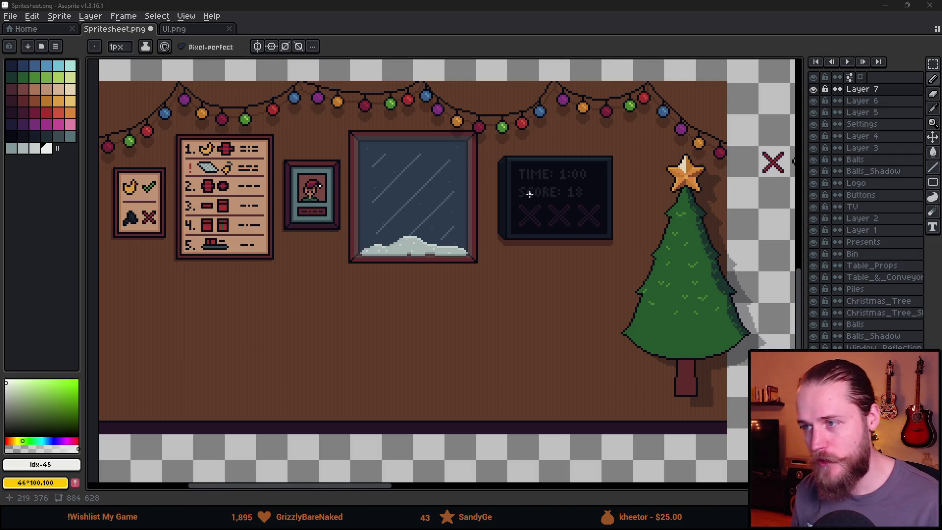
scroll(437, 188, "down", 2)
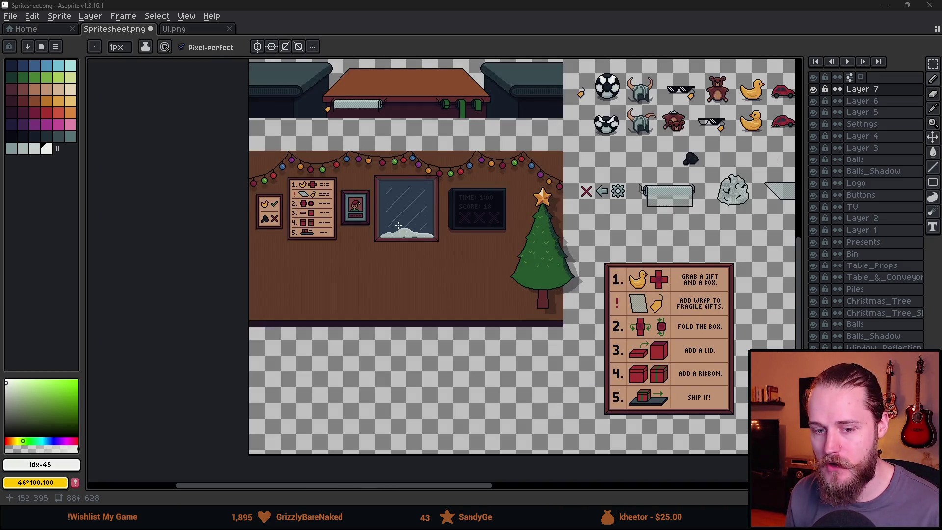
scroll(392, 221, "up", 2)
left_click_drag(376, 240, 392, 273)
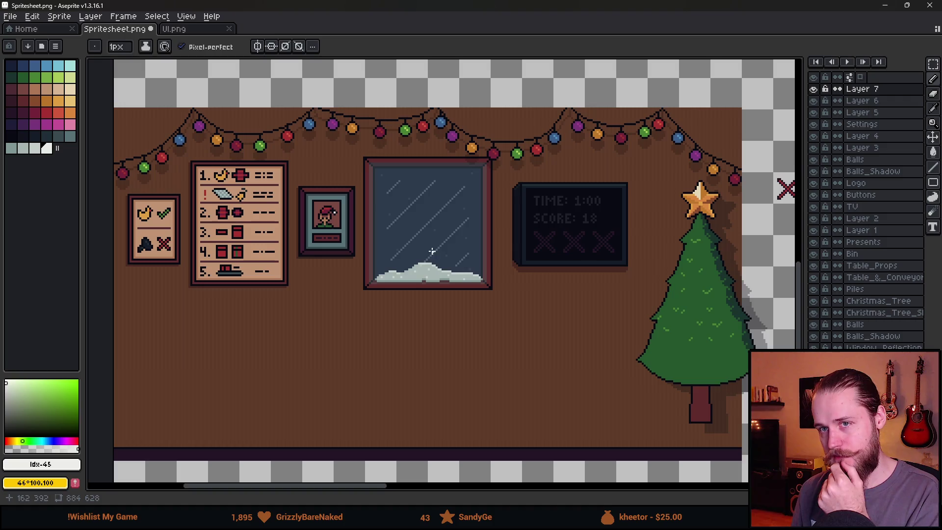
Start a Unity playtest and bin the rubber duck and the stacking-ring toy.
key("alt+Tab")
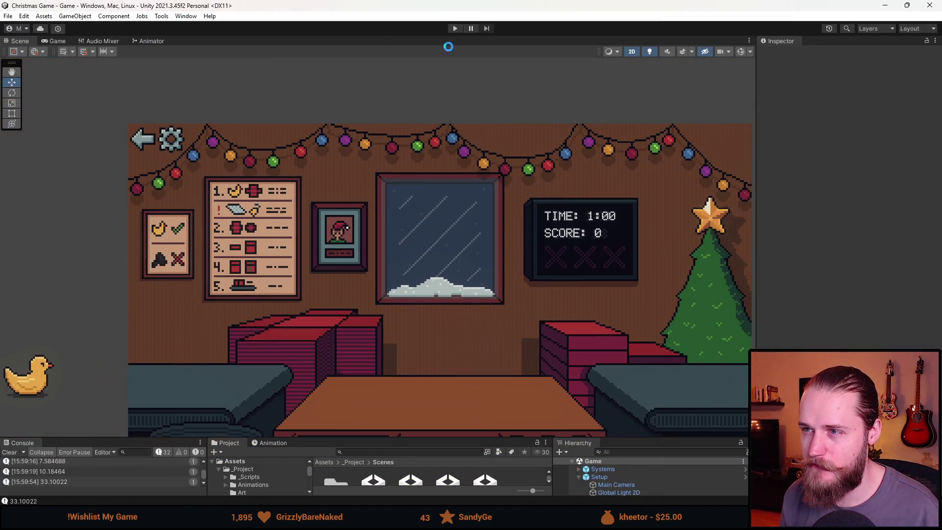
left_click(454, 29)
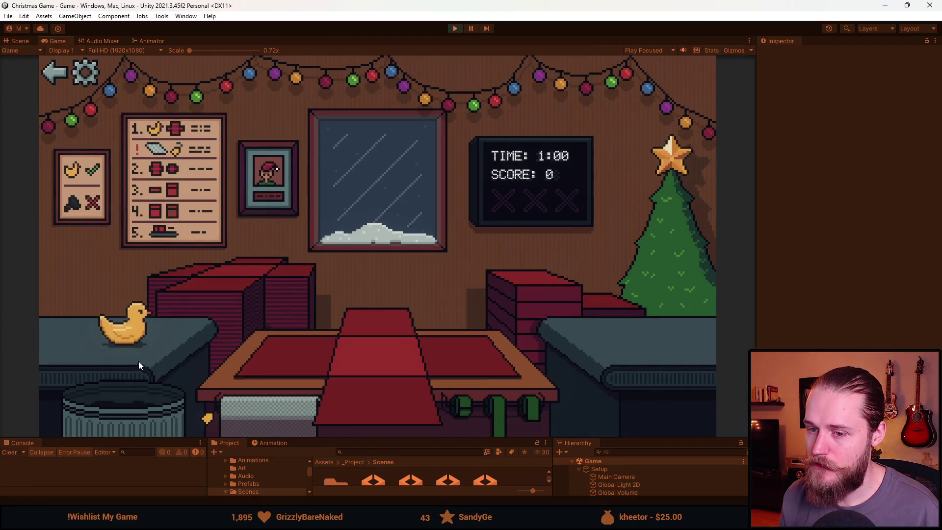
left_click(137, 407)
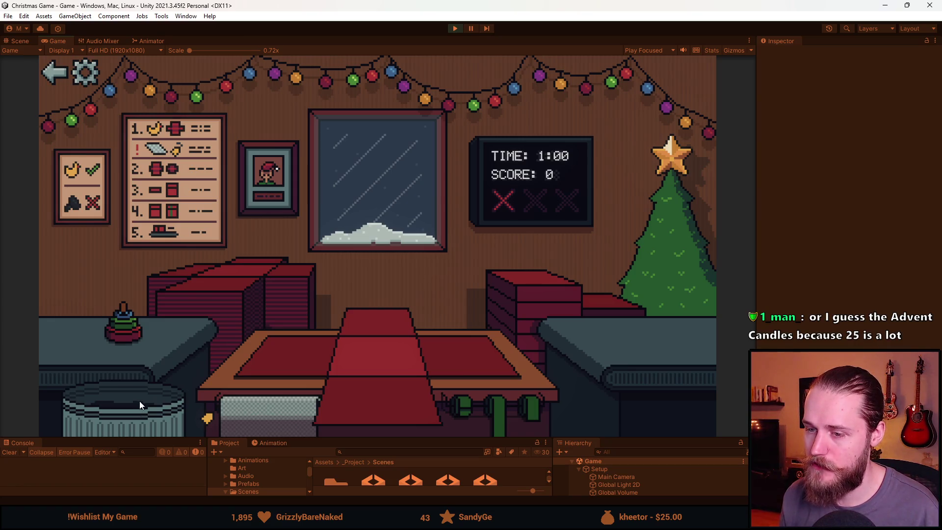
left_click(125, 328)
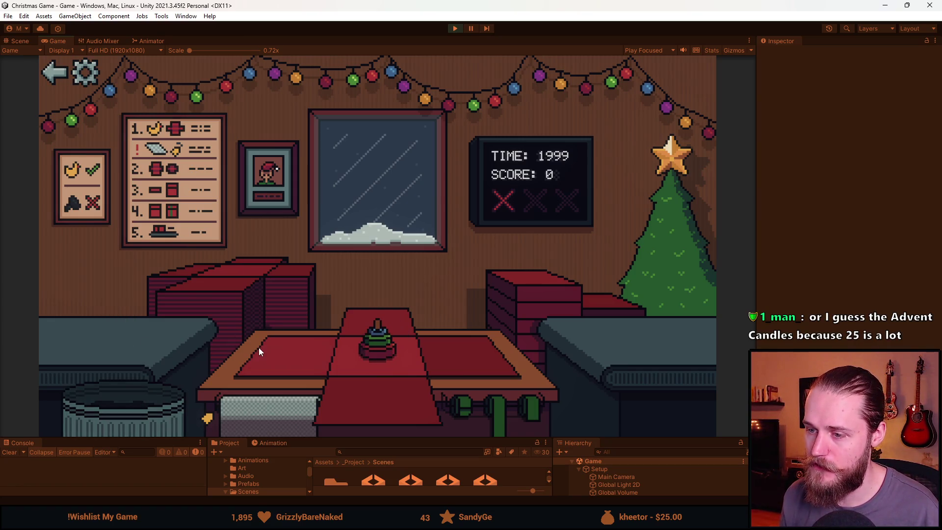
left_click(151, 399)
Ribbon and ship the red gift for 5 points, exit Play mode, and heighten the bottom panels.
left_click(497, 388)
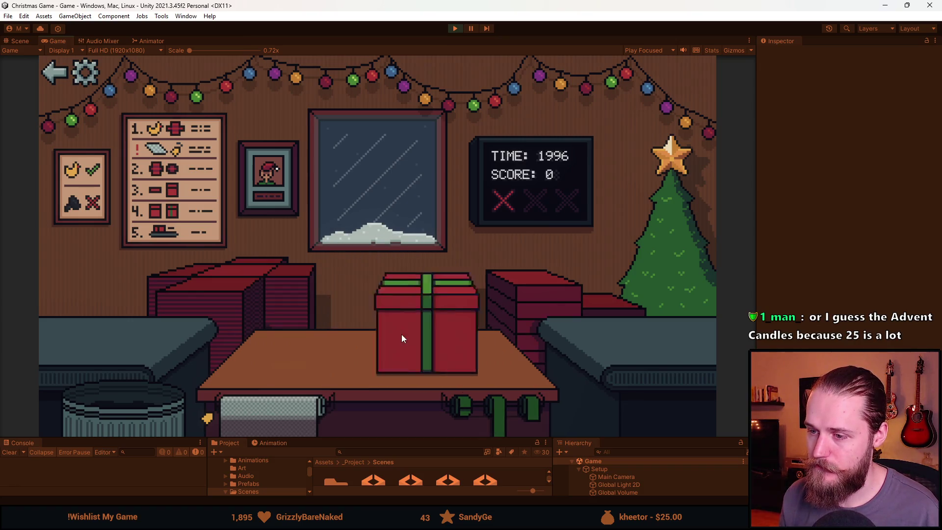
left_click(401, 335)
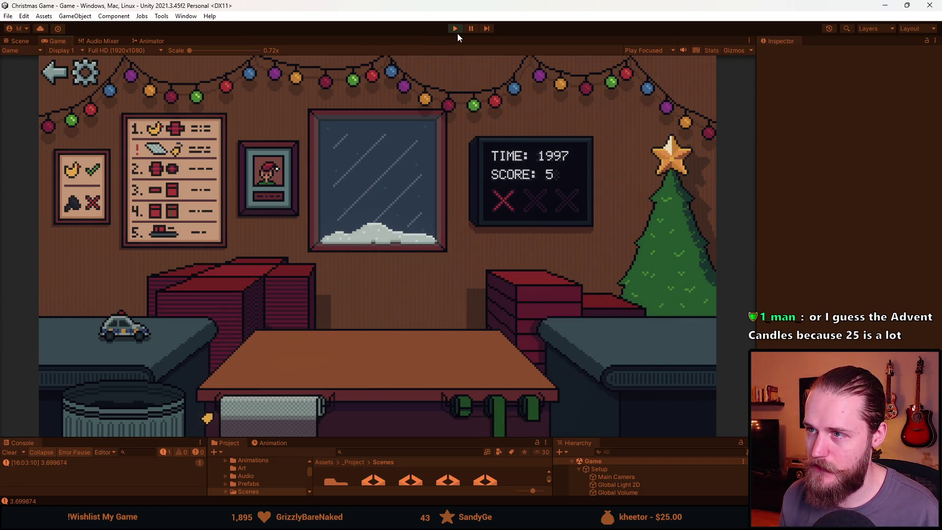
left_click(456, 29)
left_click_drag(471, 438, 486, 285)
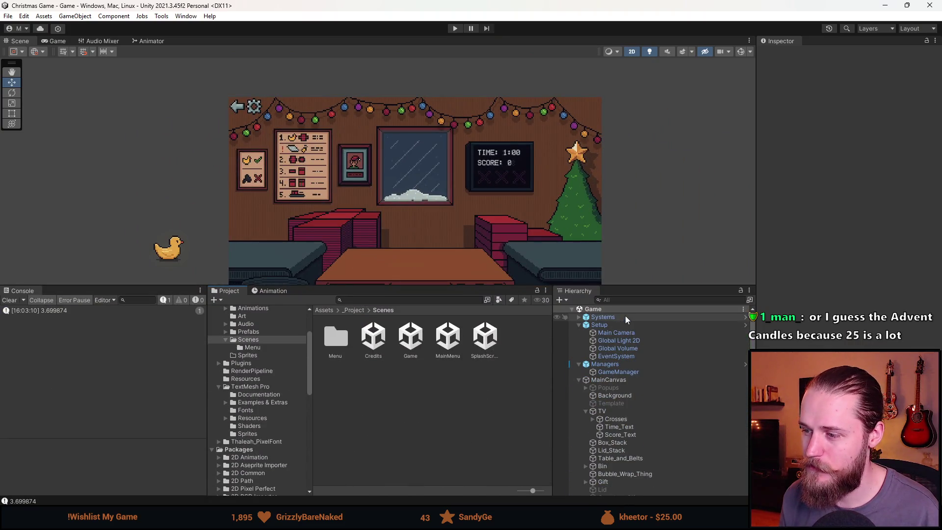
Show AudioSystem's Cardboard, Conveyor, Tape and Bin sounds, then switch to the [00] SFX folder.
left_click(624, 317)
left_click(630, 372)
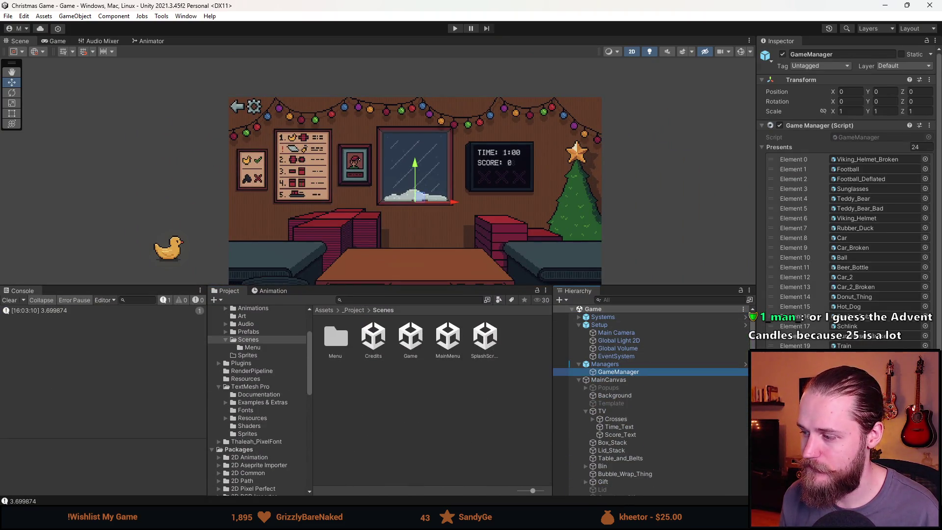
left_click(579, 318)
left_click(637, 324)
scroll(849, 196, "down", 10)
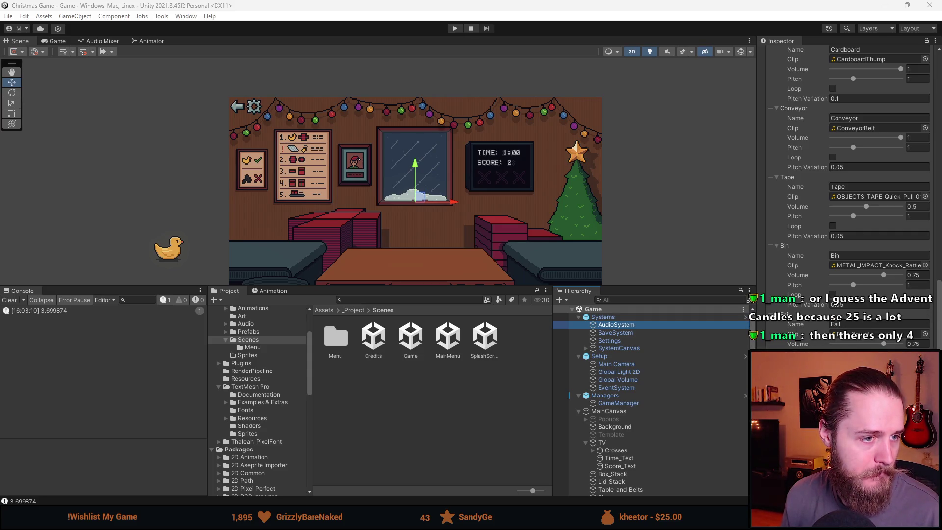
key("alt+Tab")
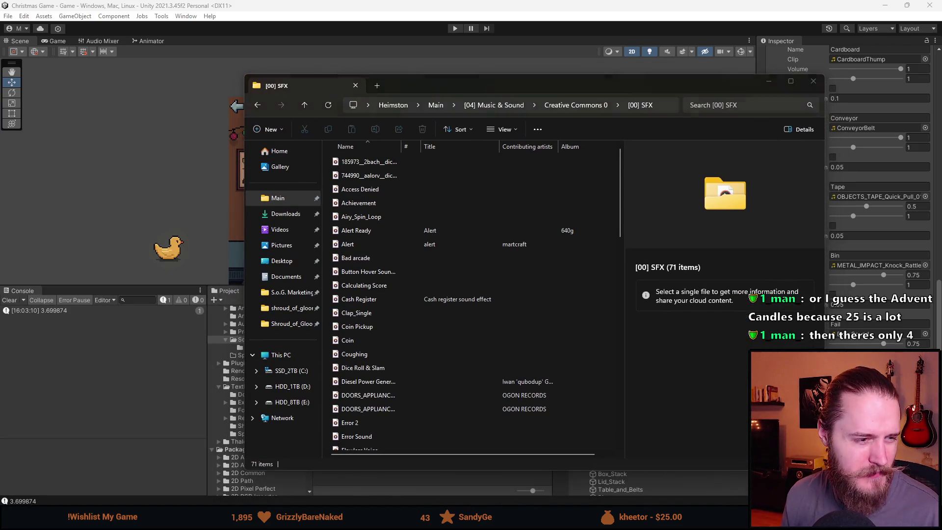
Preview the Cash Register, Coin Pickup and Coin sounds in the SFX folder.
scroll(416, 248, "down", 1)
double_click(416, 248)
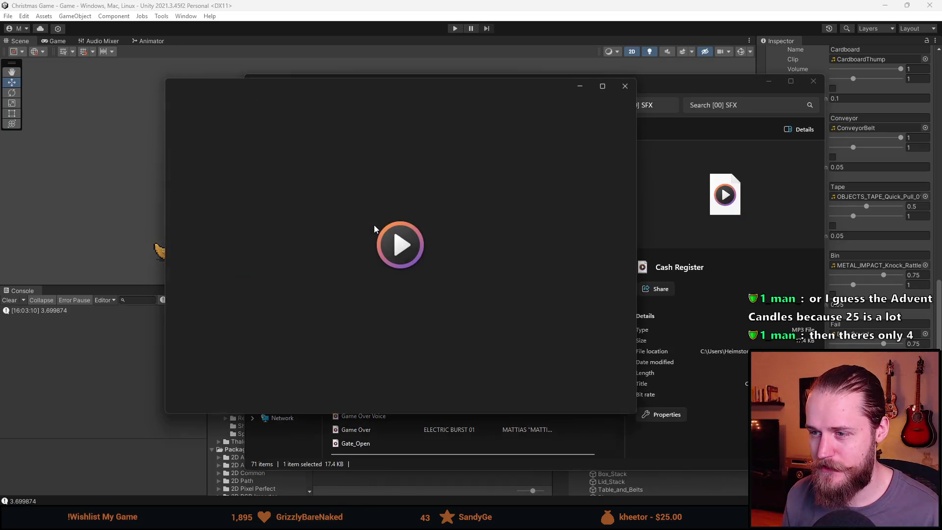
left_click(625, 86)
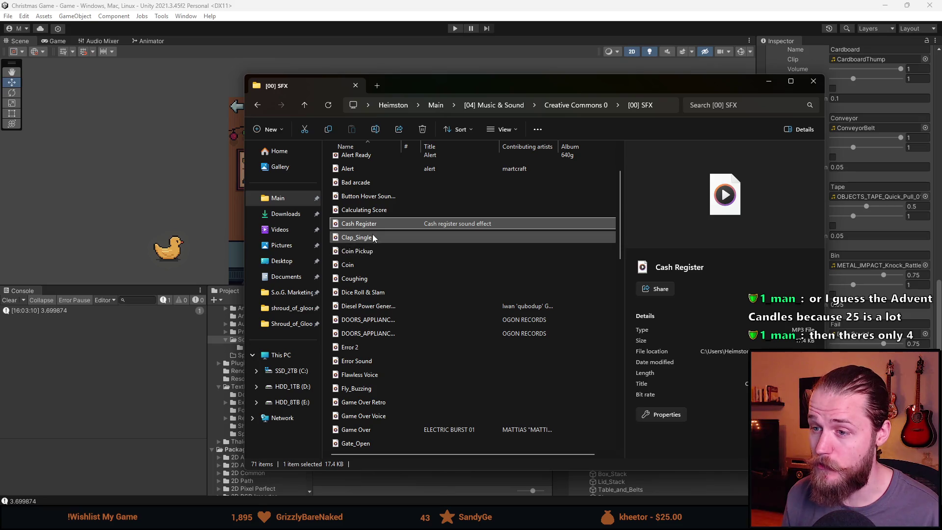
double_click(373, 252)
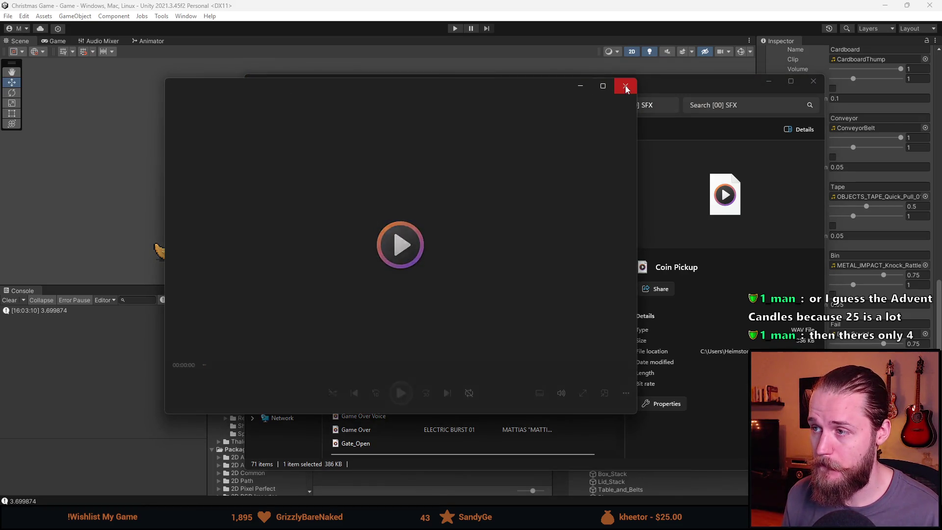
left_click(625, 88)
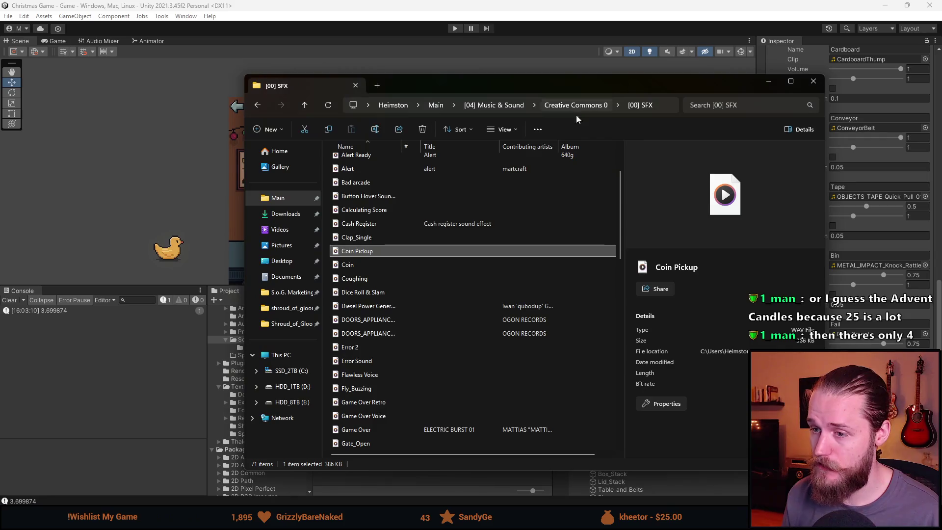
double_click(364, 264)
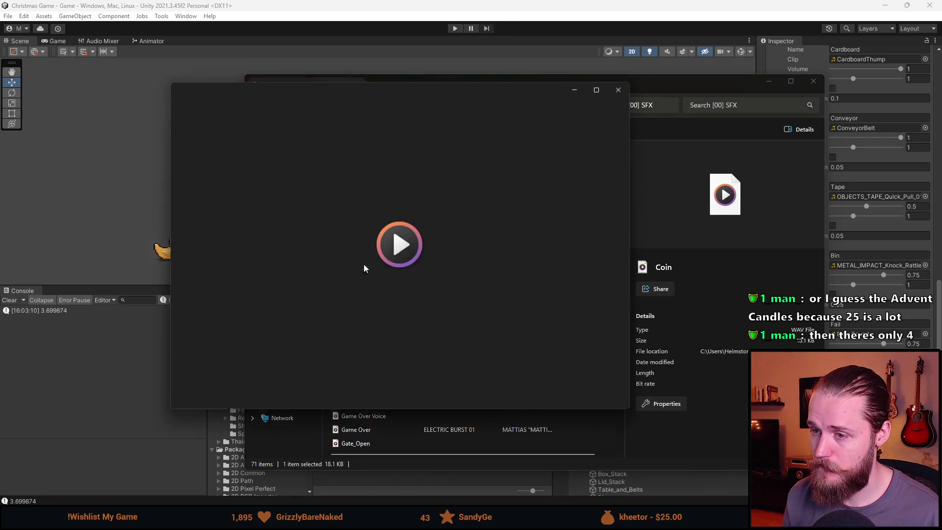
left_click(623, 89)
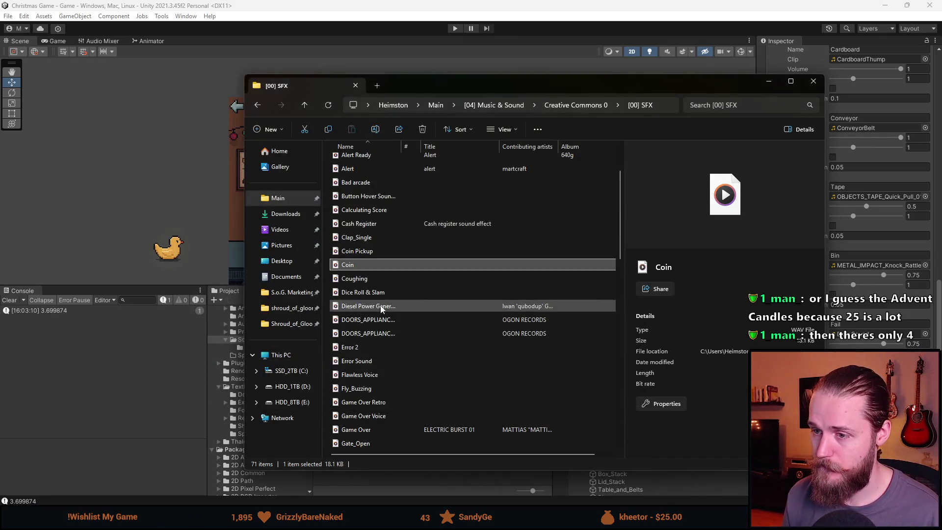
Preview the Level Up Correct, Level Up 2 and Level Up sounds.
scroll(379, 320, "down", 1)
scroll(379, 319, "down", 1)
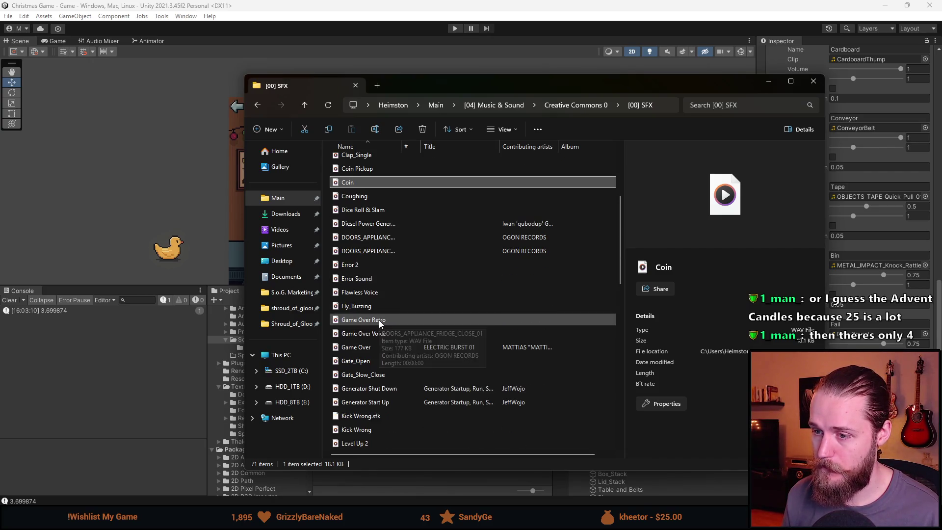
scroll(386, 308, "down", 1)
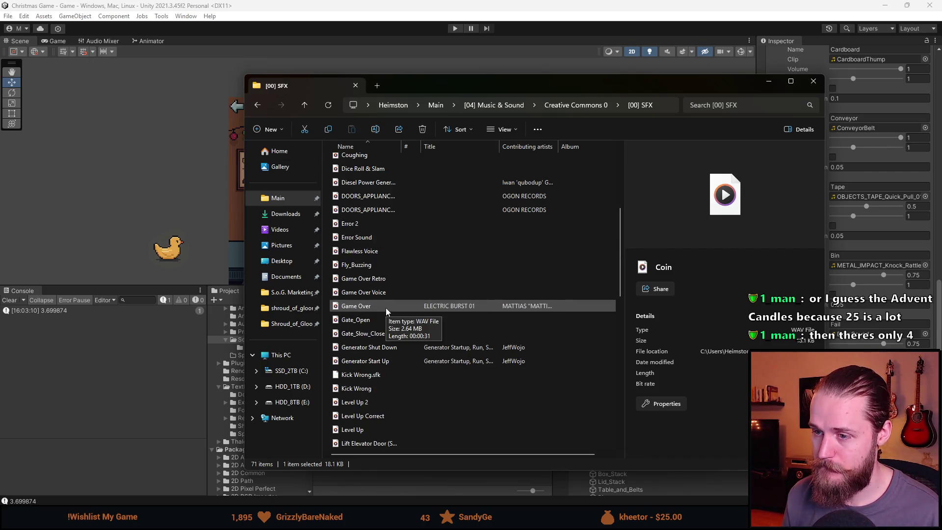
scroll(386, 314, "down", 1)
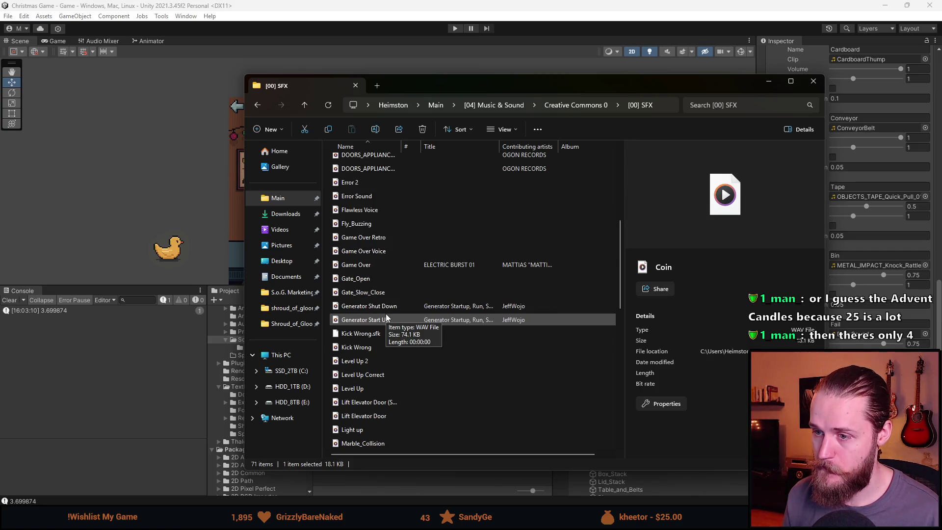
scroll(385, 318, "down", 1)
scroll(386, 314, "down", 2)
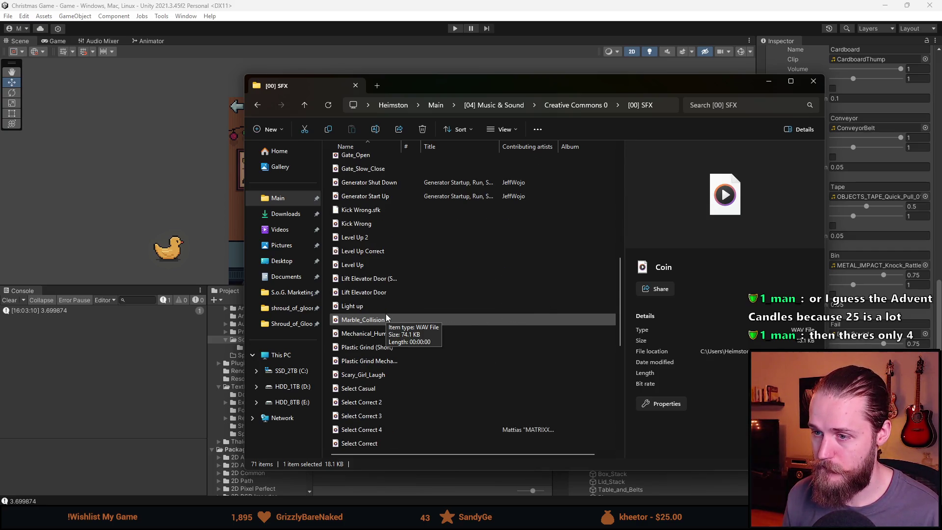
double_click(384, 250)
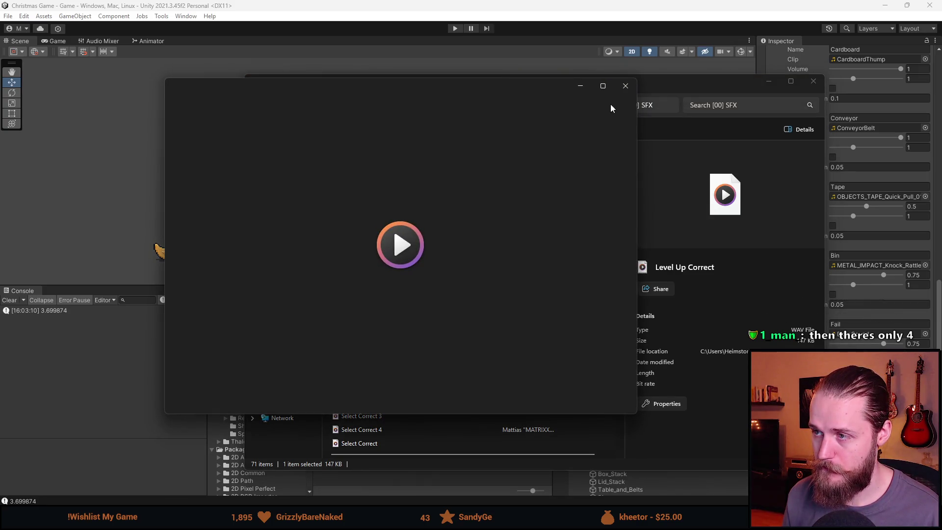
left_click(625, 87)
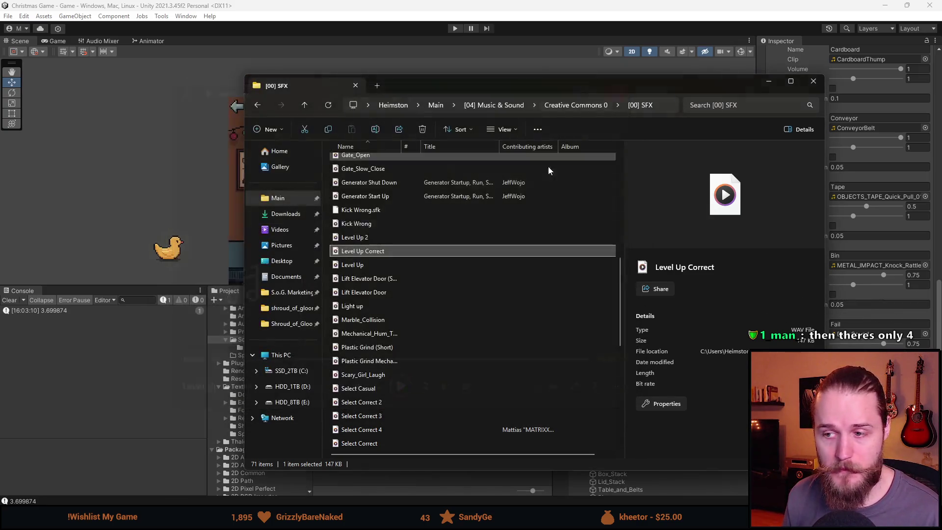
left_click(386, 238)
double_click(387, 238)
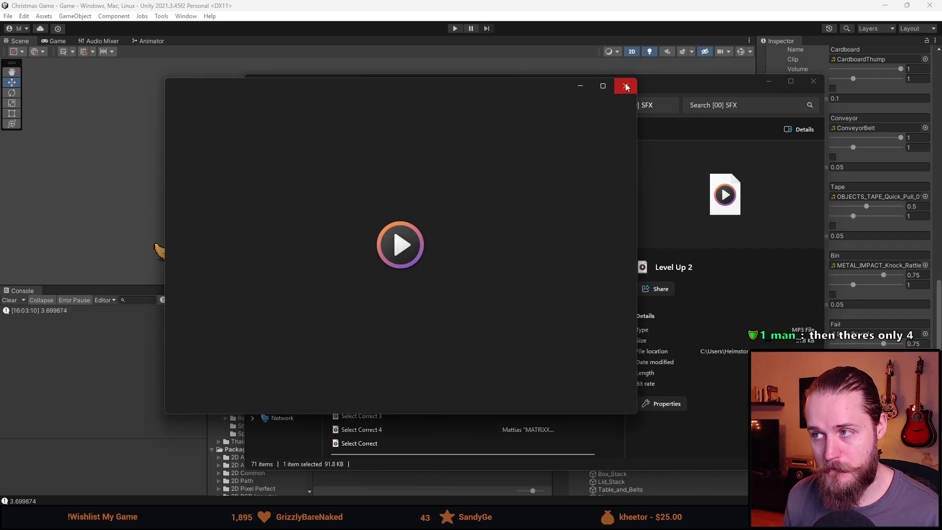
left_click(625, 87)
double_click(373, 264)
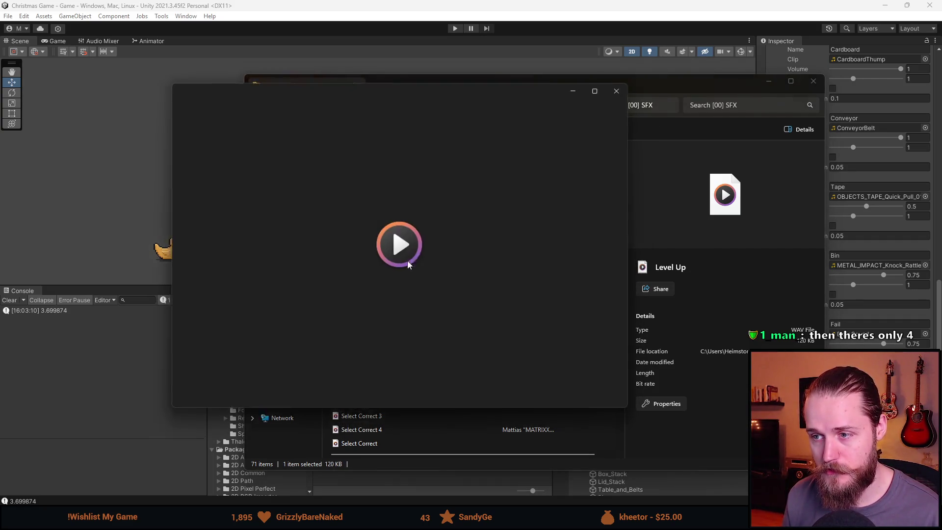
left_click(625, 87)
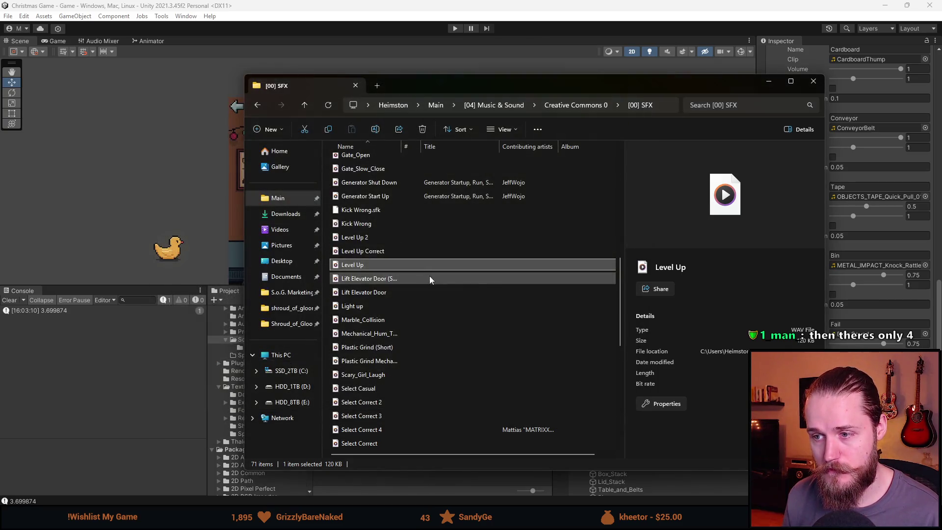
Preview the Select Correct, Select Correct 4, 3 and 2 sounds.
scroll(423, 282, "down", 1)
scroll(393, 290, "down", 2)
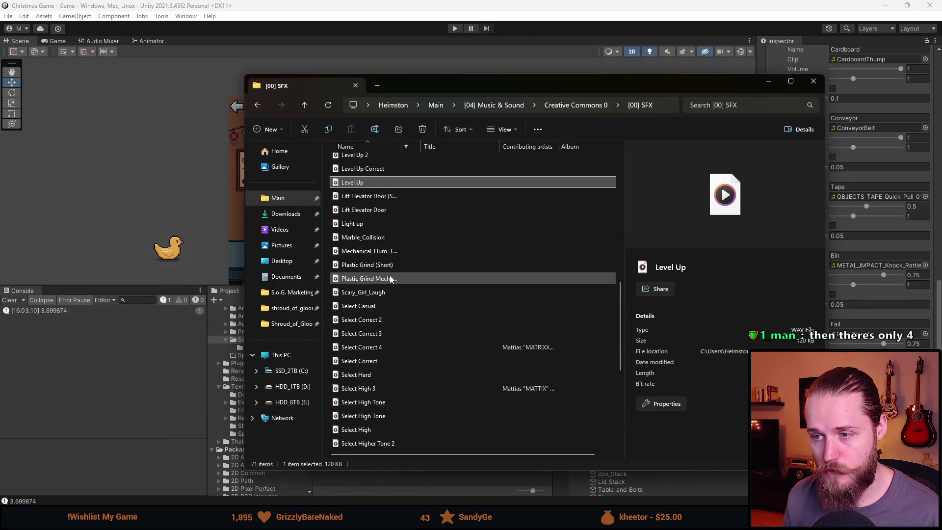
scroll(394, 278, "down", 1)
double_click(387, 279)
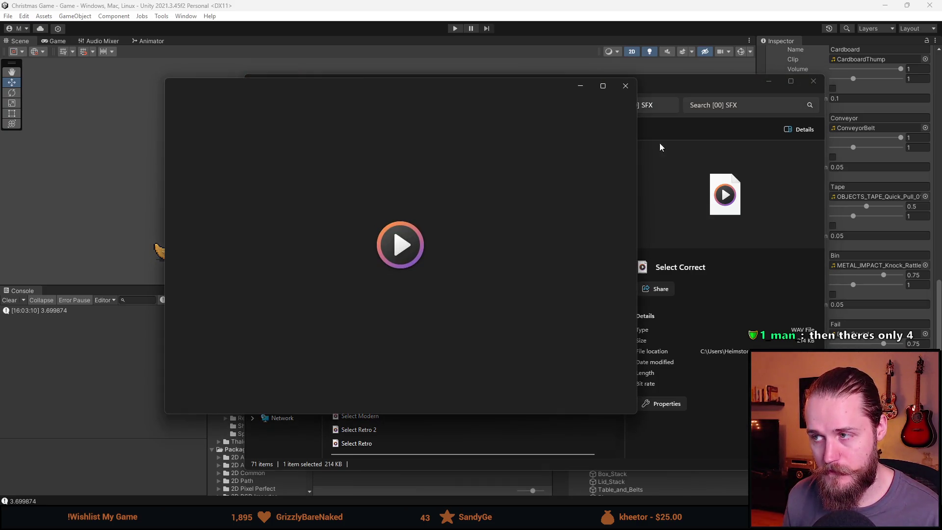
double_click(373, 268)
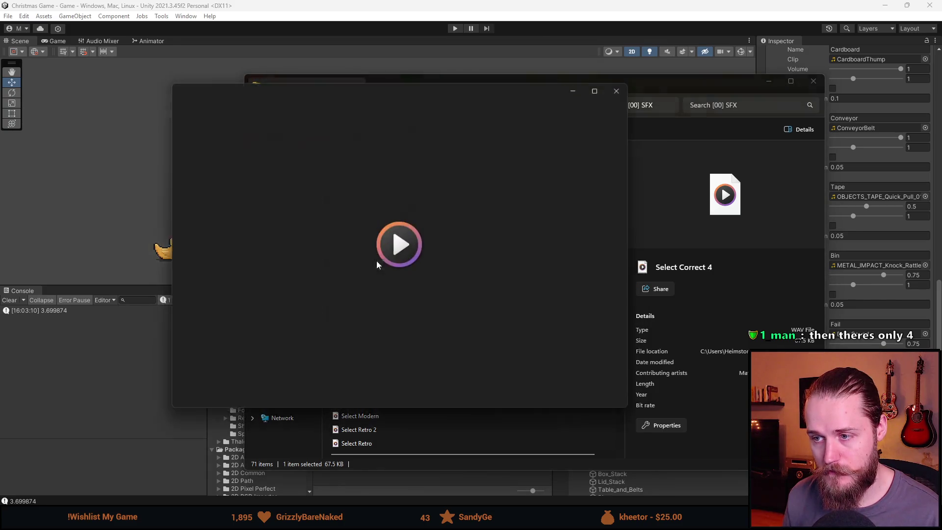
left_click(632, 89)
double_click(387, 253)
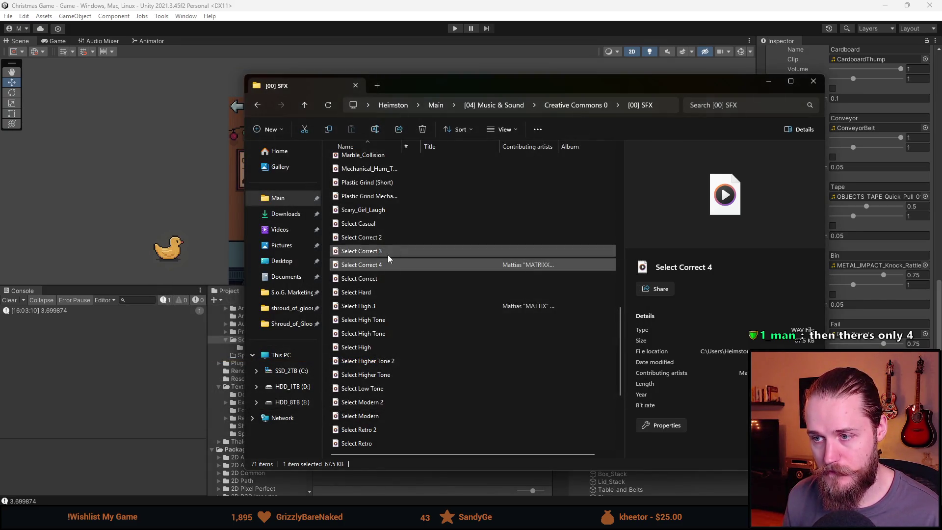
left_click(624, 90)
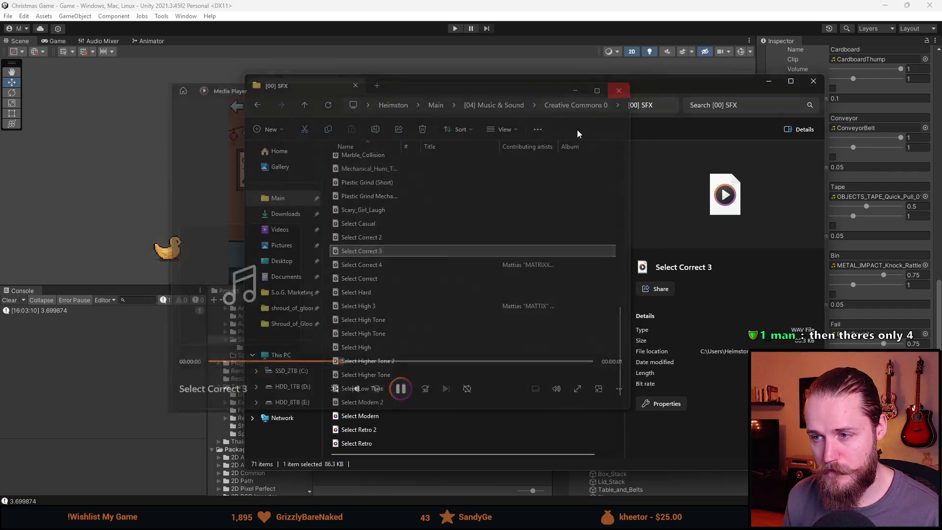
double_click(399, 241)
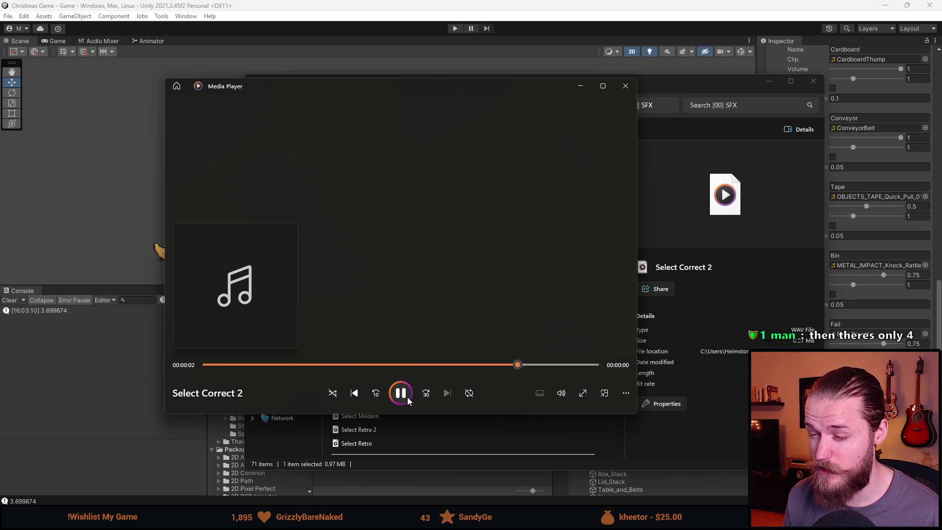
left_click(624, 90)
Replay Cash Register and Coin Pickup, then close the SFX folder and leftover player.
scroll(436, 324, "down", 2)
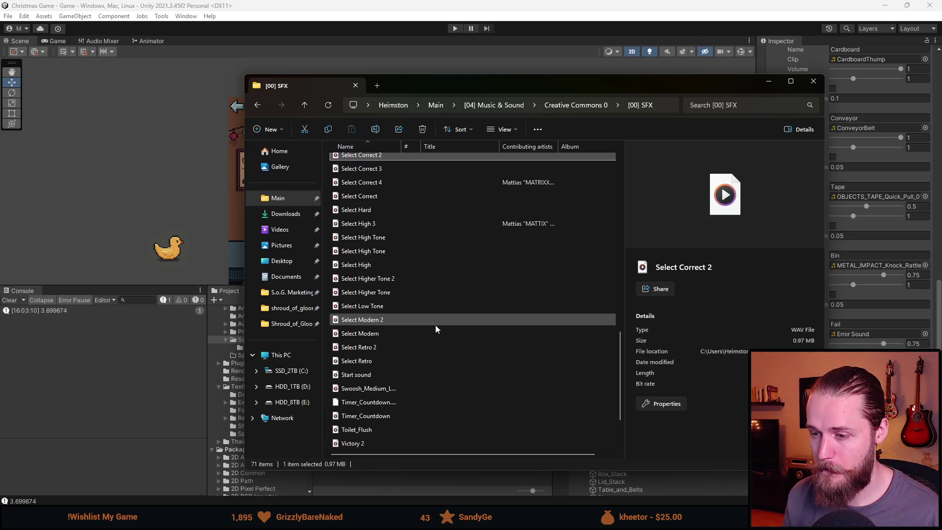
scroll(435, 325, "down", 2)
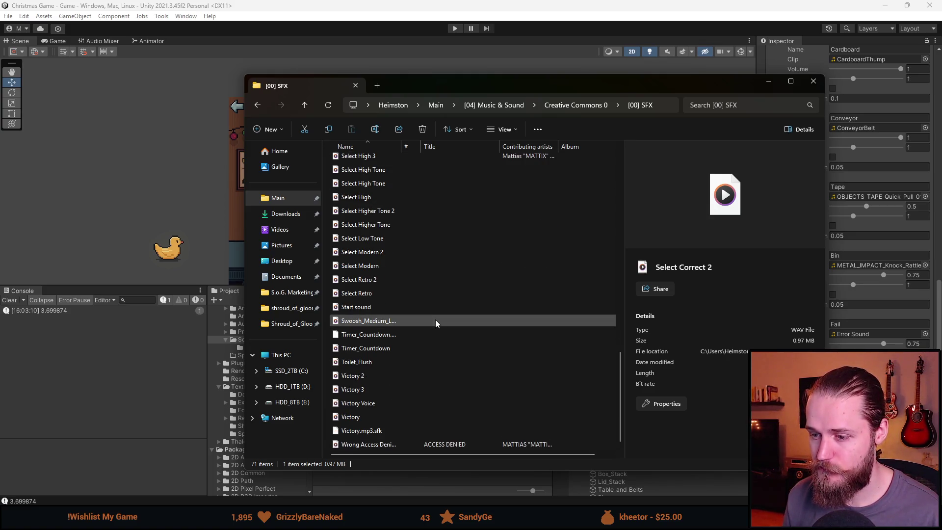
scroll(436, 325, "up", 6)
scroll(434, 319, "up", 7)
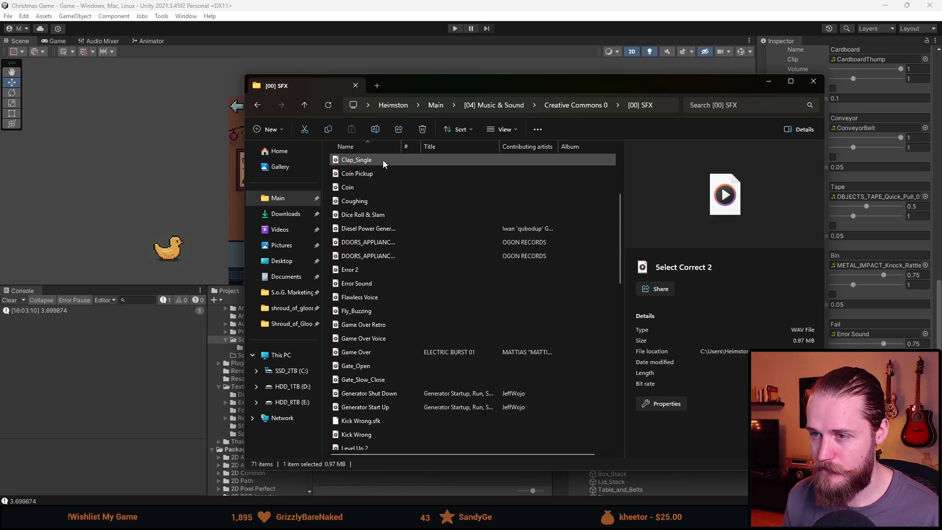
scroll(382, 161, "up", 1)
left_click(381, 184)
double_click(381, 185)
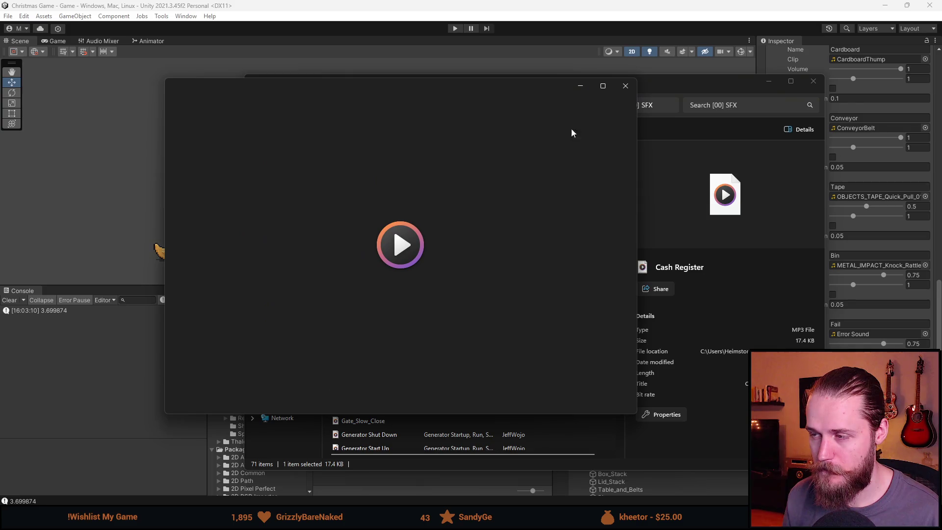
left_click(626, 86)
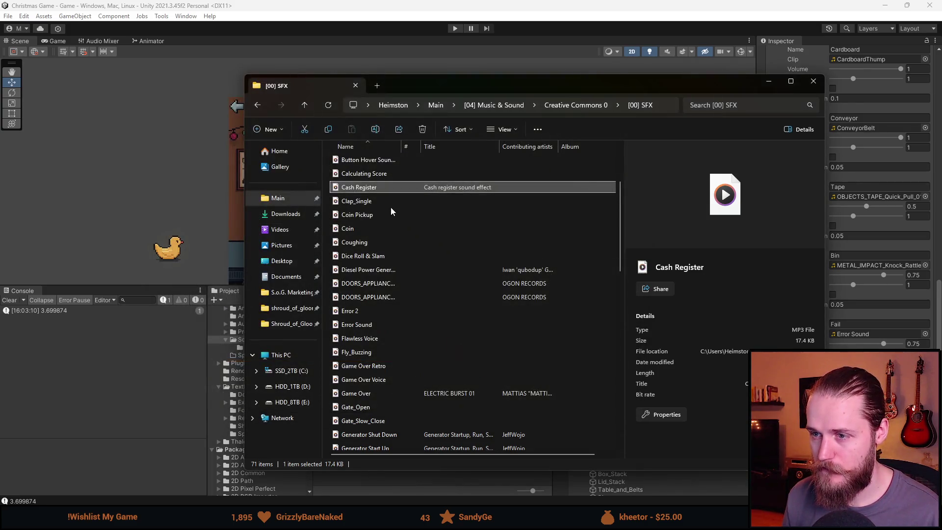
left_click(386, 216)
double_click(385, 219)
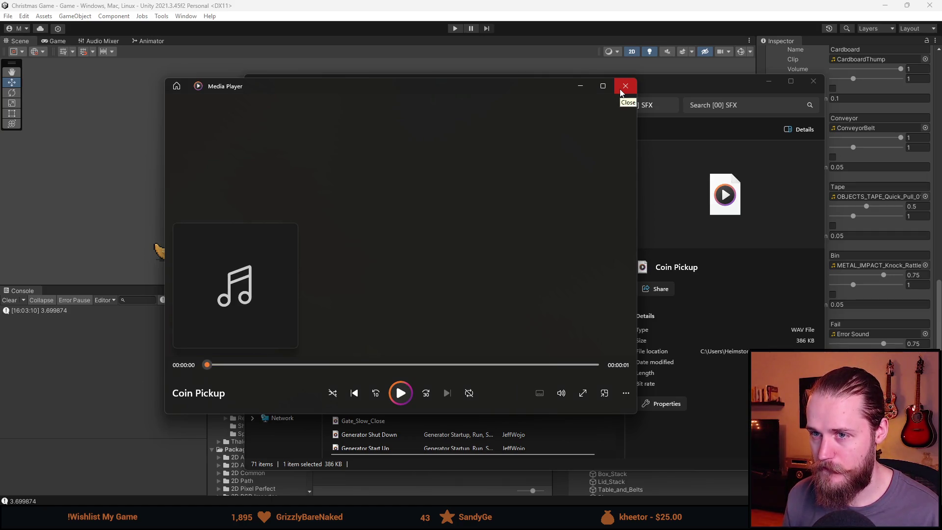
left_click(621, 91)
key("alt+Tab")
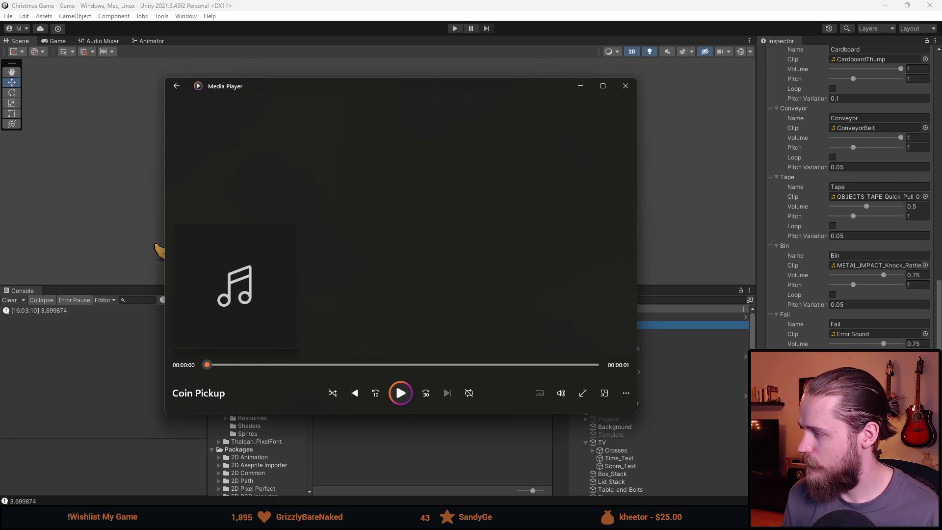
left_click(626, 86)
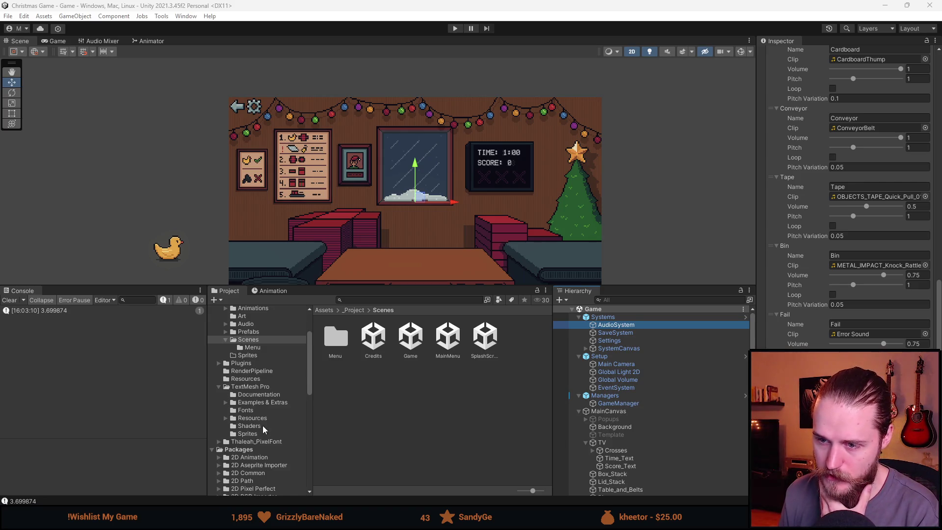
Open the Assets/_Project/Audio/SFX folder in Unity's Project window.
scroll(264, 430, "up", 3)
left_click(263, 354)
left_click(363, 337)
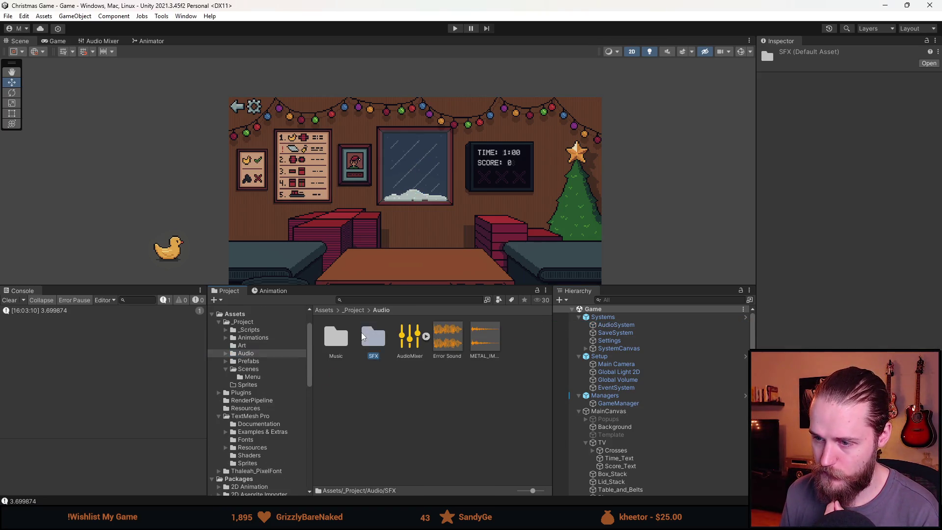
double_click(363, 336)
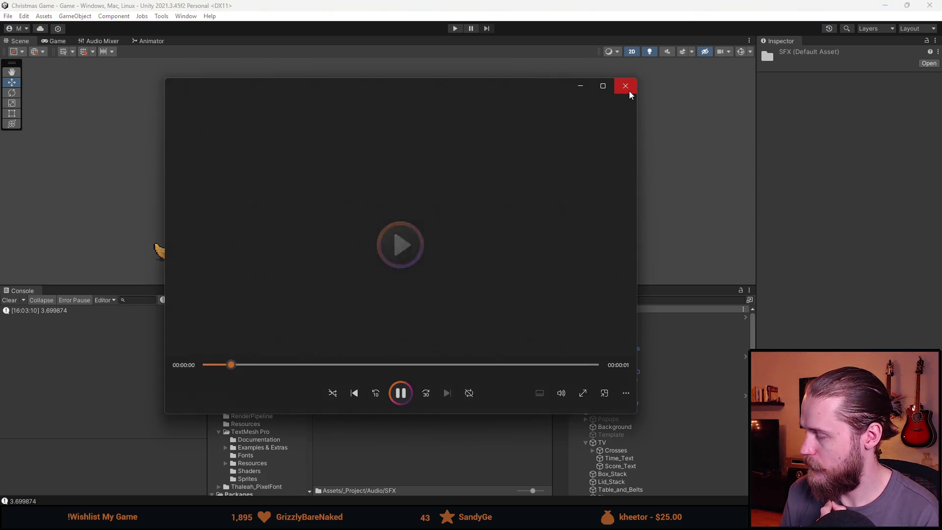
left_click(624, 86)
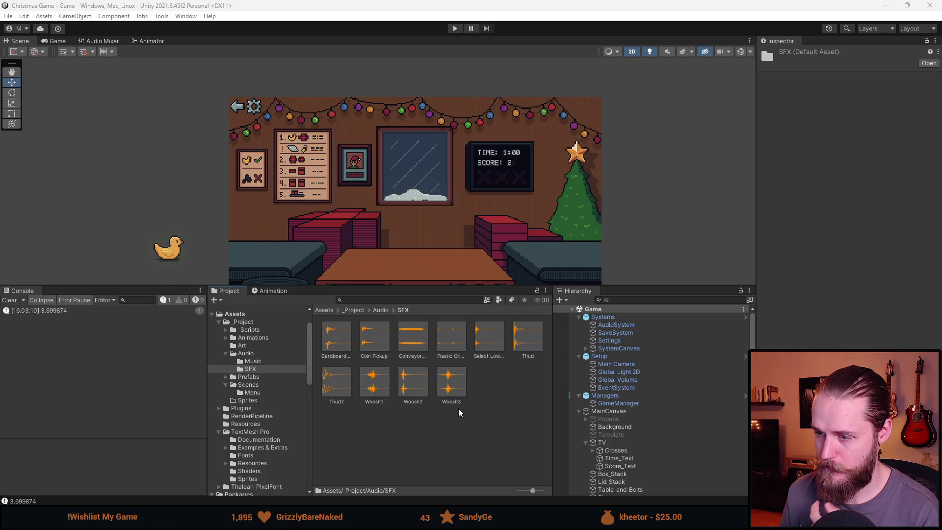
On AudioSystem, set the Plastic sound's clip to Coin Pickup.
left_click(616, 325)
scroll(848, 196, "down", 10)
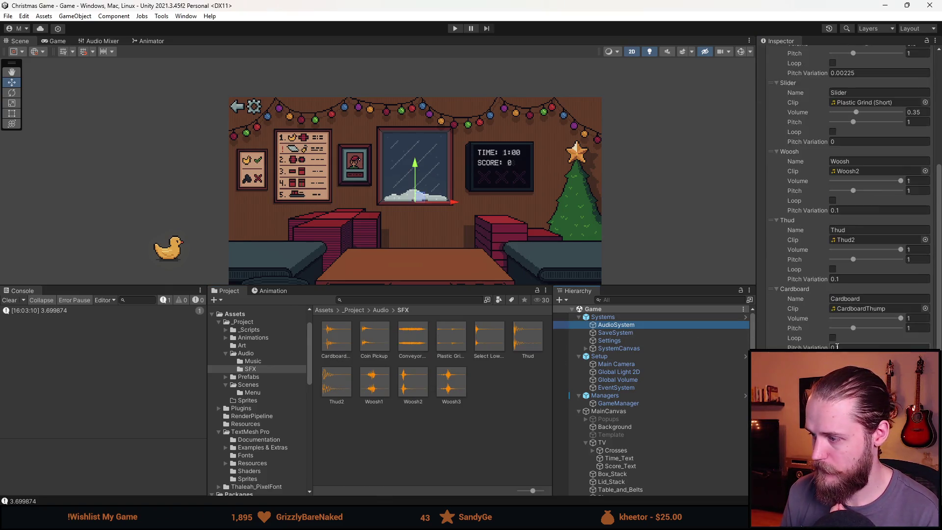
scroll(848, 196, "down", 4)
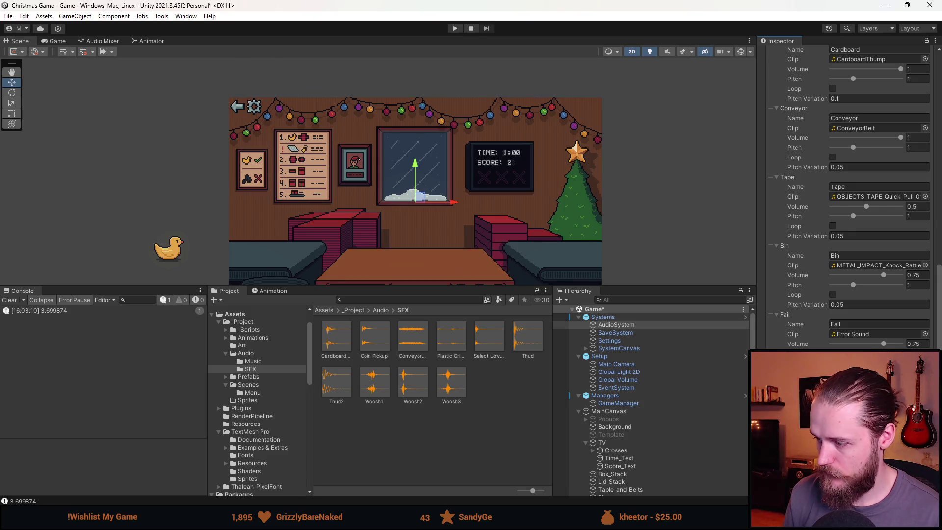
scroll(849, 197, "down", 5)
left_click(925, 349)
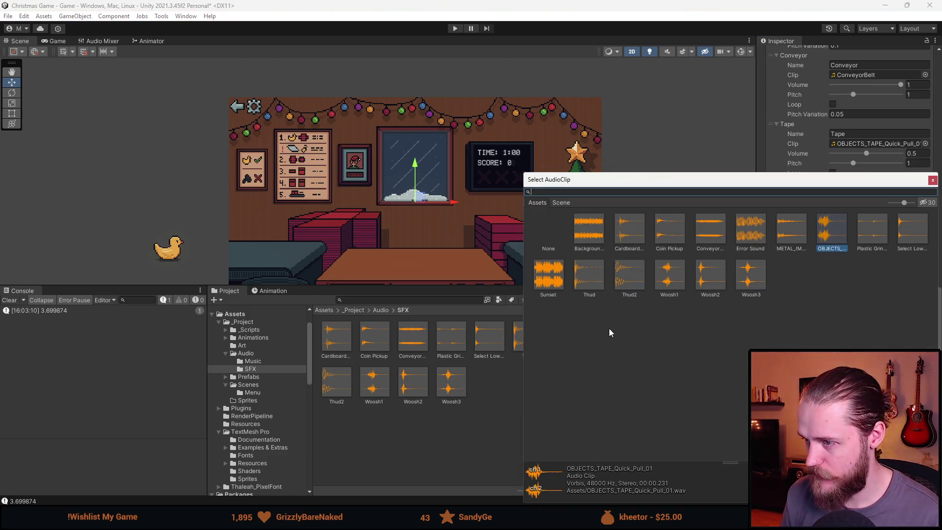
double_click(680, 251)
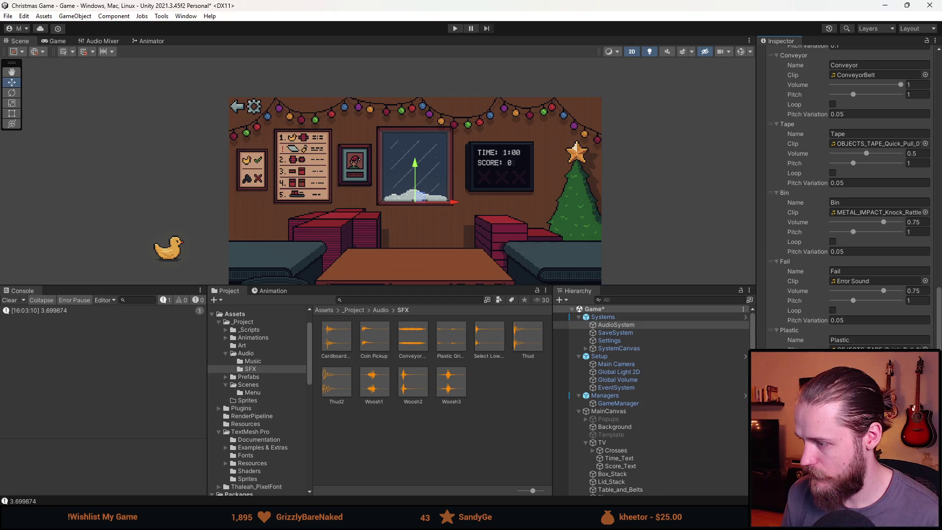
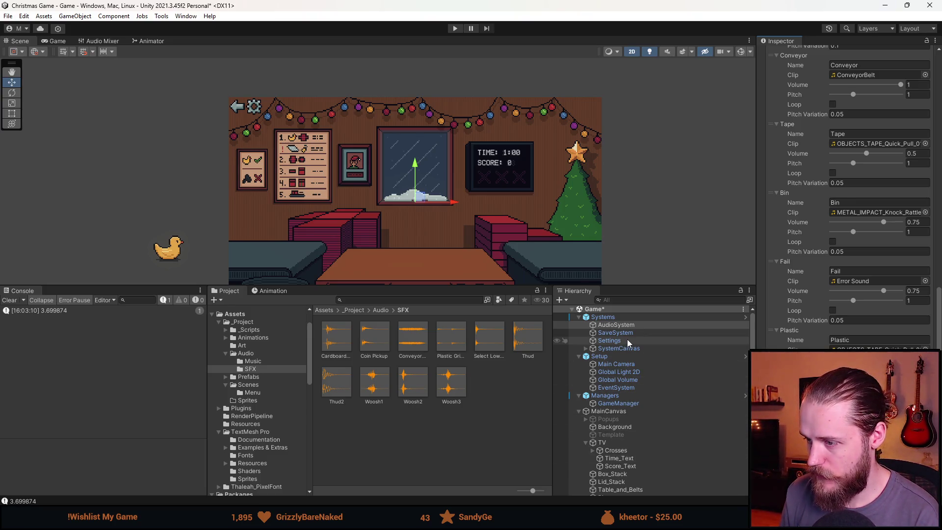
Check the Bubble_Wrap_Thing and Gift script settings, then bring up Gift.cs in Visual Studio.
scroll(632, 437, "down", 3)
left_click(620, 441)
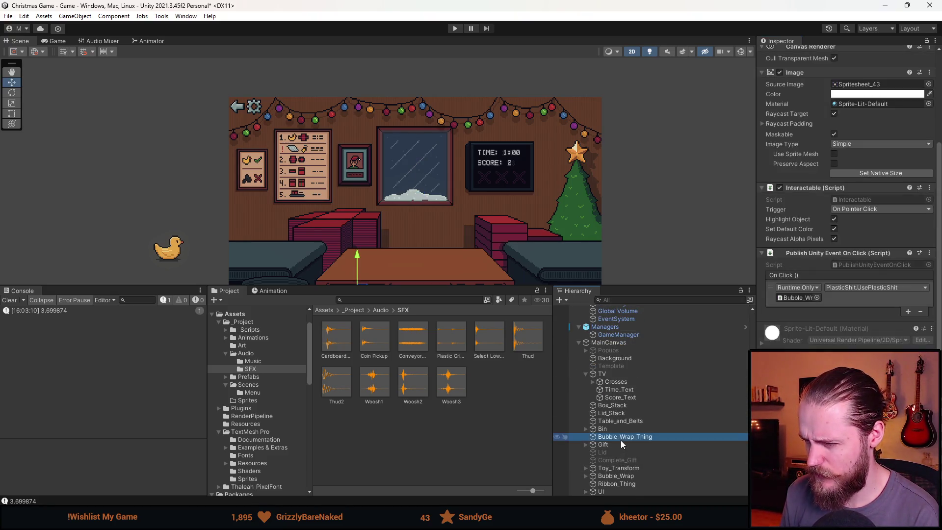
left_click(621, 444)
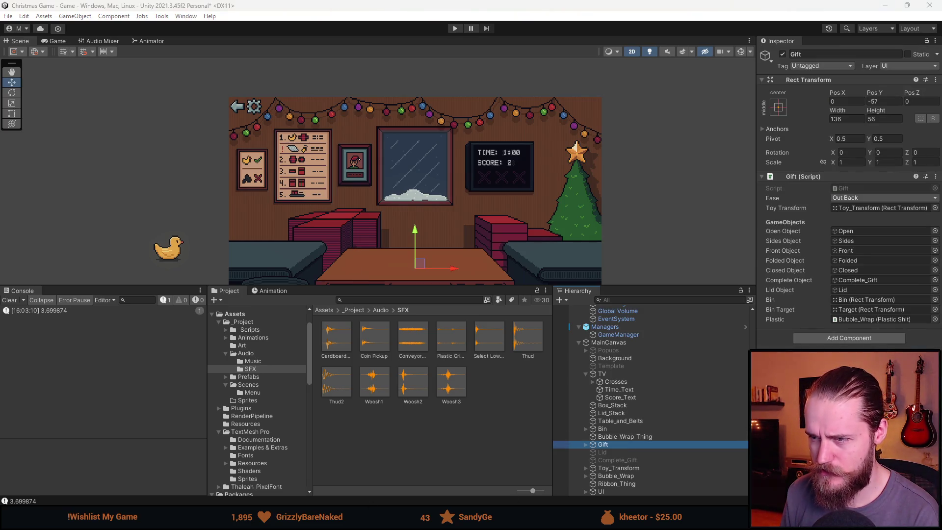
key("alt+Tab")
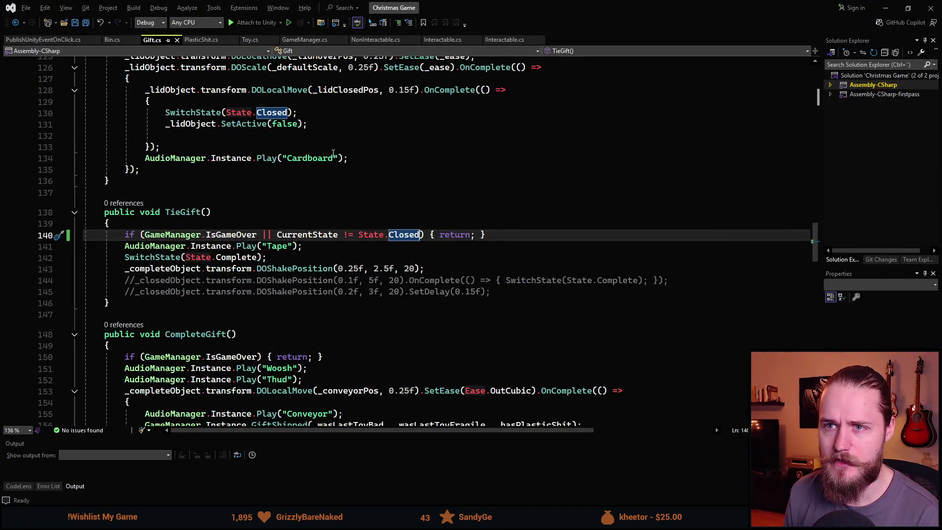
Open GameManager.cs and scroll down to the GiftShipped method.
scroll(286, 244, "down", 1)
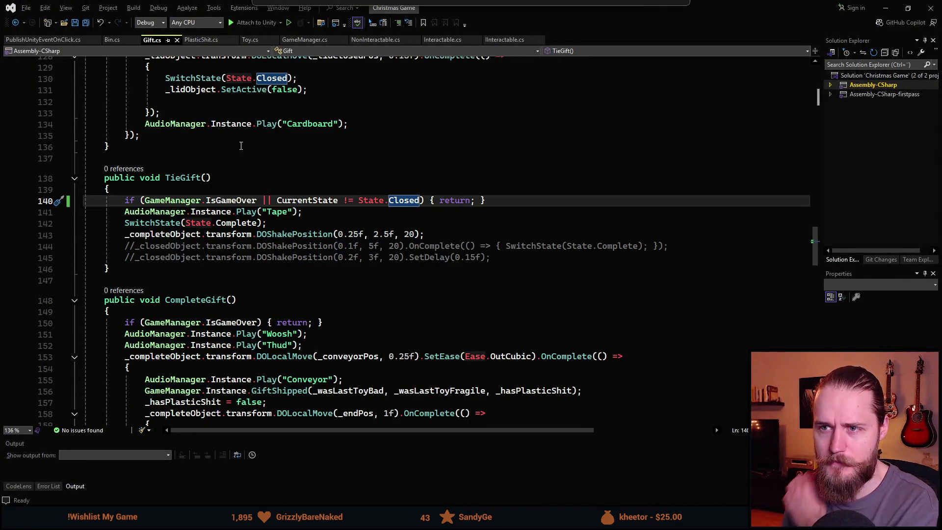
left_click(304, 40)
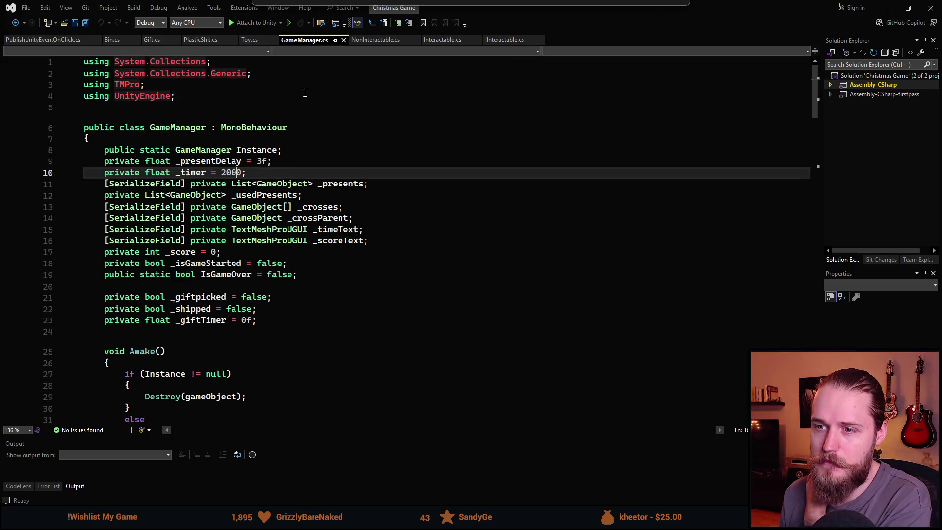
scroll(304, 94, "down", 20)
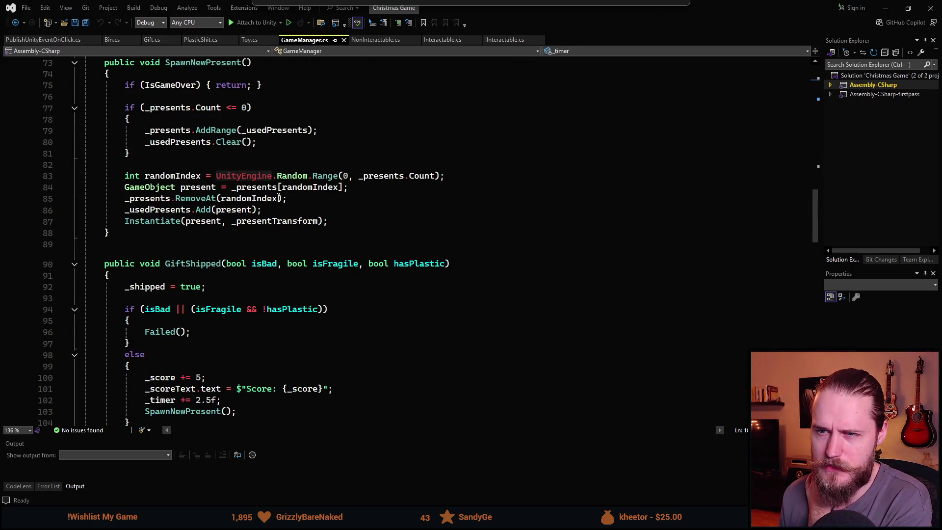
scroll(278, 197, "down", 4)
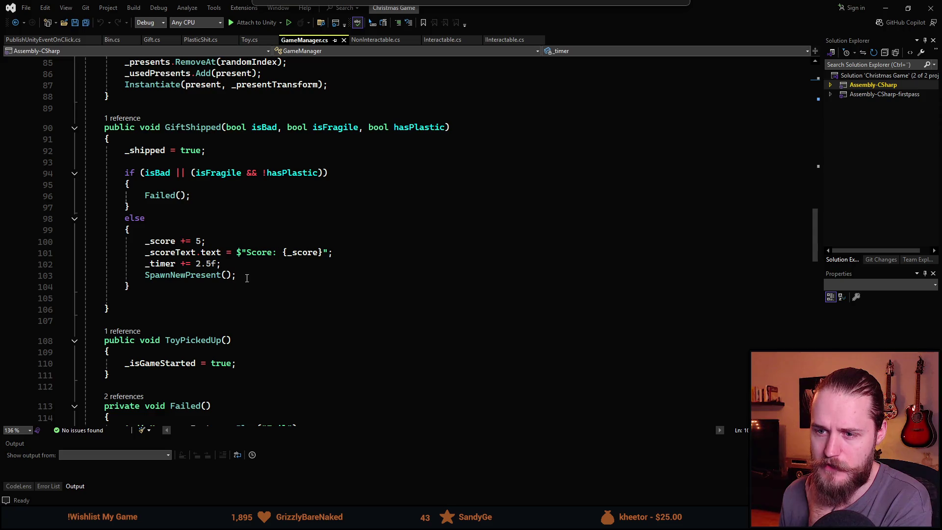
Add AudioManager.Instance.Play("Correct") to GiftShipped's success branch and select it for copying.
left_click(190, 241)
left_click(177, 230)
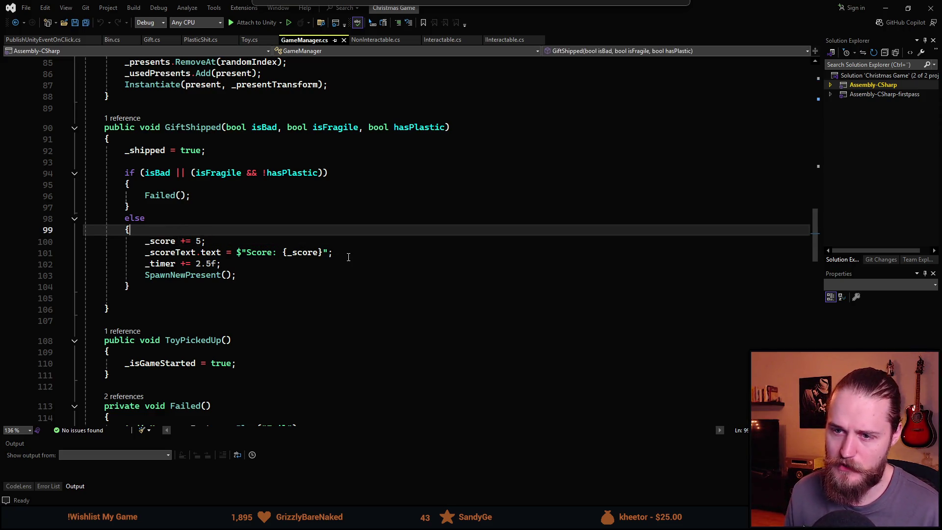
key("Return")
type("Aud")
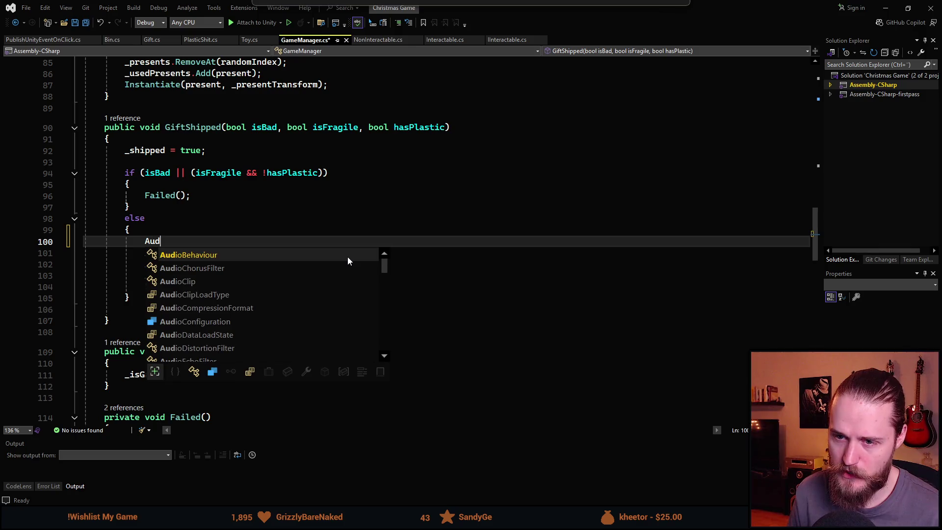
type("ioMa")
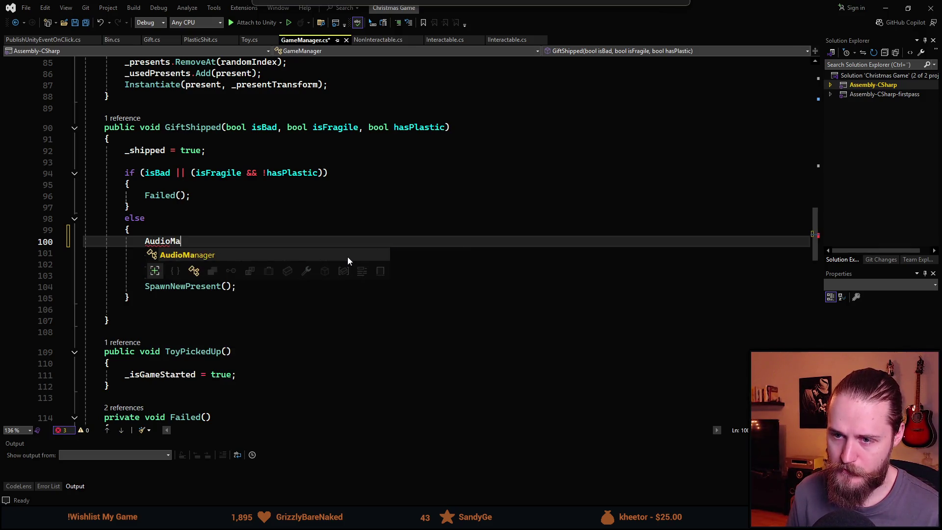
key("Tab")
type(".")
key("Down")
key("Down")
key("Down")
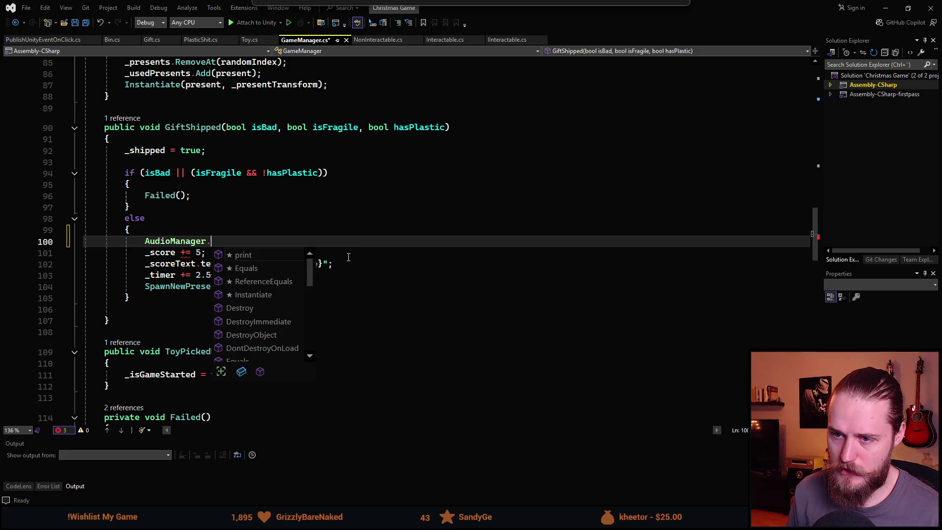
key("Tab")
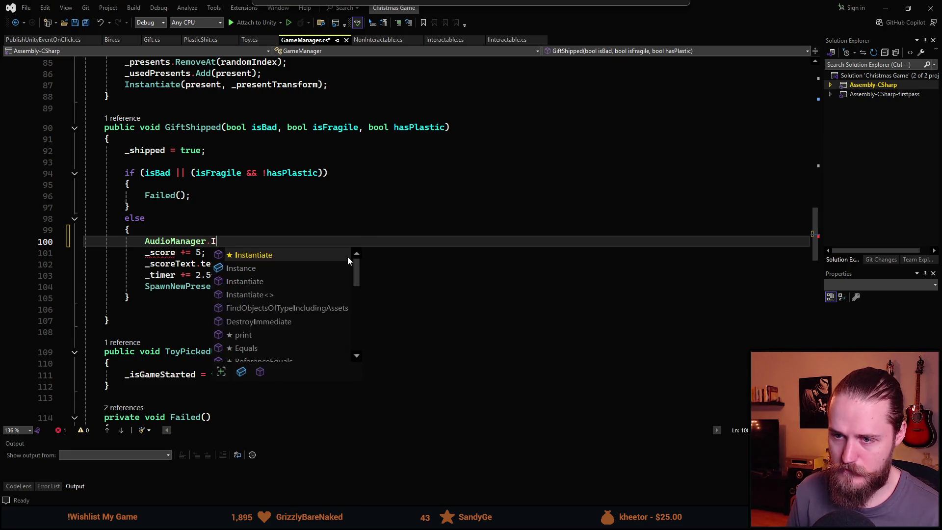
type("Instan")
key("Tab")
type(".Play(\"Correct")
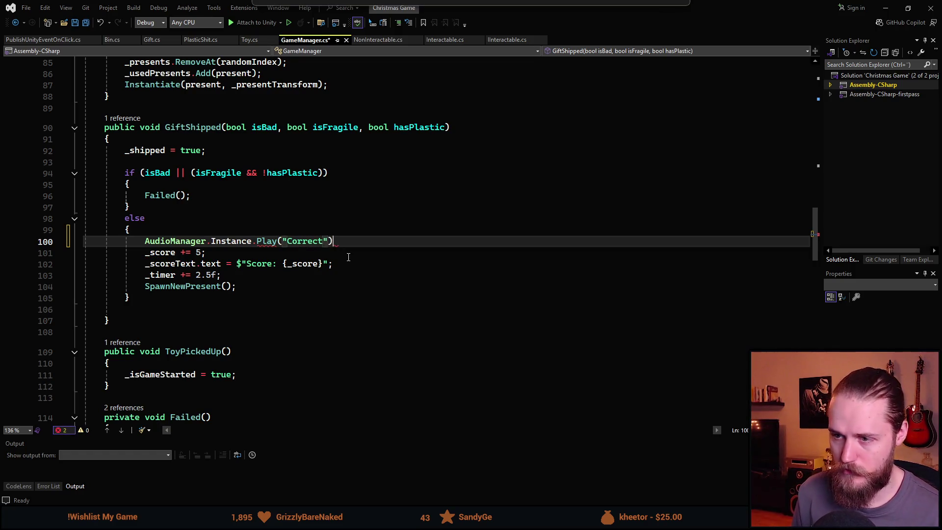
key("ctrl+shift+Left")
key("ctrl+shift+Left")
key("ctrl+shift+Left")
key("ctrl+c")
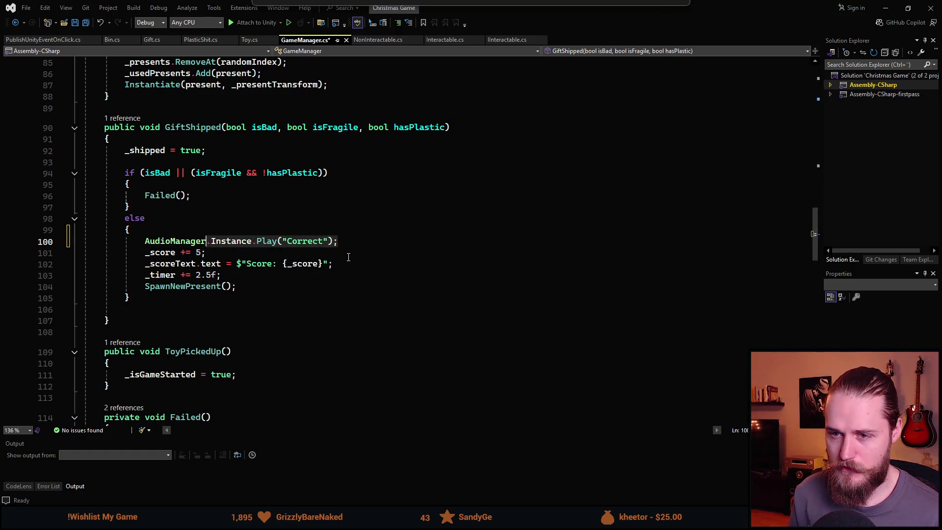
Paste the Correct sound call into GiftDiscarded's bad-gift branch and return to Unity to recompile.
scroll(348, 257, "down", 16)
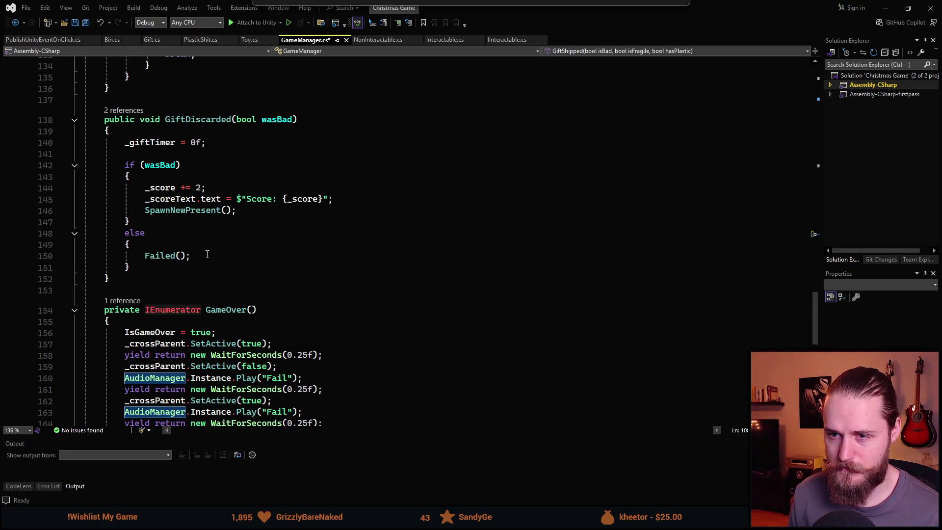
left_click(159, 175)
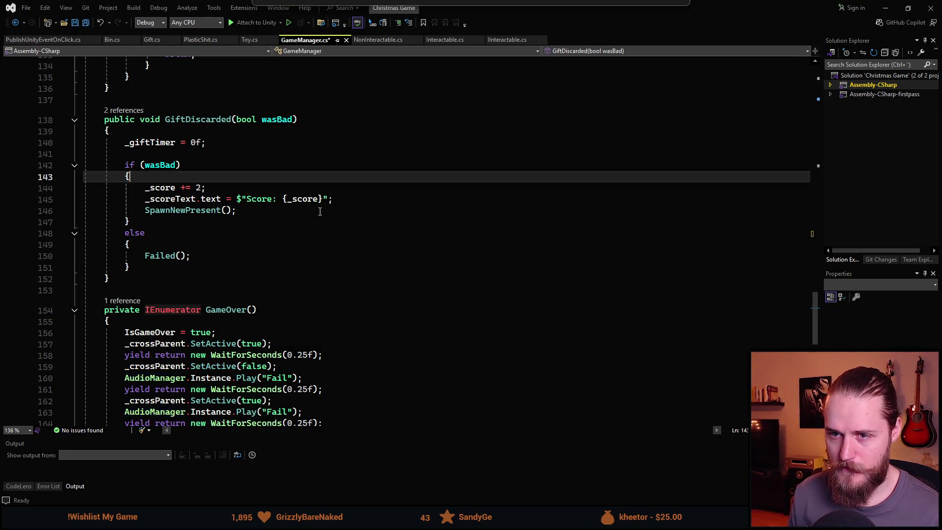
key("Return")
key("ctrl+v")
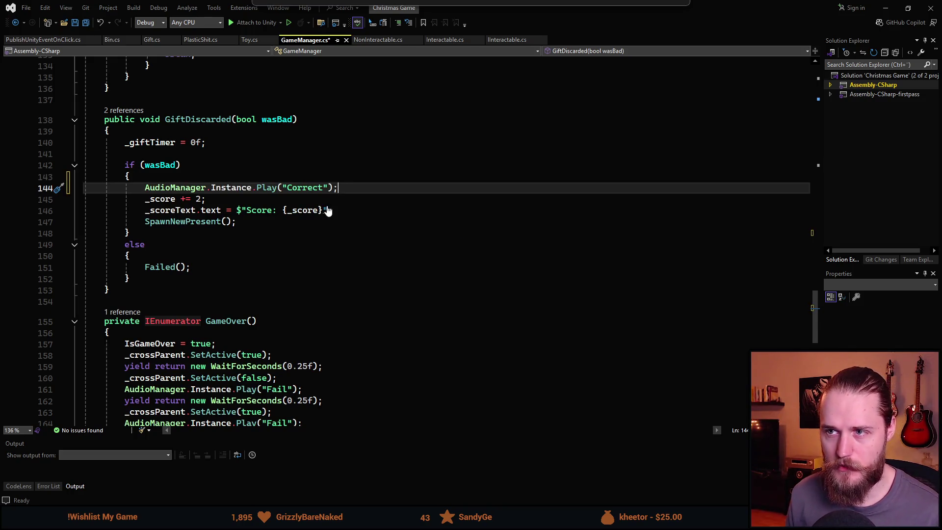
key("alt+Tab")
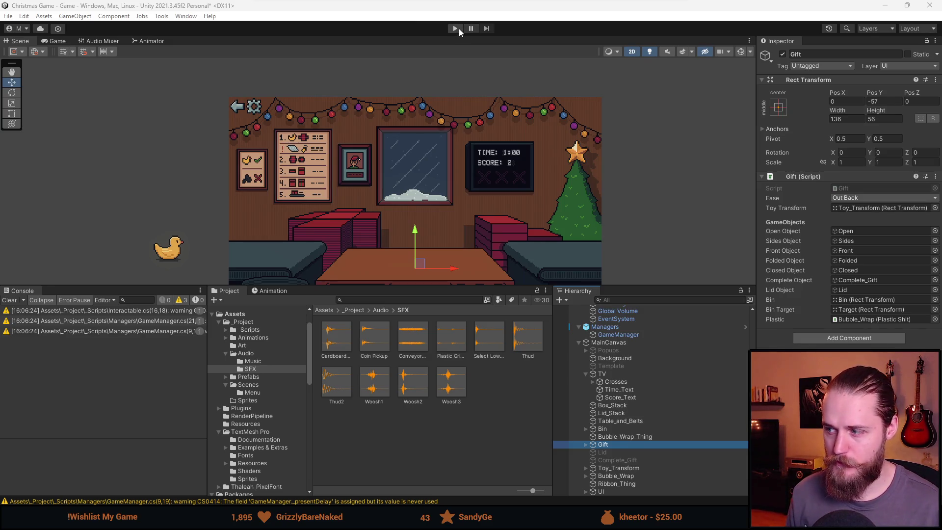
Enter Play mode, enlarge the Game view, and box, lid and ship a duck gift.
left_click(455, 29)
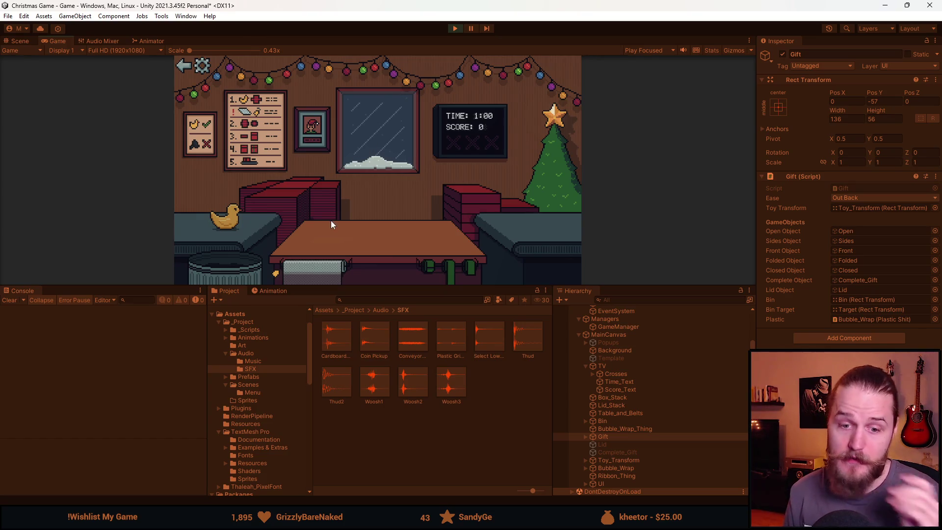
left_click_drag(424, 286, 424, 447)
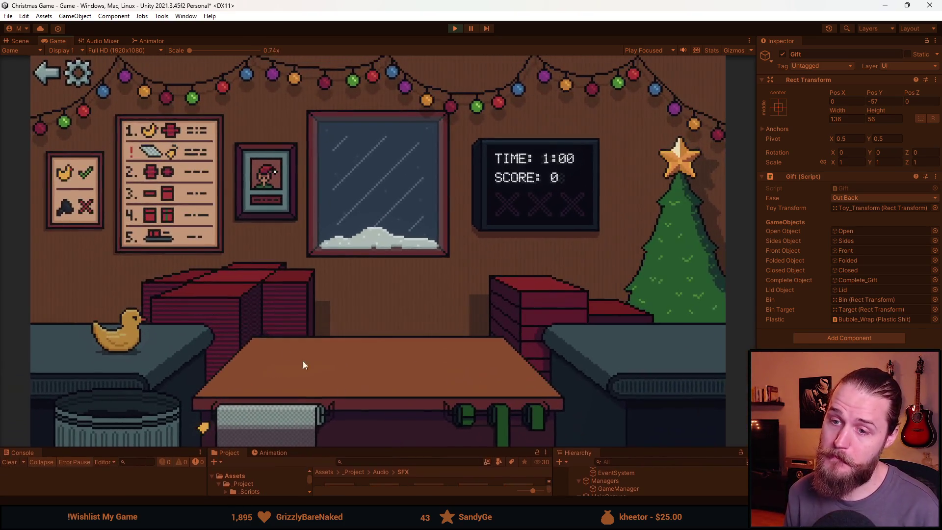
left_click(221, 277)
left_click(126, 344)
left_click(295, 363)
left_click(532, 321)
left_click(490, 415)
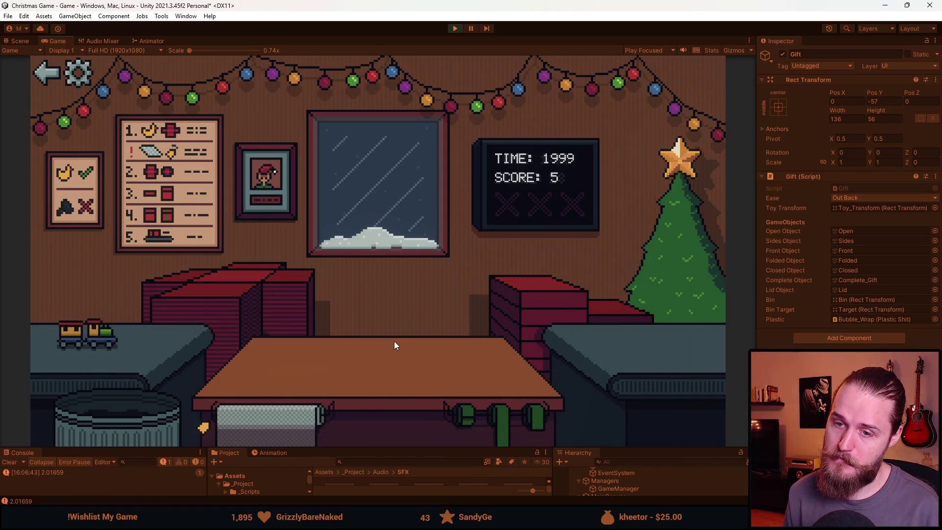
Box, ribbon and ship the toy train and bottle gifts.
left_click(109, 343)
left_click(234, 295)
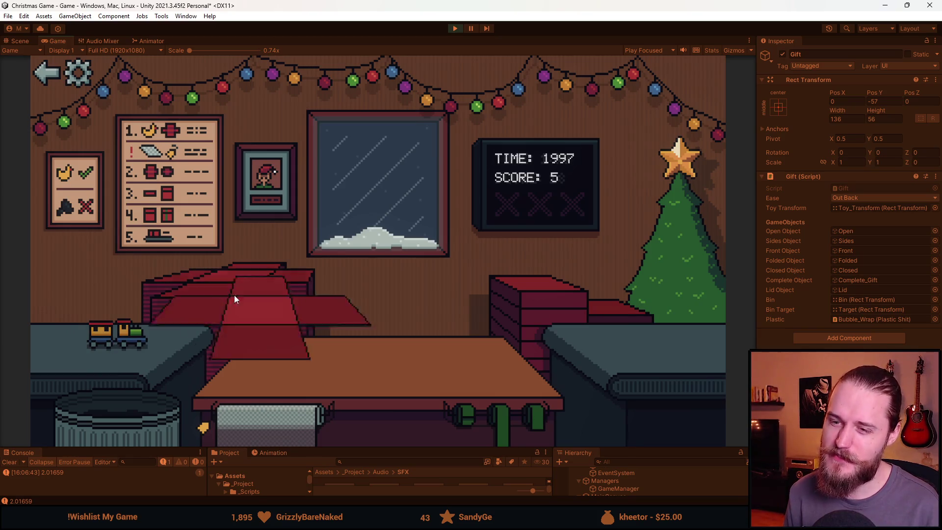
left_click(283, 361)
left_click(491, 422)
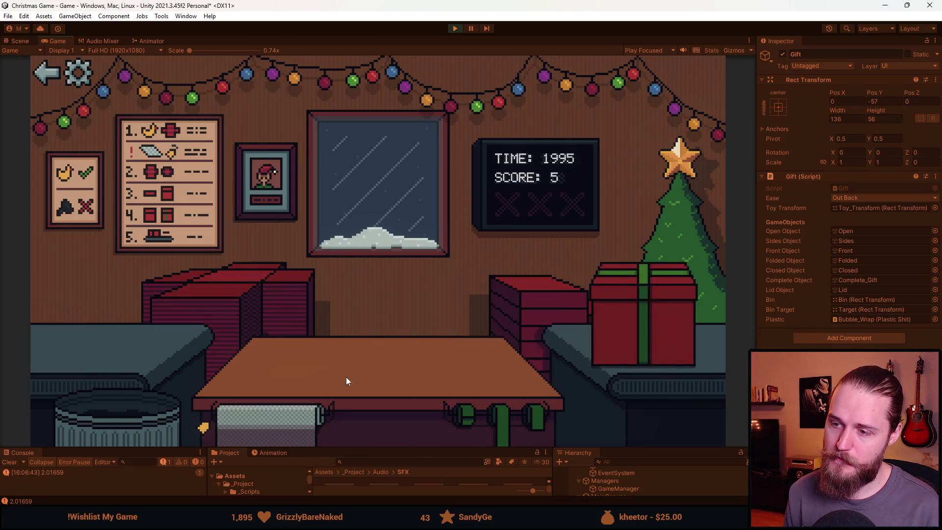
left_click(230, 343)
left_click(268, 376)
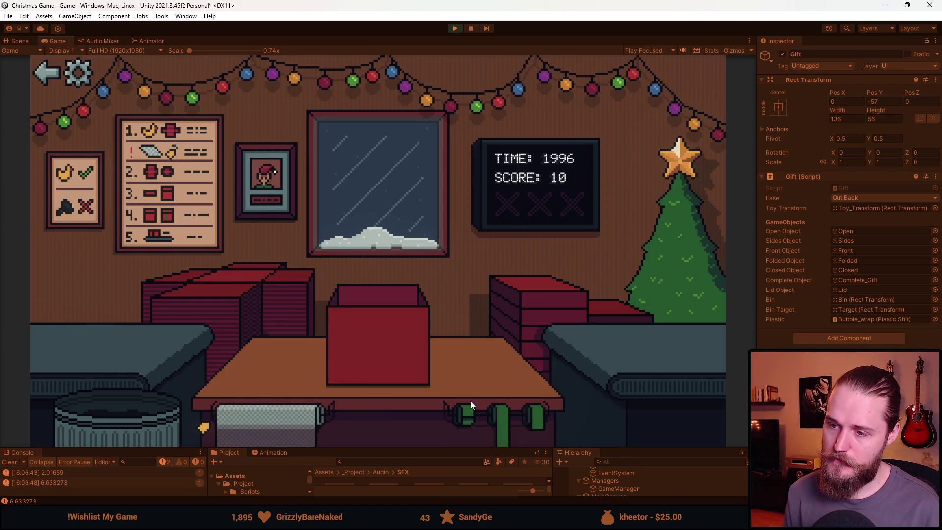
left_click(518, 311)
left_click(491, 421)
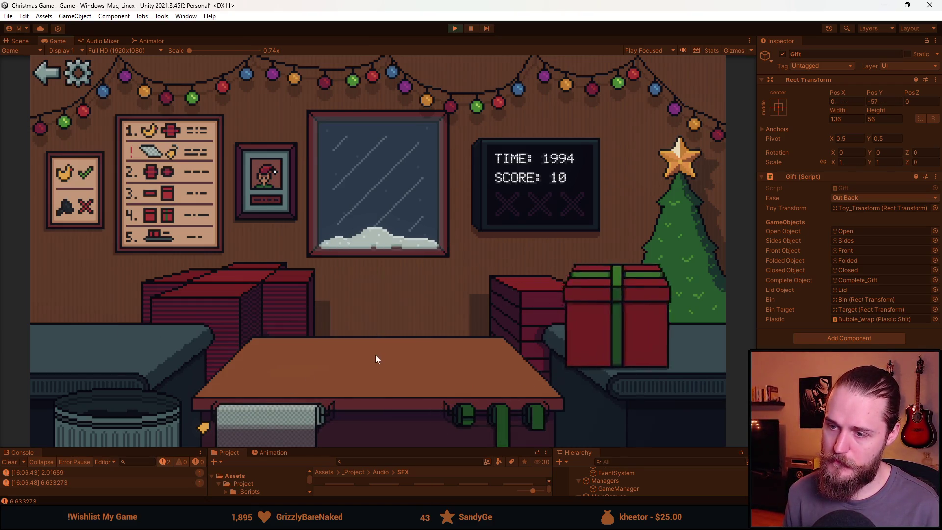
Box and bin the goat gift, then ship the grey toy with a green ribbon.
left_click(220, 270)
left_click(120, 337)
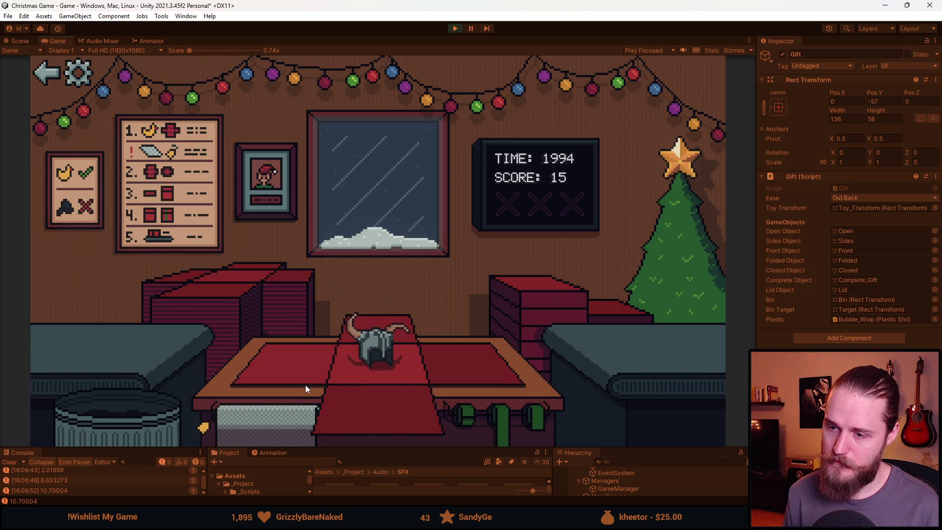
left_click(305, 385)
left_click(153, 414)
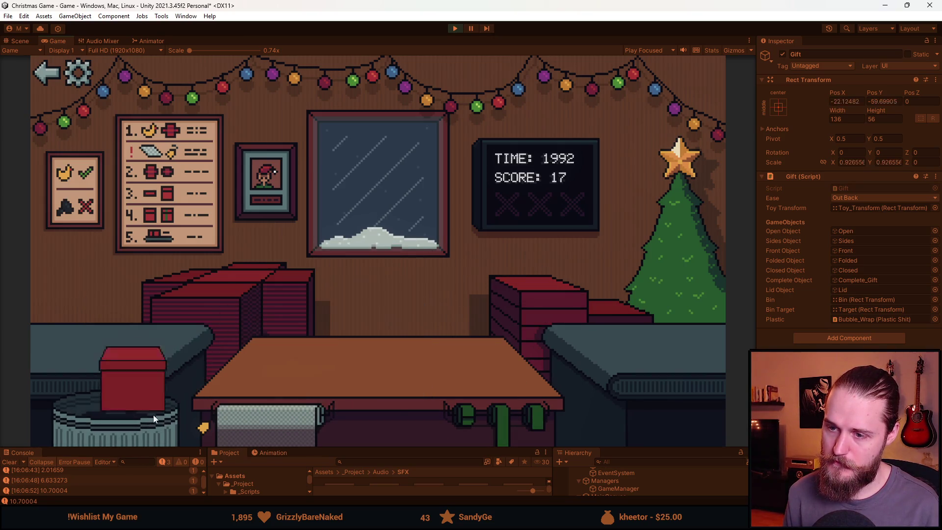
left_click(232, 281)
left_click(117, 336)
left_click(373, 353)
left_click(501, 412)
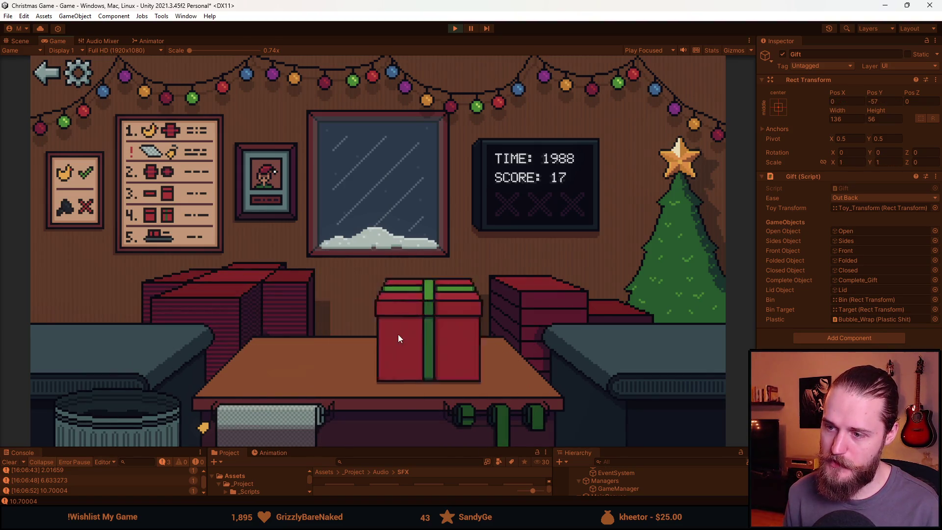
left_click(398, 334)
Wrap and ship two more gifts, including the taped toy car box.
left_click(205, 294)
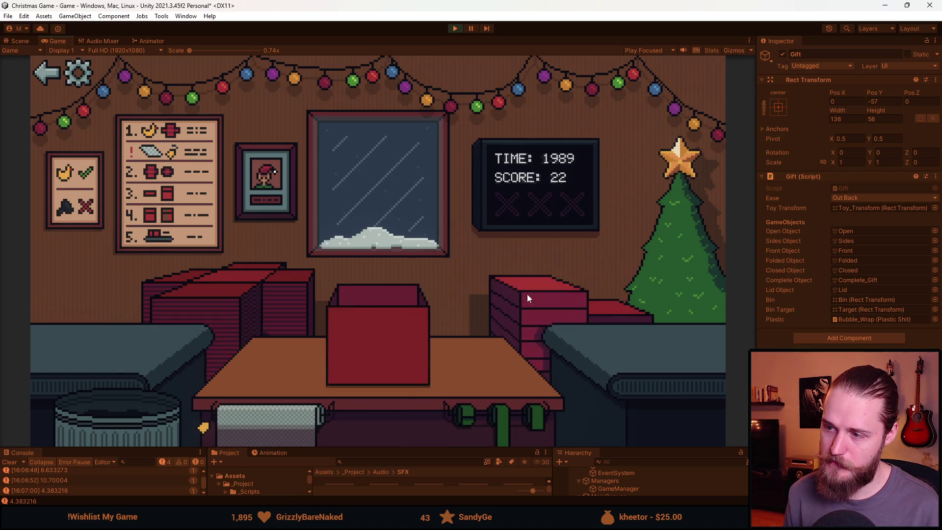
left_click(501, 422)
left_click(378, 344)
left_click(248, 285)
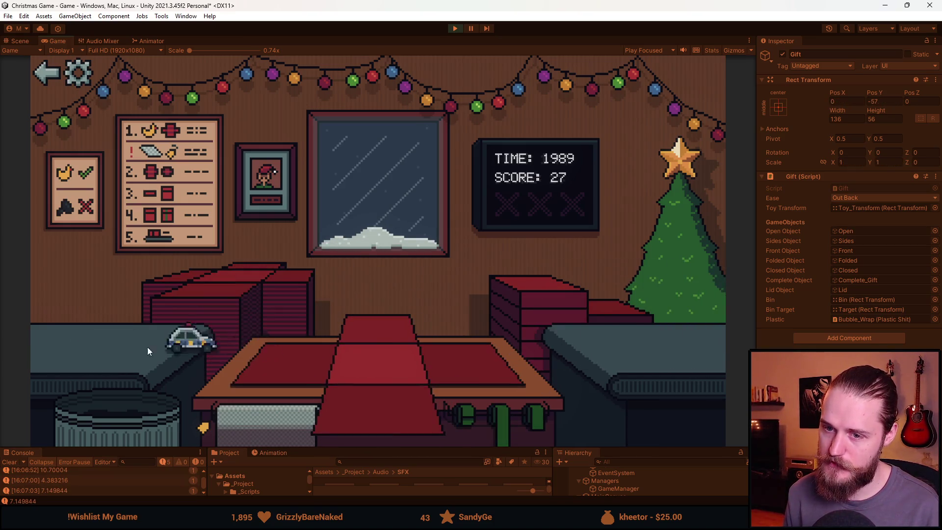
left_click(188, 344)
left_click(378, 358)
left_click(478, 414)
left_click(385, 349)
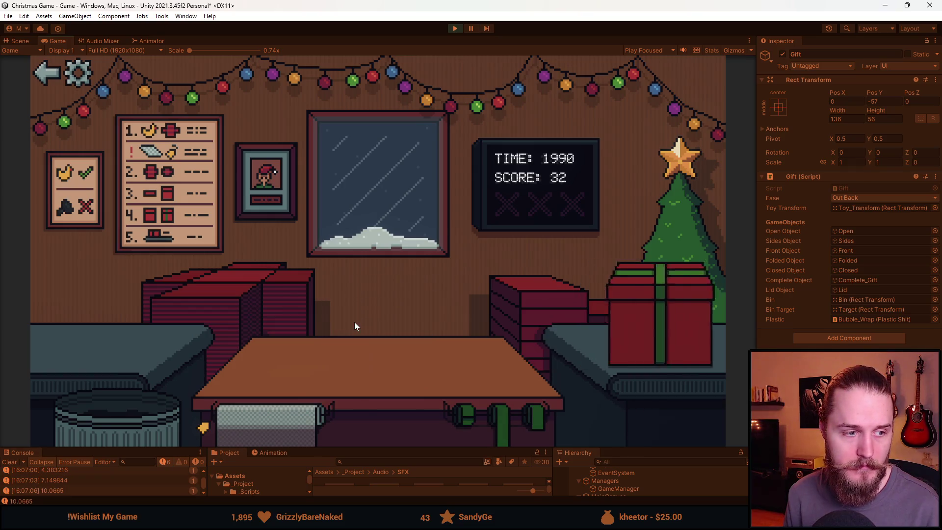
Bin a toy car, then box, tape and ship the next toy and the teddy bear.
left_click(233, 277)
left_click(112, 414)
left_click(166, 347)
left_click(428, 373)
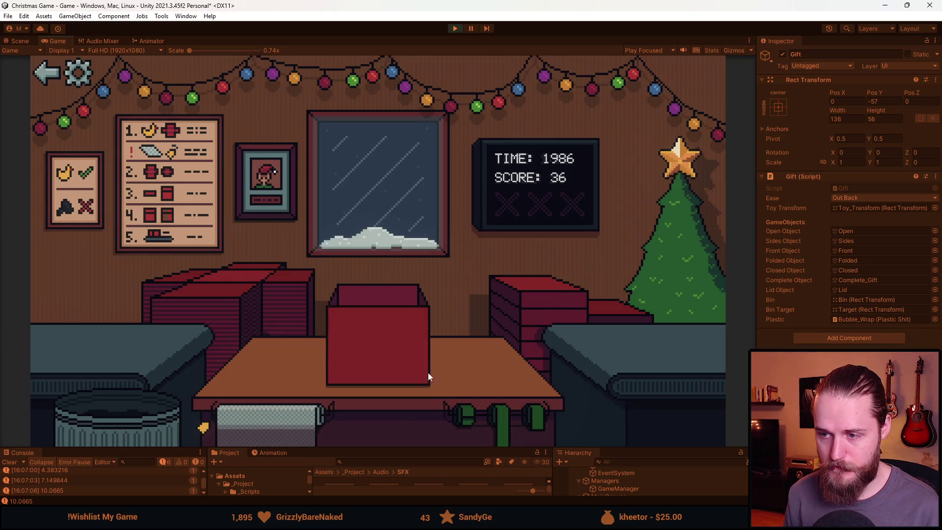
left_click(478, 409)
left_click(376, 324)
left_click(201, 290)
left_click(172, 341)
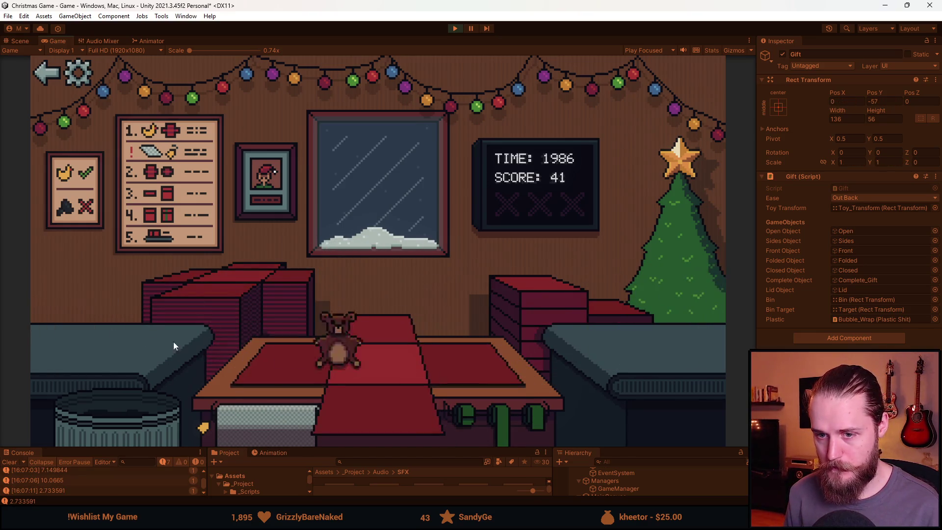
left_click(373, 348)
left_click(495, 302)
left_click(494, 419)
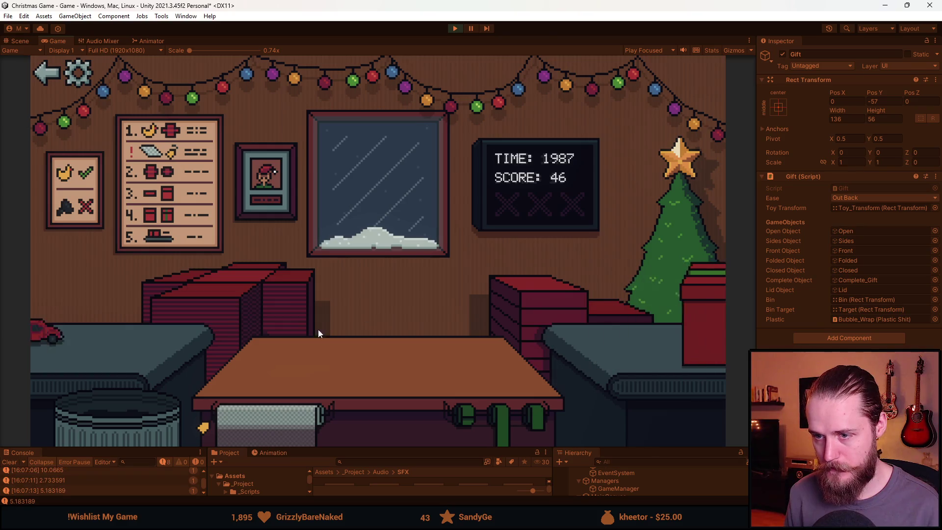
Bin another toy car, then wrap and ship the horned helmet and duck gifts.
left_click(143, 399)
left_click(177, 351)
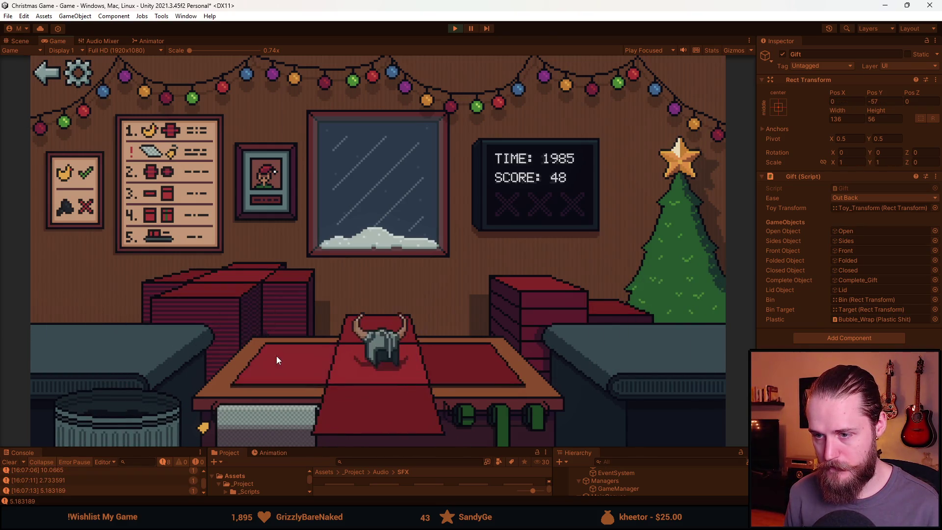
left_click(277, 355)
left_click(477, 356)
left_click(490, 424)
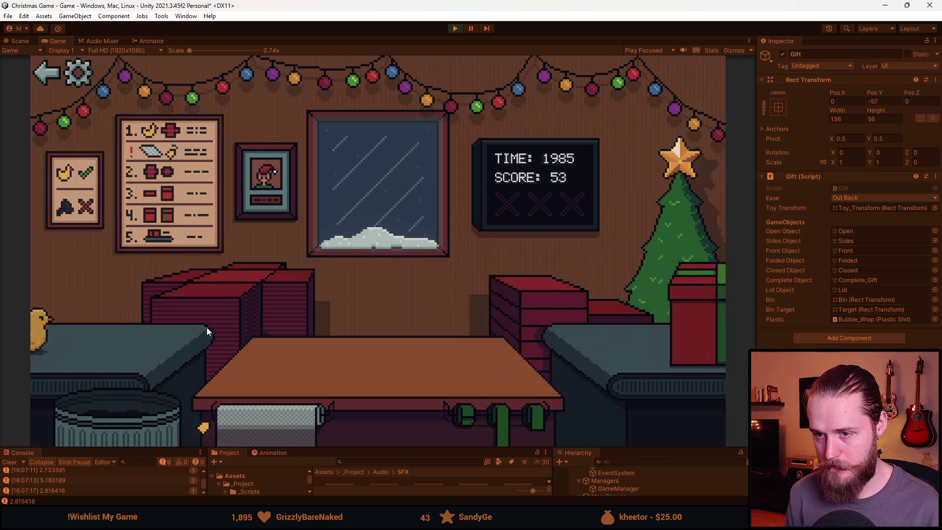
left_click(134, 331)
left_click(383, 404)
left_click(501, 409)
Bin the teddy bear, then ship a gift, a bubble-wrapped flower vase and the football.
left_click(104, 419)
left_click(126, 330)
left_click(354, 399)
left_click(496, 423)
left_click(120, 339)
left_click(296, 424)
left_click(340, 393)
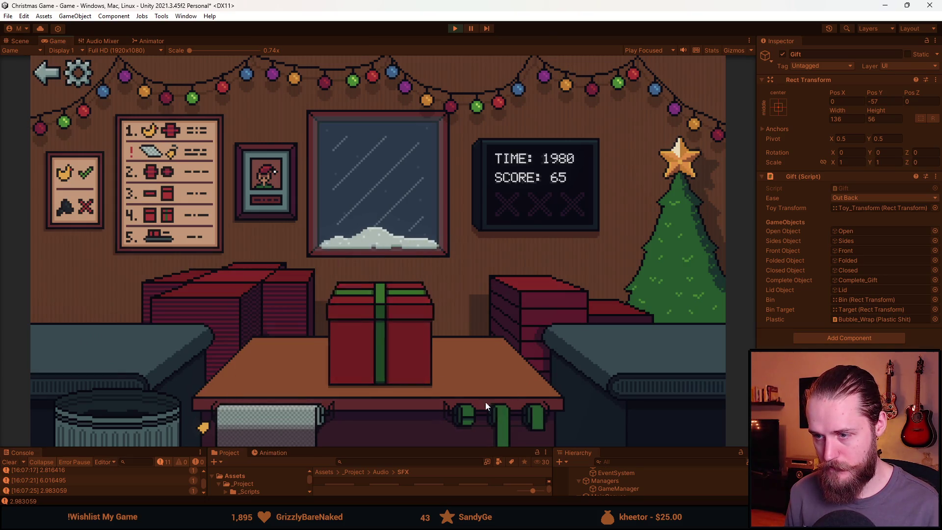
left_click(79, 321)
left_click(331, 396)
left_click(501, 418)
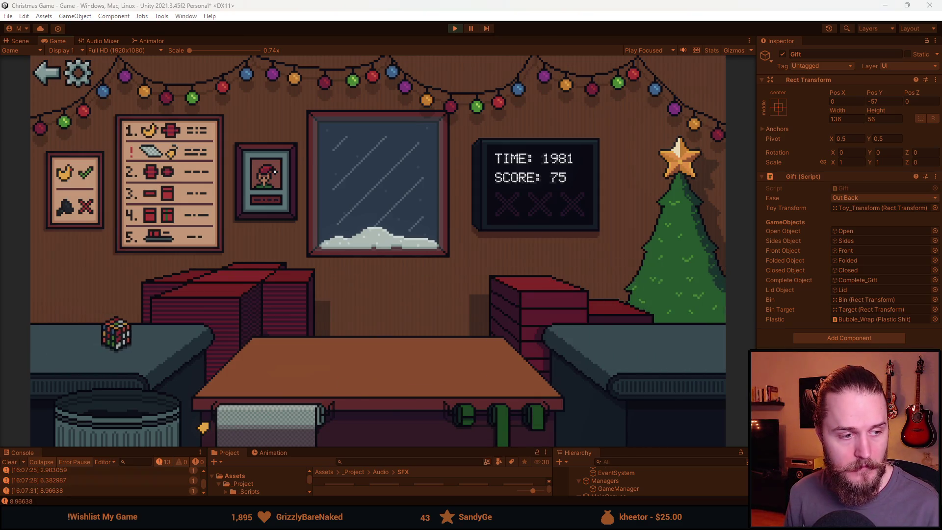
Ship the Rubik's cube, toy car, ball and another car gift, binning the sunglasses toy.
left_click(118, 333)
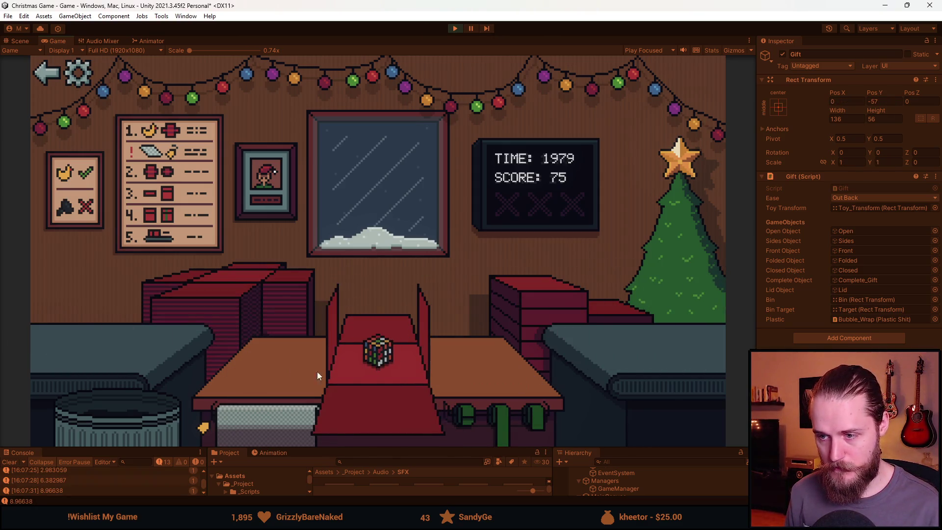
left_click(380, 408)
left_click(564, 287)
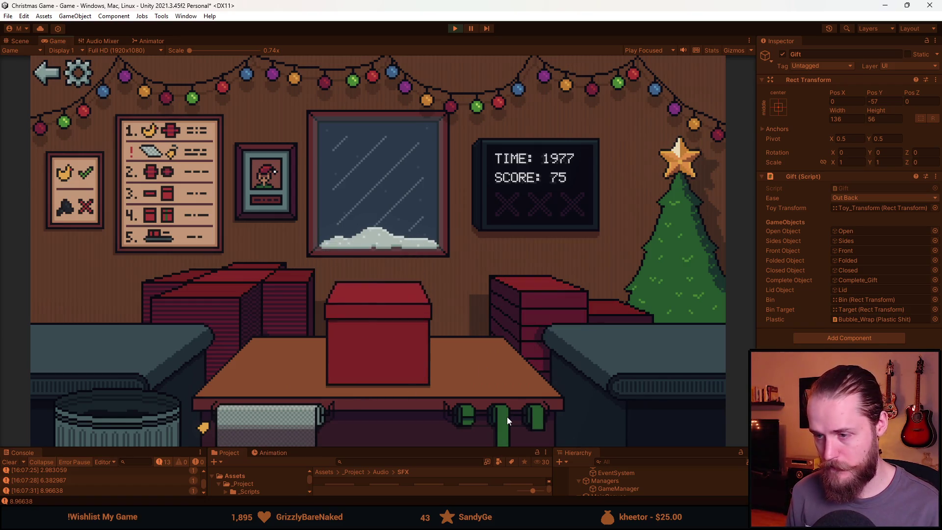
left_click(507, 416)
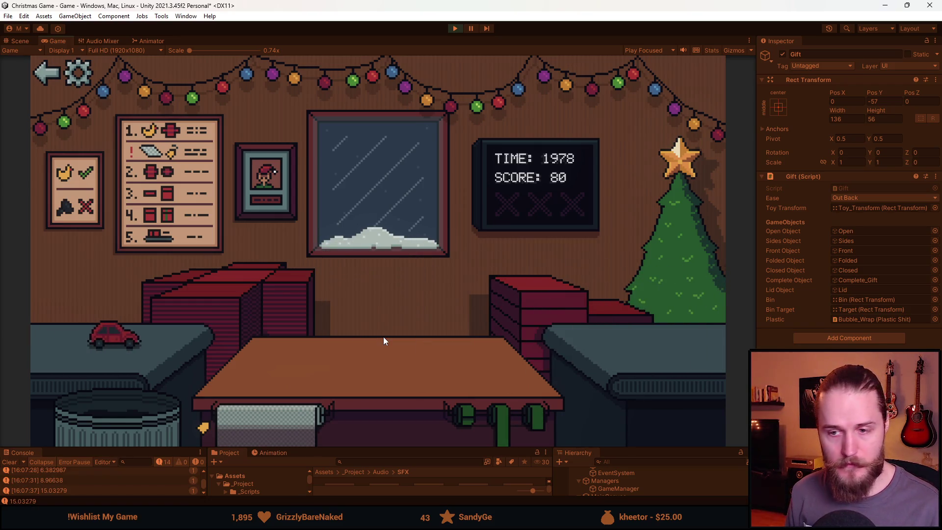
left_click(231, 275)
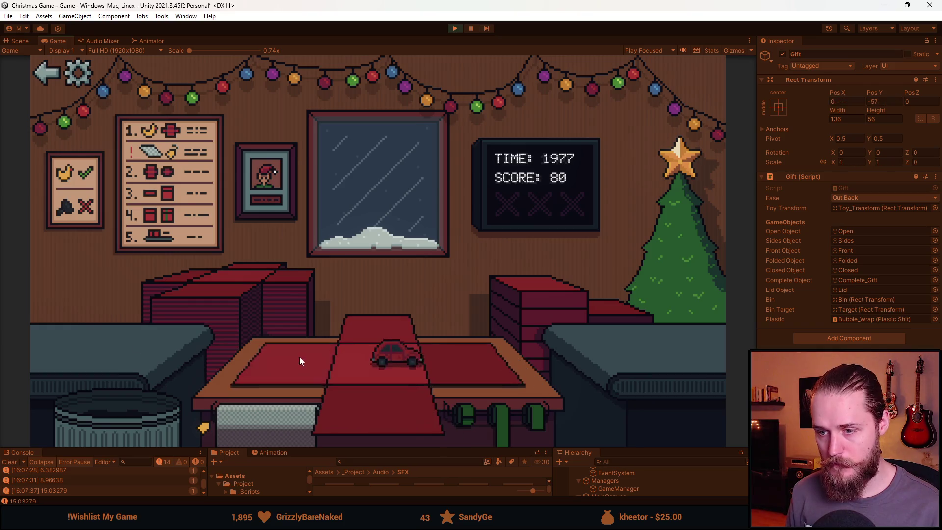
left_click_drag(72, 334, 350, 381)
left_click(494, 418)
left_click_drag(74, 335, 118, 412)
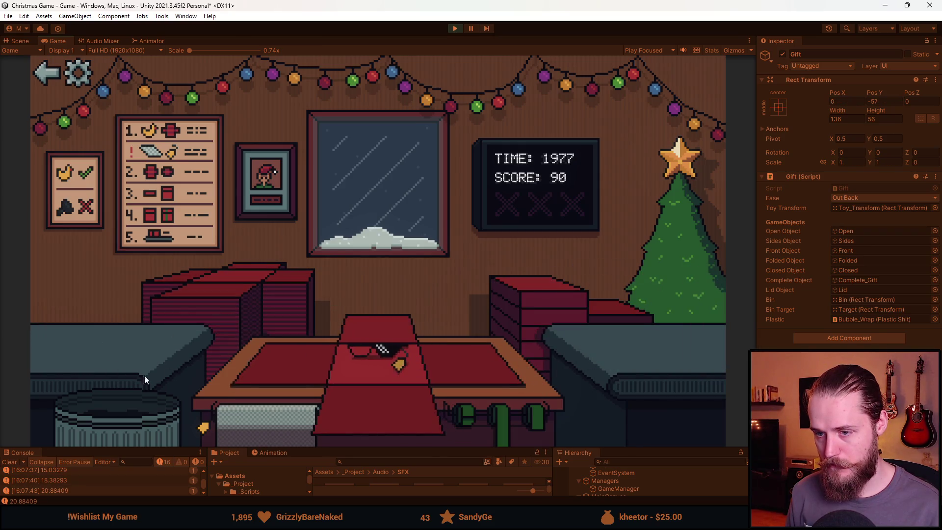
left_click_drag(122, 339, 341, 395)
left_click(508, 408)
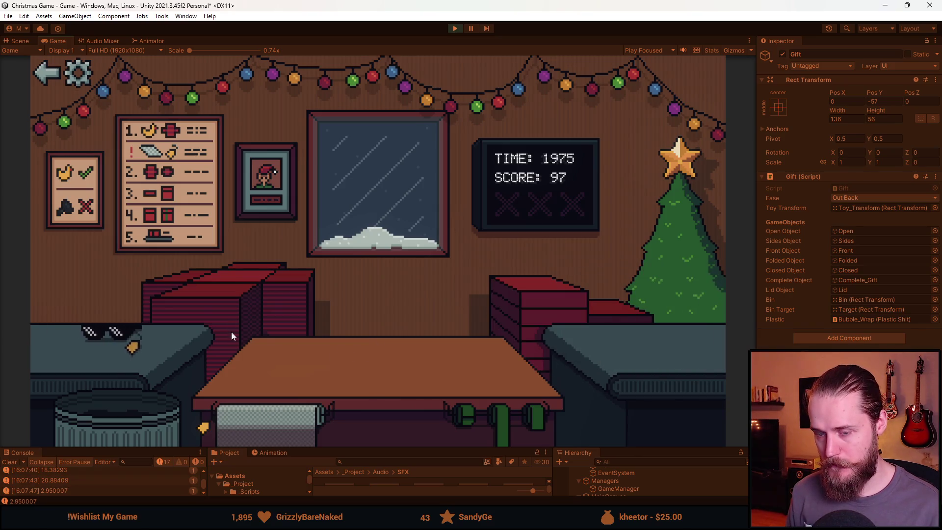
Bubble-wrap and ship the sunglasses, bin the angry toy, and ship a bubble-wrapped green-ribboned gift.
left_click_drag(122, 340, 388, 362)
left_click_drag(263, 399, 373, 410)
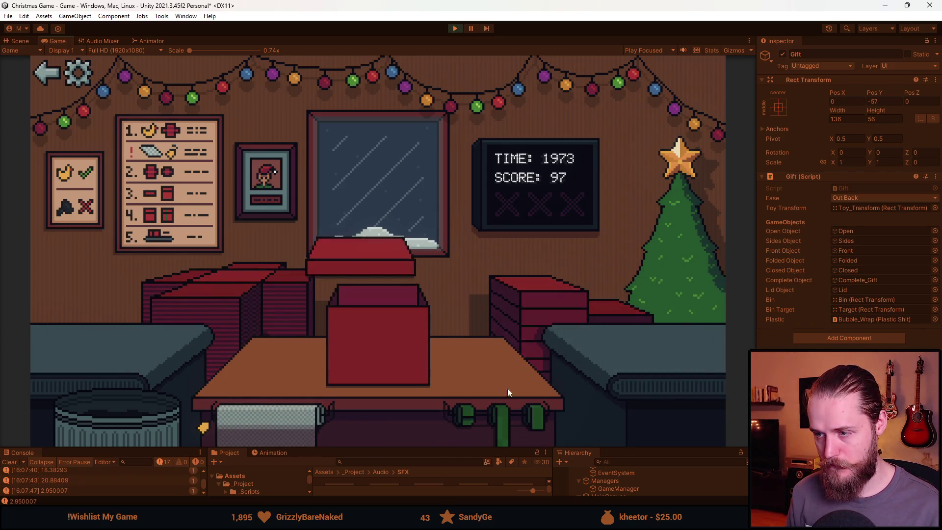
left_click(488, 414)
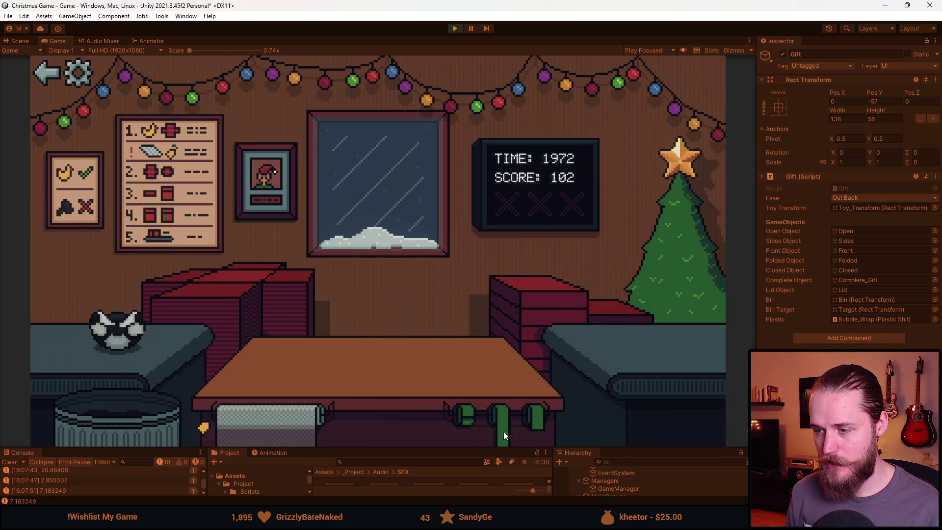
left_click(136, 397)
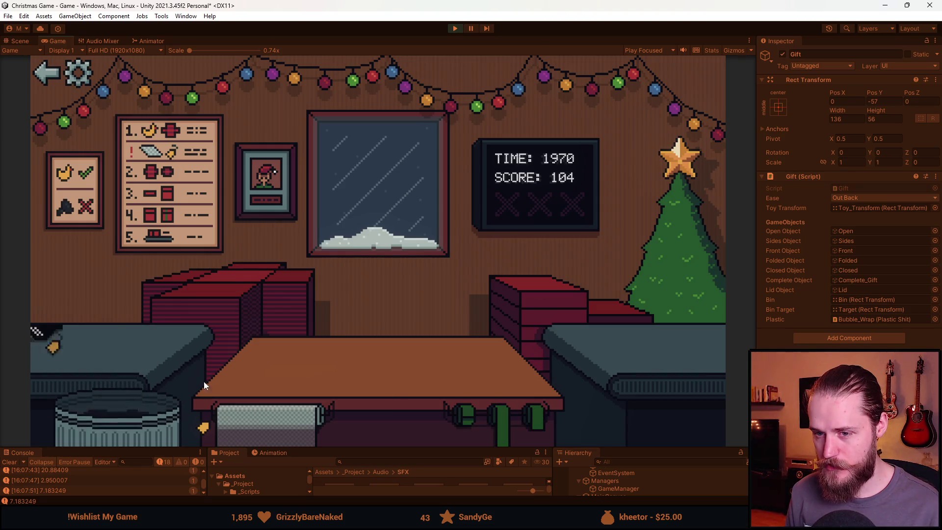
left_click(273, 425)
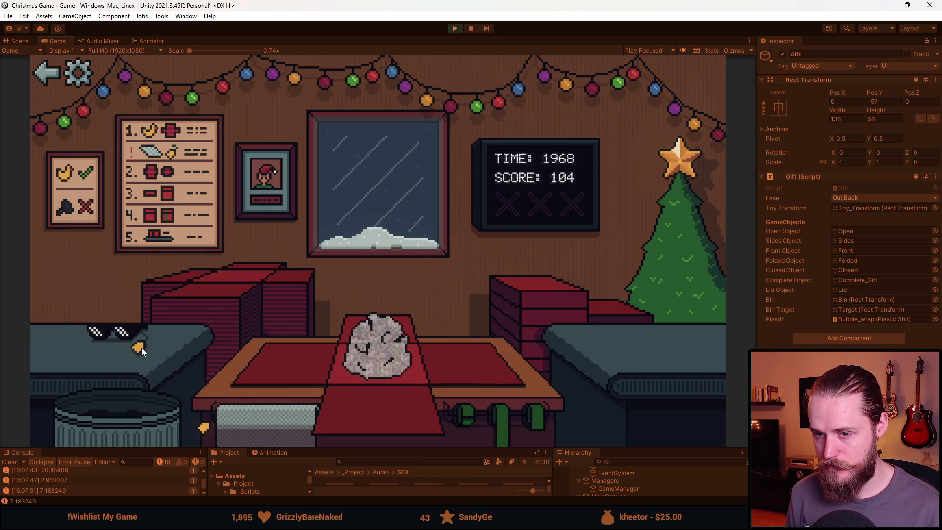
left_click(297, 358)
left_click(385, 398)
left_click(509, 305)
left_click(500, 424)
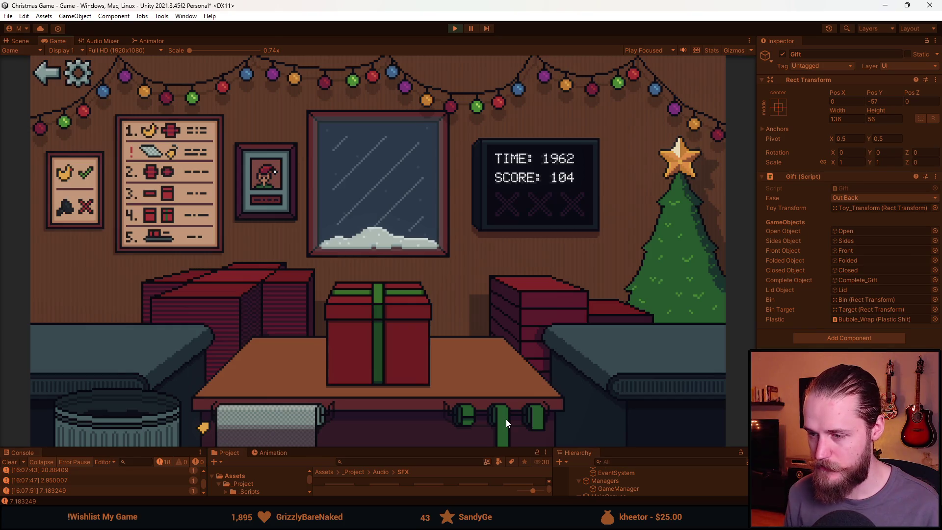
left_click(388, 348)
Box, lid, ribbon and ship the toy car gift.
left_click(265, 306)
left_click(109, 341)
left_click(296, 372)
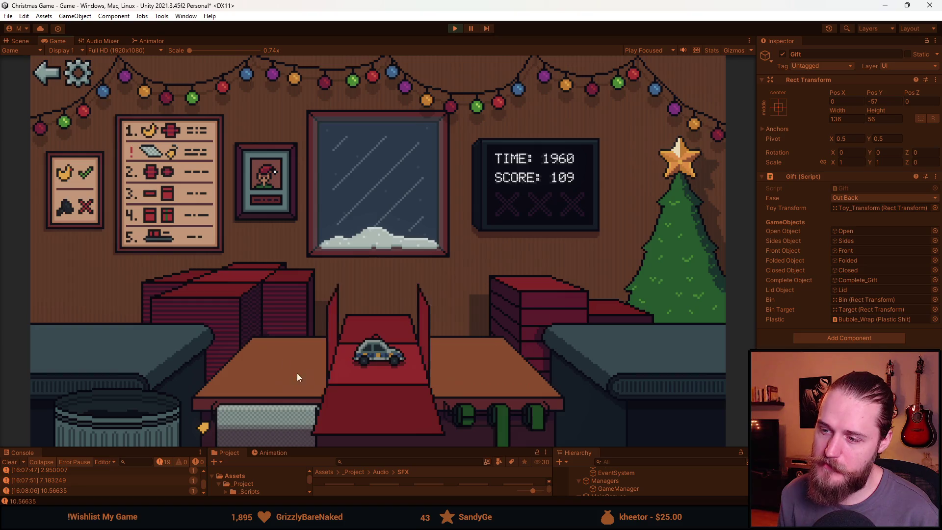
left_click(492, 310)
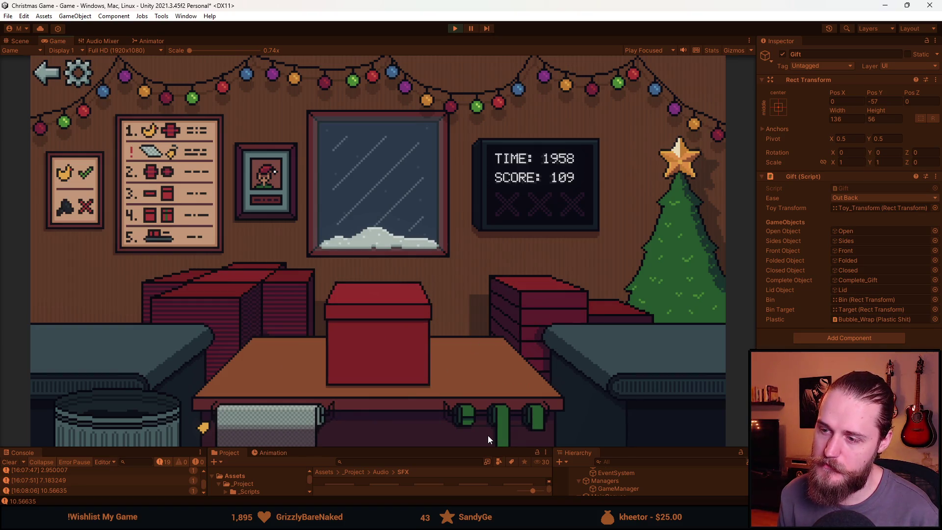
left_click(489, 423)
left_click(396, 350)
Box, lid, ribbon and ship the bottle gift.
left_click(388, 373)
left_click(265, 318)
left_click(118, 363)
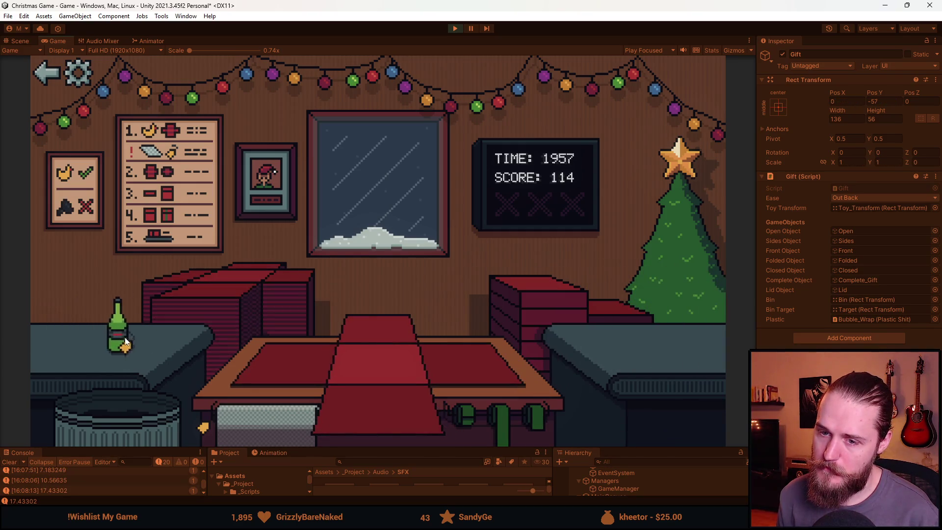
left_click(290, 380)
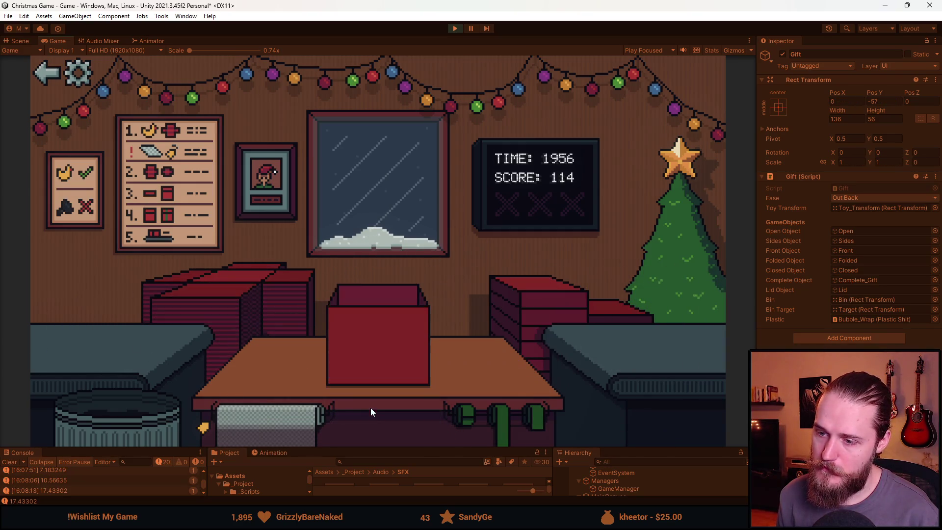
left_click(526, 314)
left_click(496, 420)
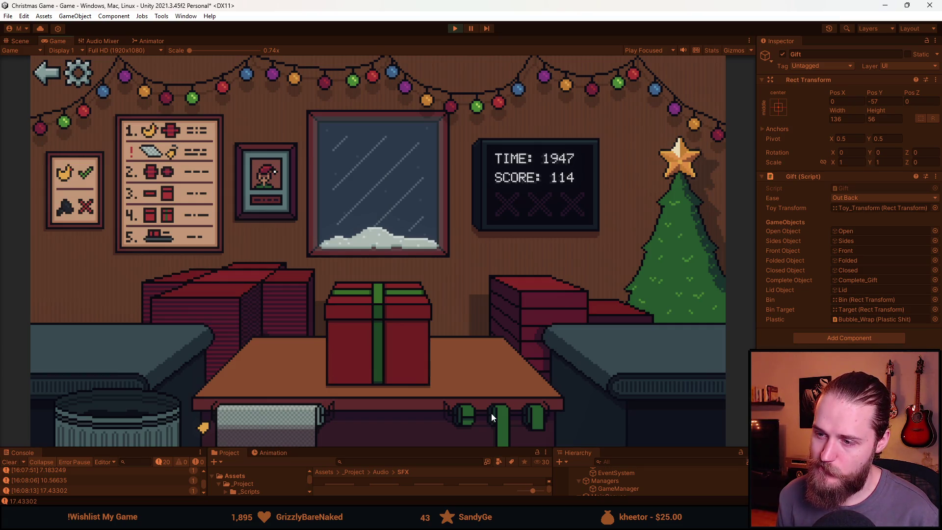
left_click(426, 378)
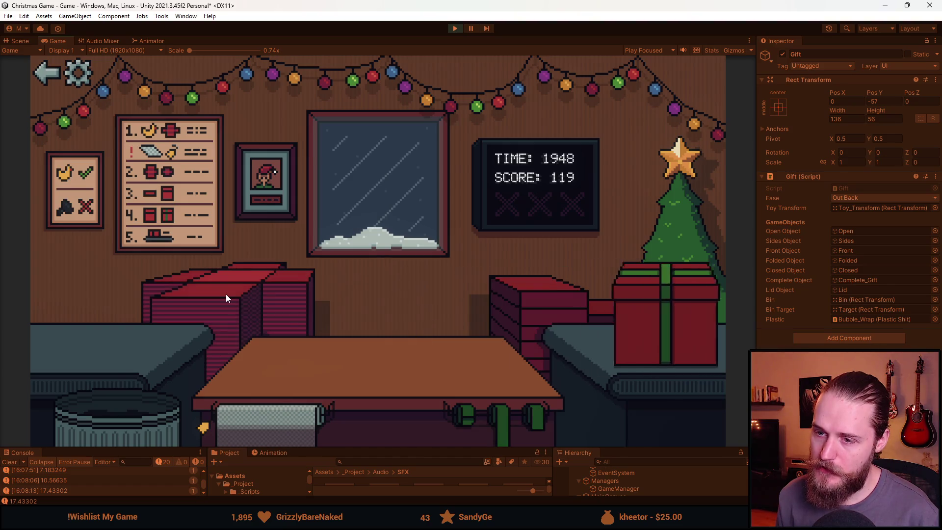
Wrap and ship the cube and helmet gifts at score 129, then exit Play mode.
left_click(258, 357)
left_click(521, 300)
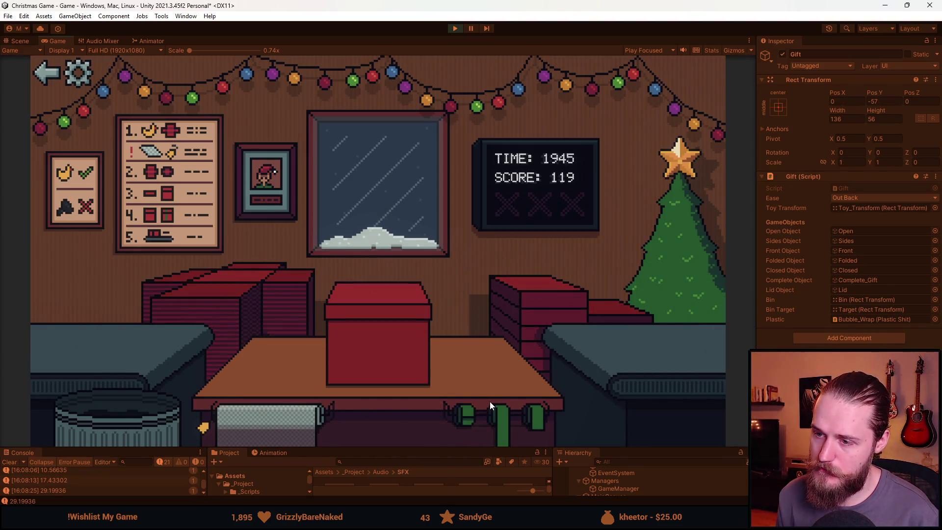
left_click(494, 412)
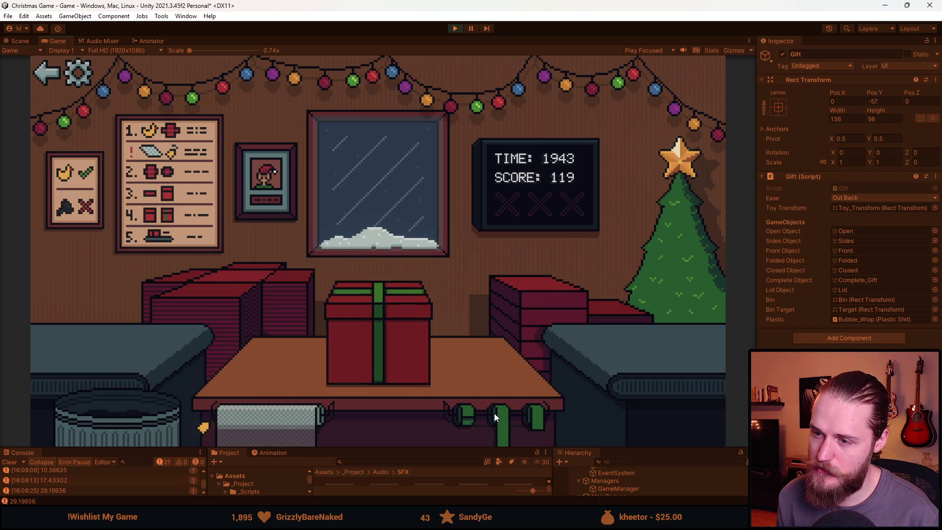
left_click(359, 335)
left_click(123, 325)
left_click(303, 369)
left_click(546, 303)
left_click(495, 413)
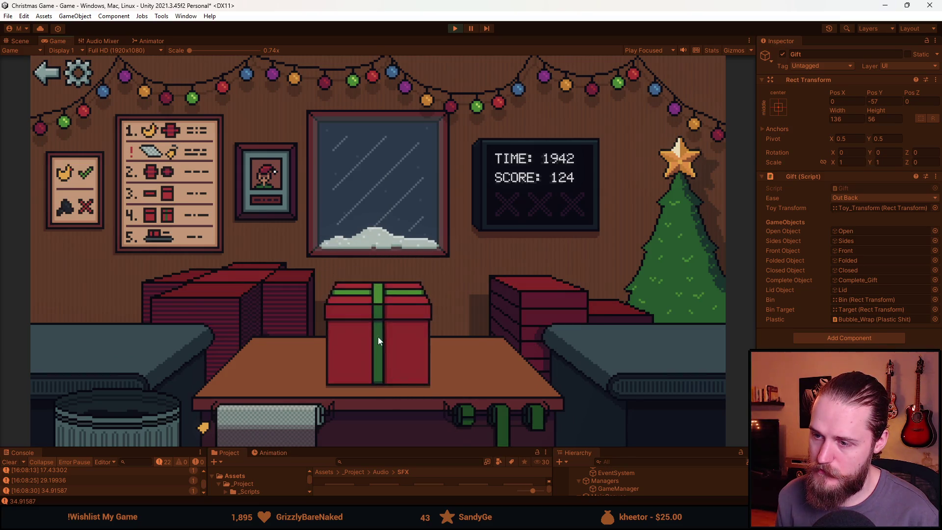
left_click(378, 337)
left_click(455, 29)
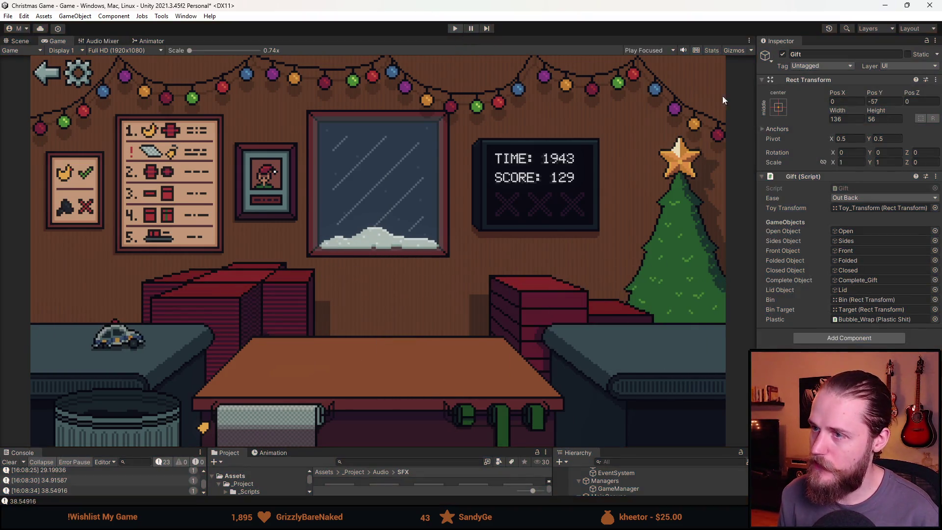
key("alt+Tab")
Open Gift.cs and scroll to the lid tweens in GrabLid.
scroll(203, 276, "up", 11)
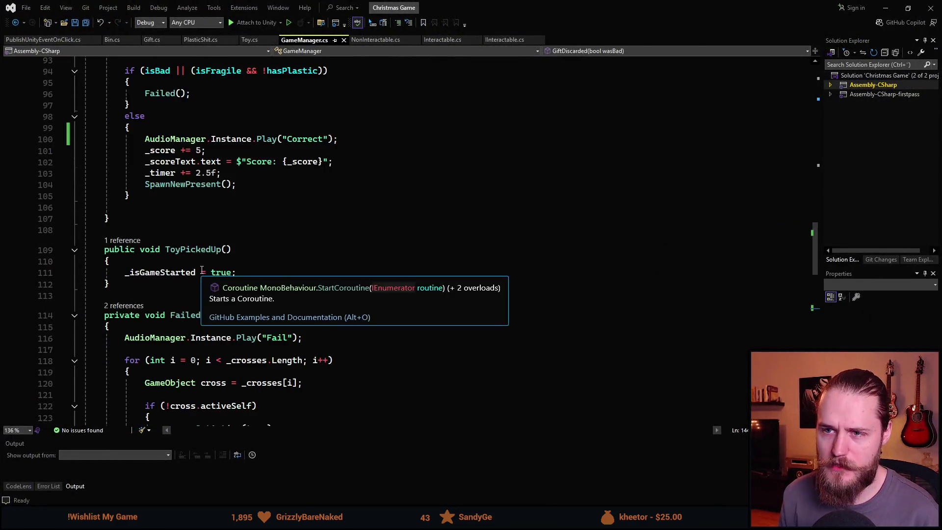
left_click(165, 43)
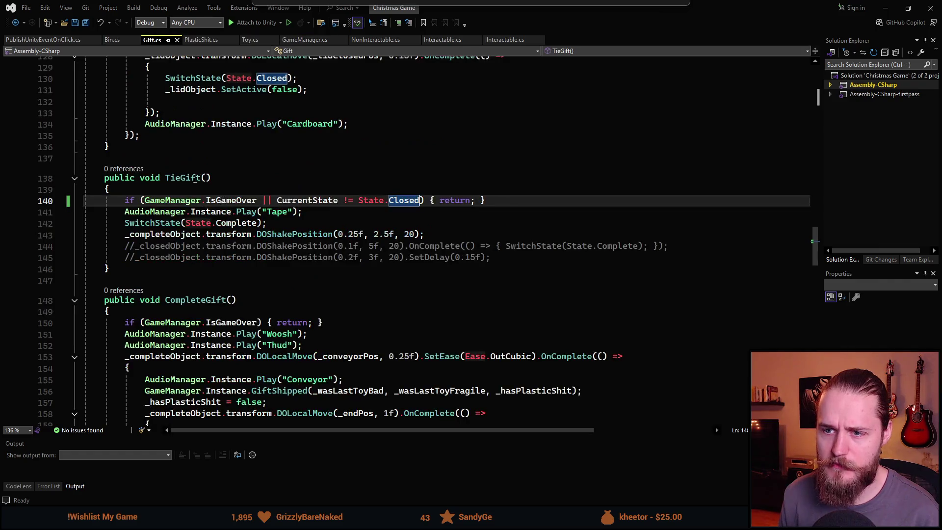
scroll(220, 266, "down", 8)
scroll(226, 285, "up", 19)
scroll(229, 302, "down", 4)
scroll(229, 302, "down", 2)
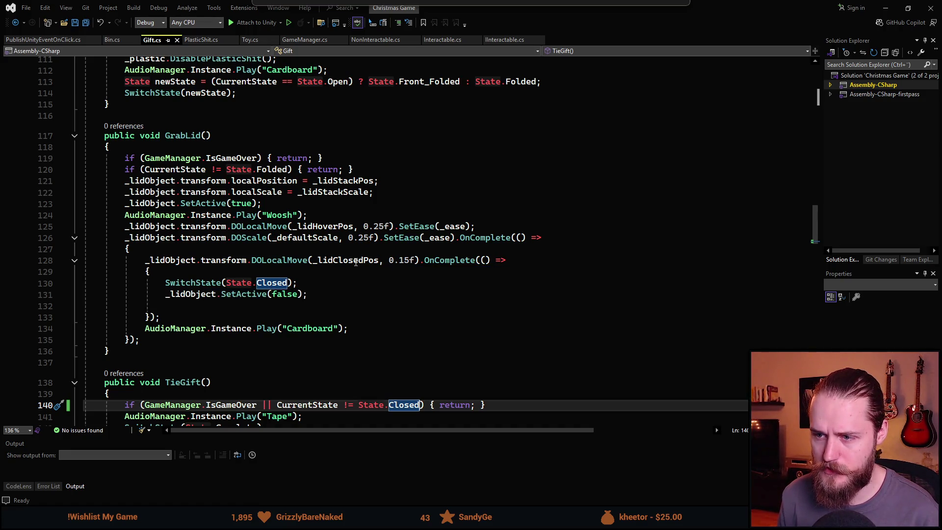
left_click(364, 238)
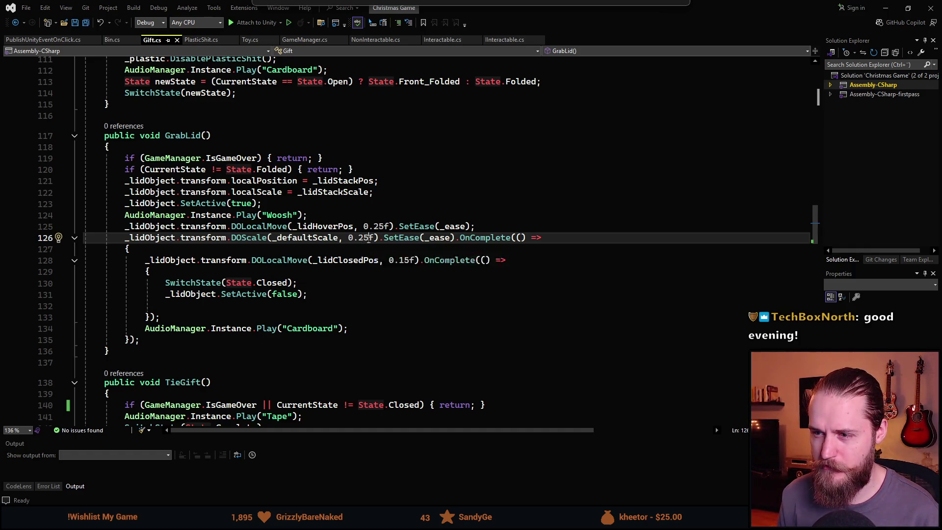
Set the hover move and scale durations to 0.15f and the closing move to 0.1f, then save.
left_click(360, 239)
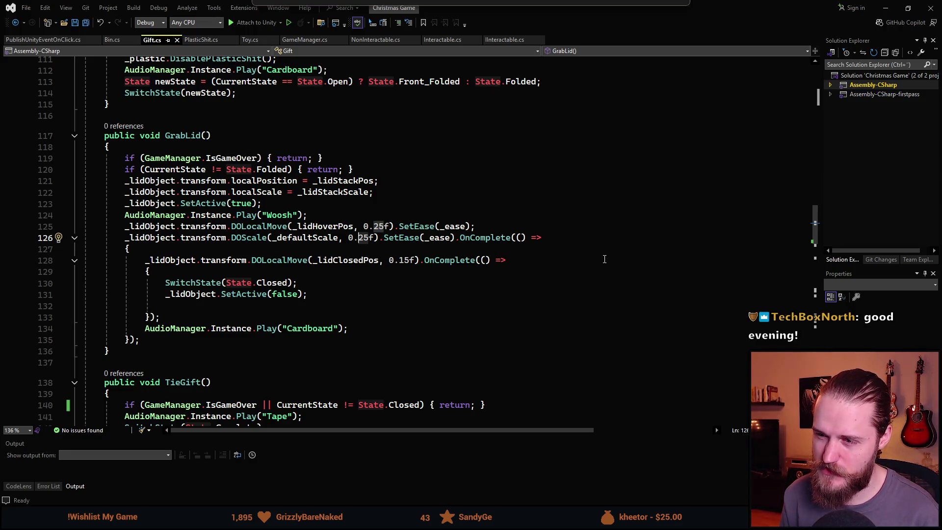
key("Delete")
key("Delete")
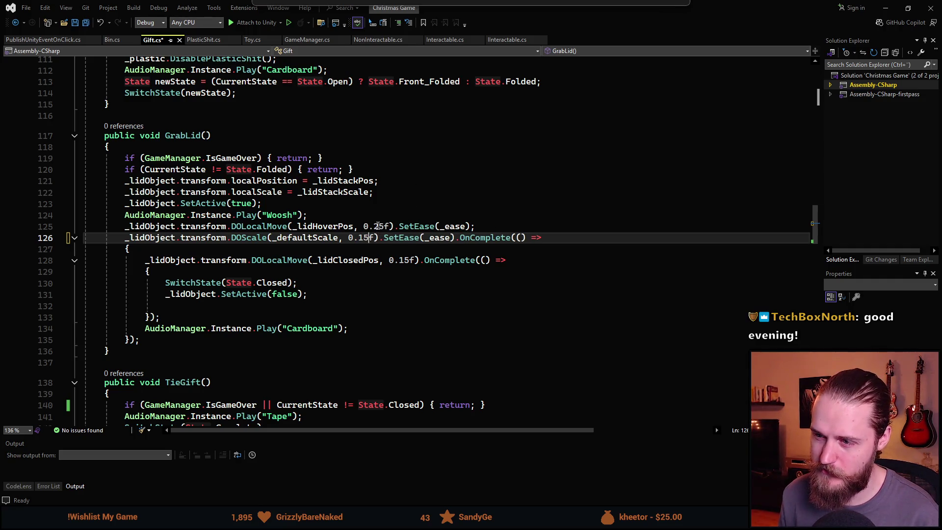
left_click(379, 226)
key("Delete")
type("1")
left_click(403, 259)
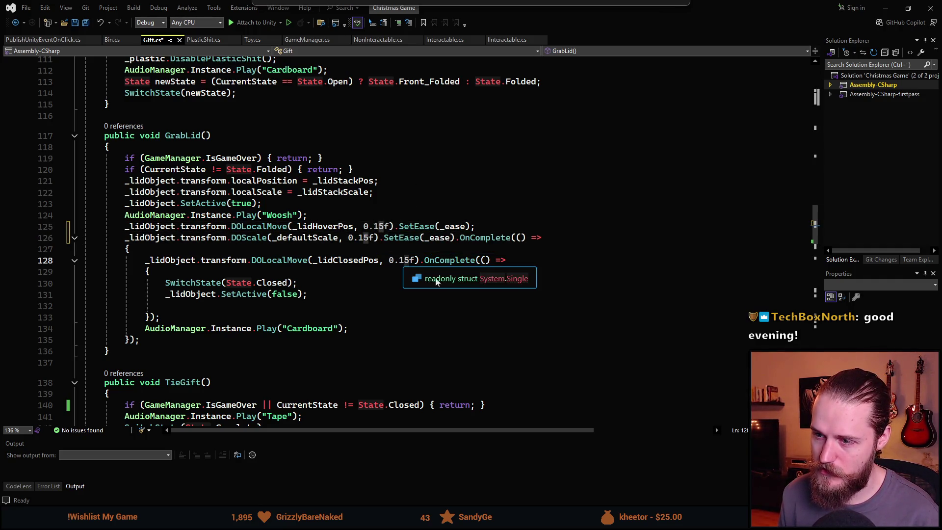
key("Delete")
type("0")
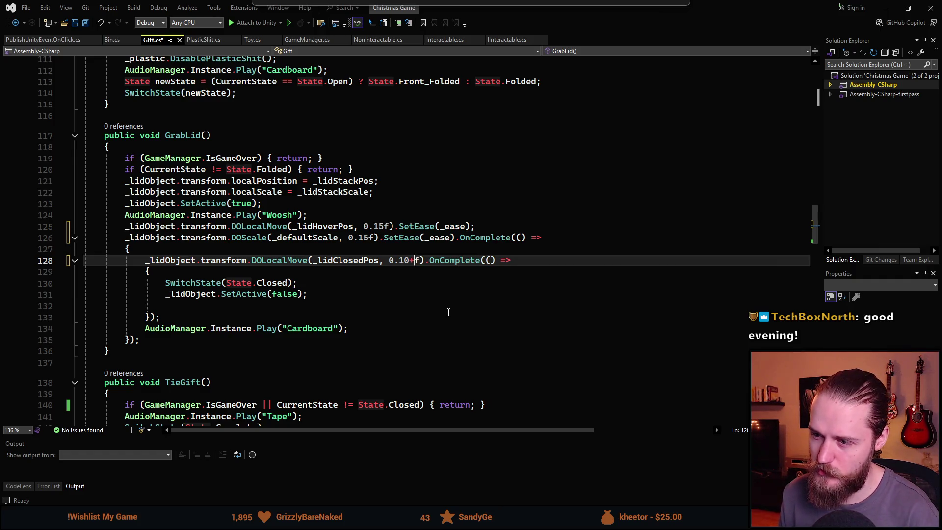
left_click(448, 310)
key("ctrl+s")
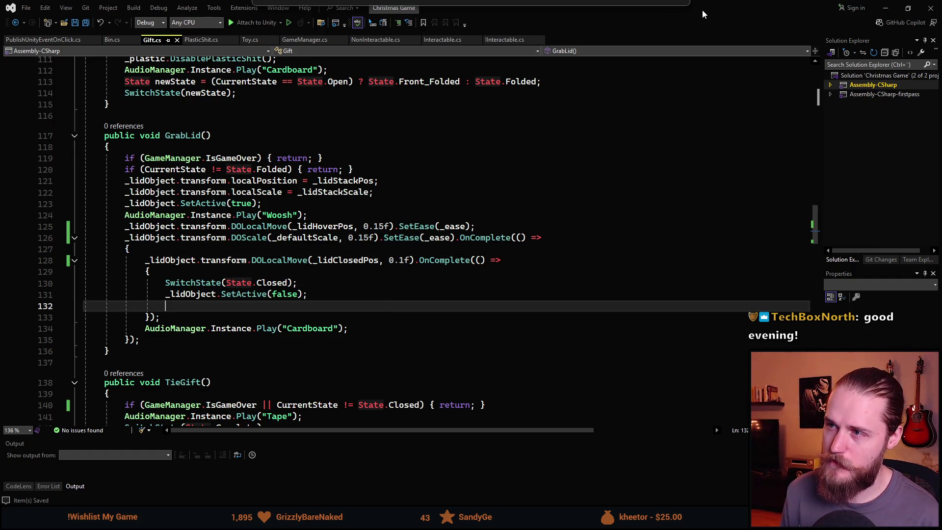
key("alt+Tab")
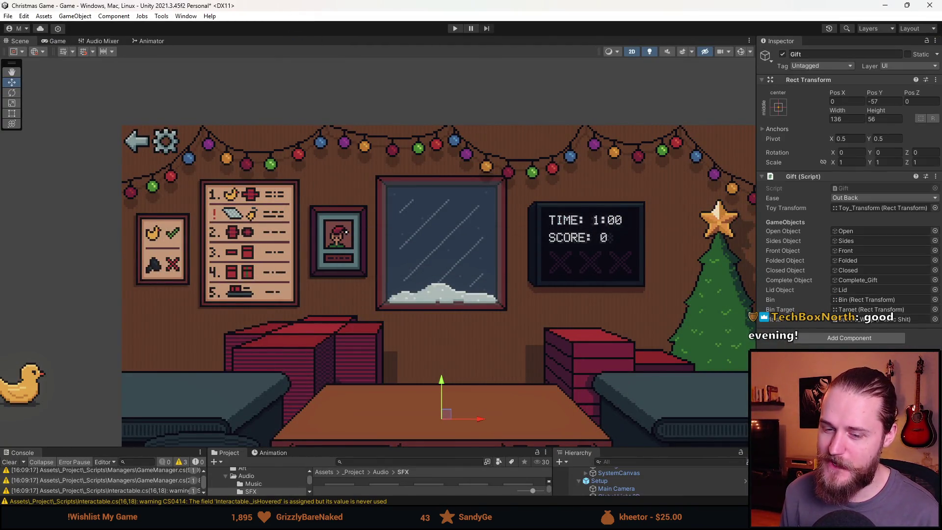
Start Play mode and wrap and ship the duck, shelf toy and toy car gifts.
scroll(446, 51, "up", 1)
left_click(455, 29)
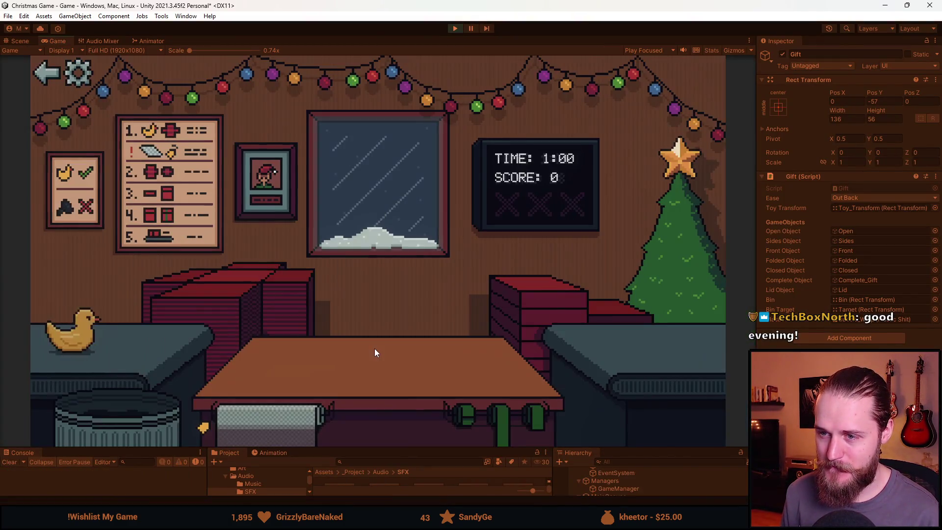
left_click(253, 343)
left_click(538, 303)
left_click(485, 406)
left_click(400, 362)
left_click(95, 339)
left_click(147, 358)
left_click(463, 395)
left_click(385, 320)
left_click(224, 357)
left_click(549, 293)
left_click(479, 427)
left_click(403, 381)
Wrap and ship the bottle toy and the next toy, then ribbon and ship a fresh box.
left_click(99, 342)
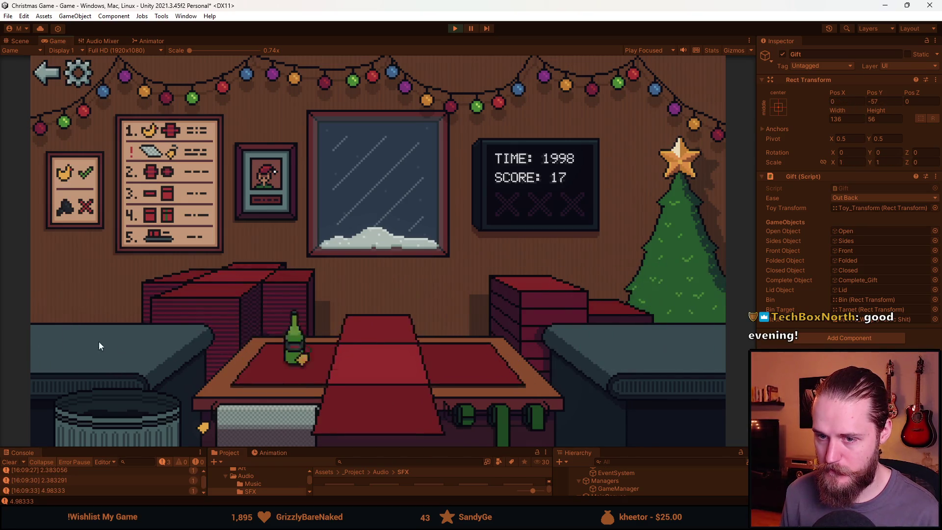
left_click(389, 417)
left_click(553, 300)
left_click(395, 332)
left_click(131, 348)
left_click(540, 293)
left_click(515, 421)
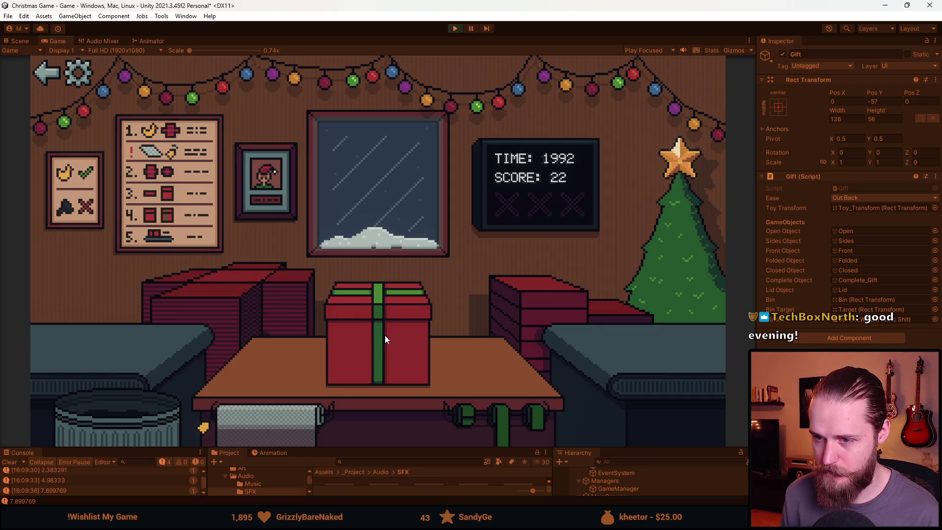
left_click(384, 335)
left_click(210, 305)
left_click(412, 396)
left_click(498, 421)
left_click(420, 312)
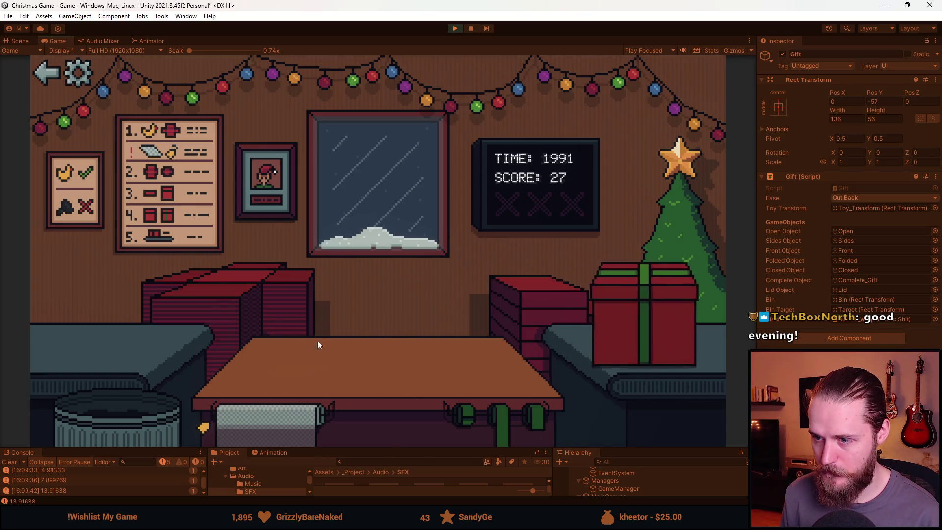
Bin the helmet and blue toy, and wrap and ship the soccer ball and teddy bear gifts.
left_click(196, 324)
left_click(117, 406)
left_click(120, 326)
left_click(383, 353)
left_click(495, 406)
left_click(397, 371)
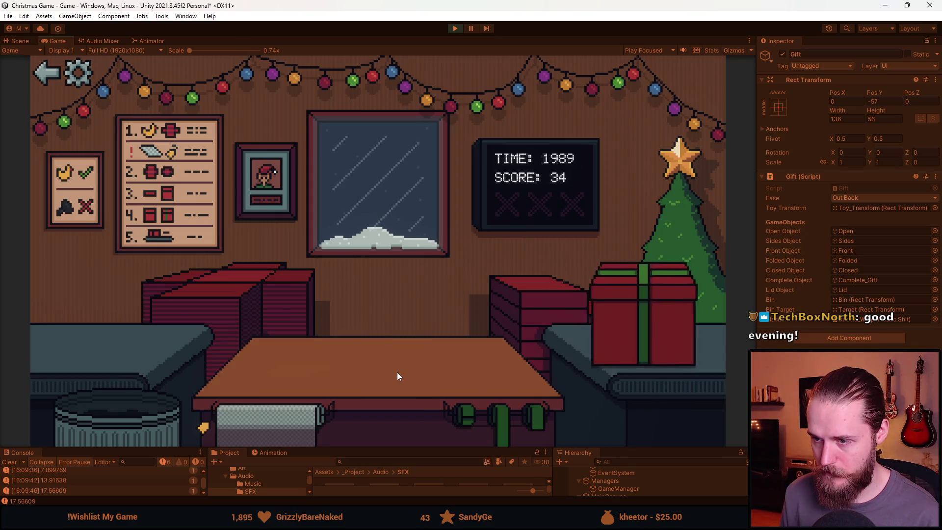
left_click(122, 413)
left_click(113, 348)
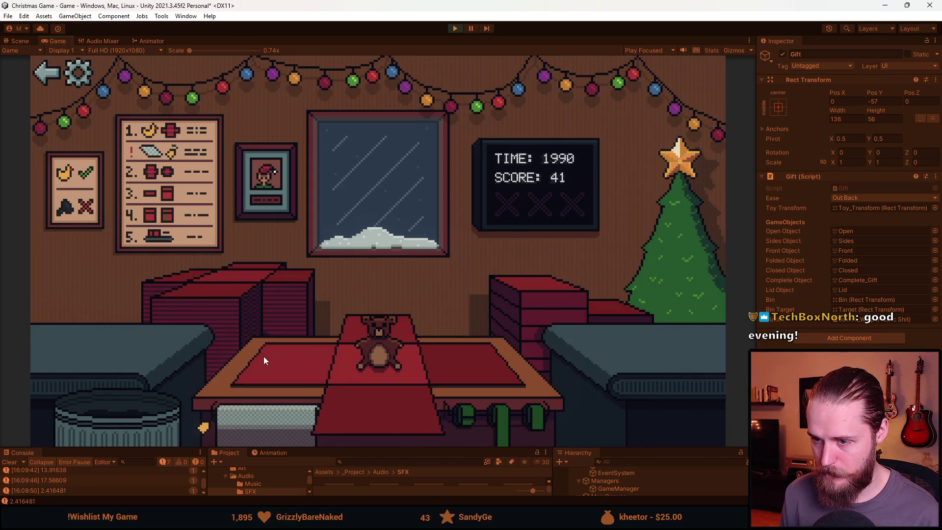
left_click(388, 348)
left_click(494, 425)
Bin the red car and wrap and ship the grey toy, cat and vase gifts.
left_click(101, 344)
left_click(117, 410)
left_click(120, 338)
left_click(108, 304)
left_click(377, 366)
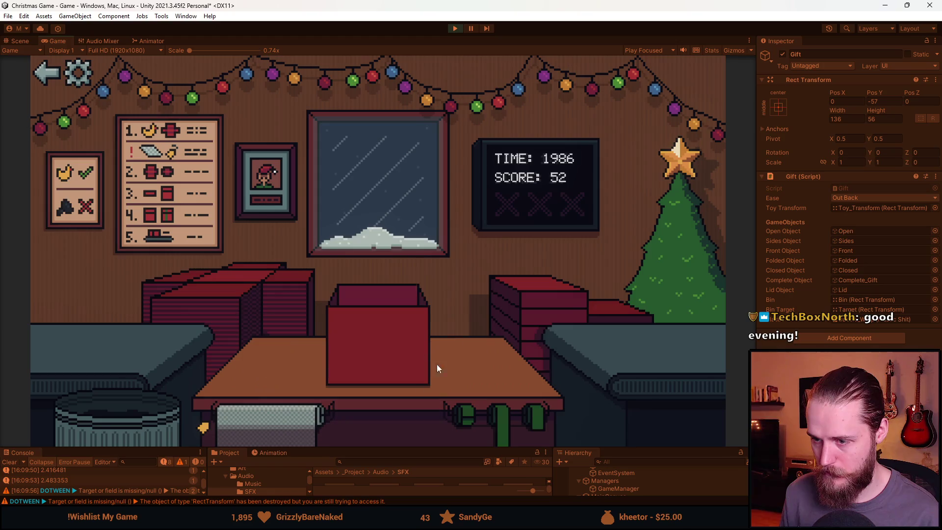
left_click(505, 410)
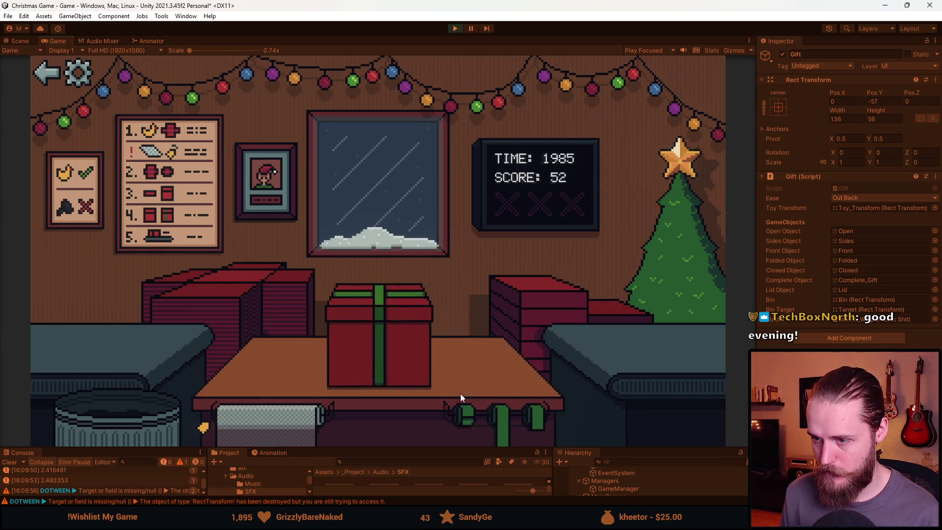
left_click(377, 347)
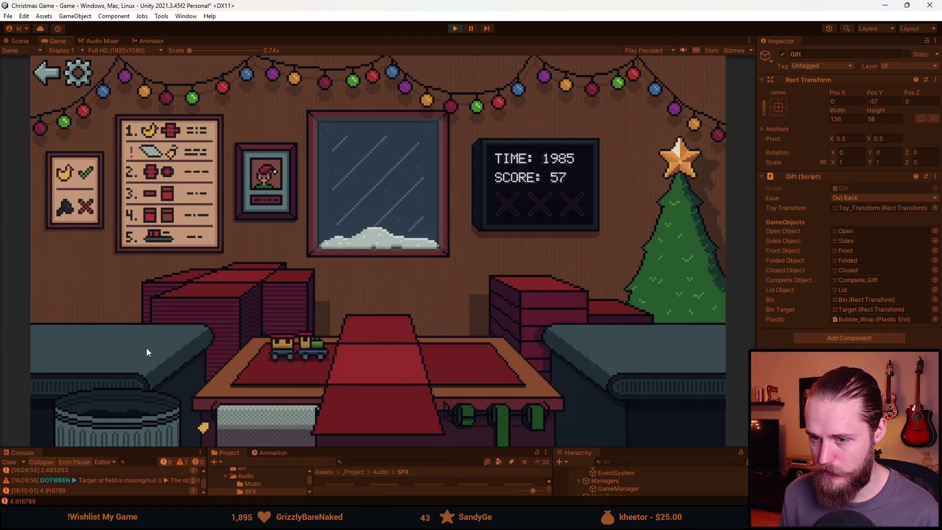
Ship the toy train and helmet gifts, stop at score 67, and add a blank line in GrabLid.
left_click(304, 351)
left_click(486, 366)
left_click(475, 405)
left_click(361, 343)
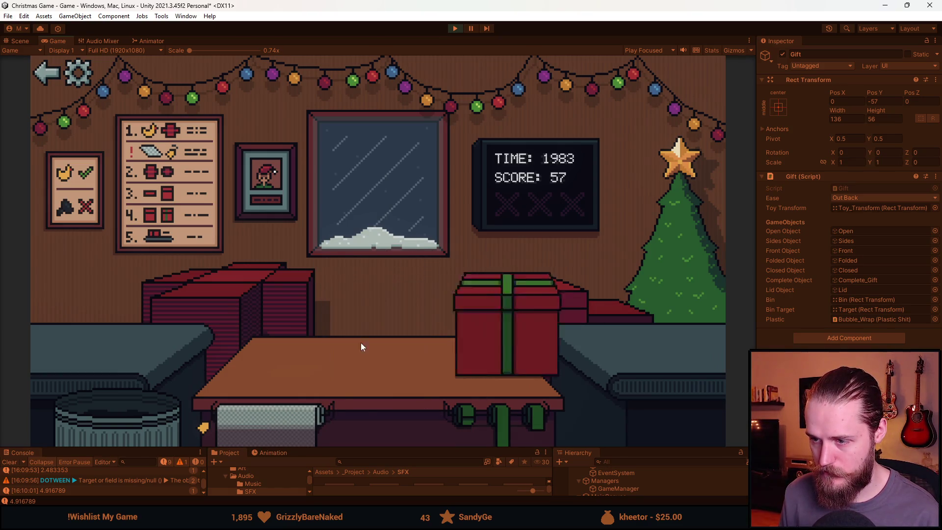
left_click(130, 342)
left_click(368, 416)
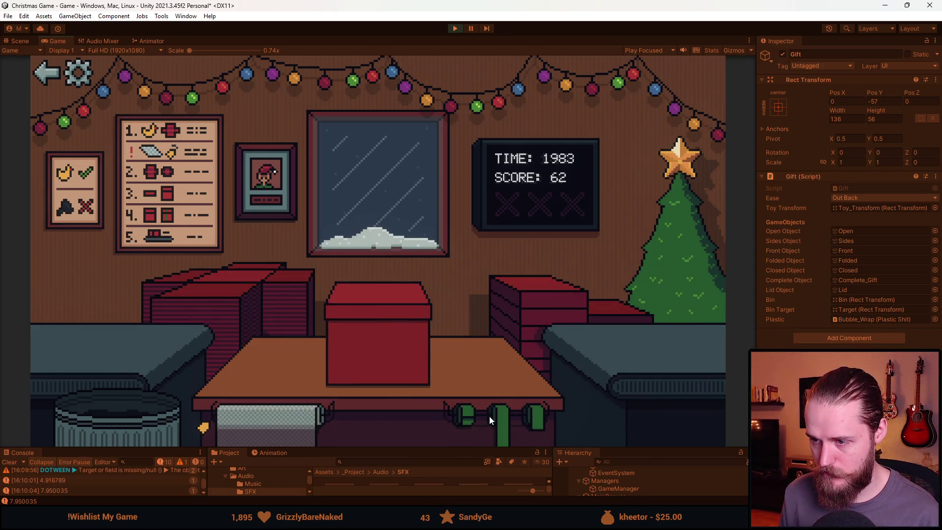
left_click(490, 416)
left_click(373, 364)
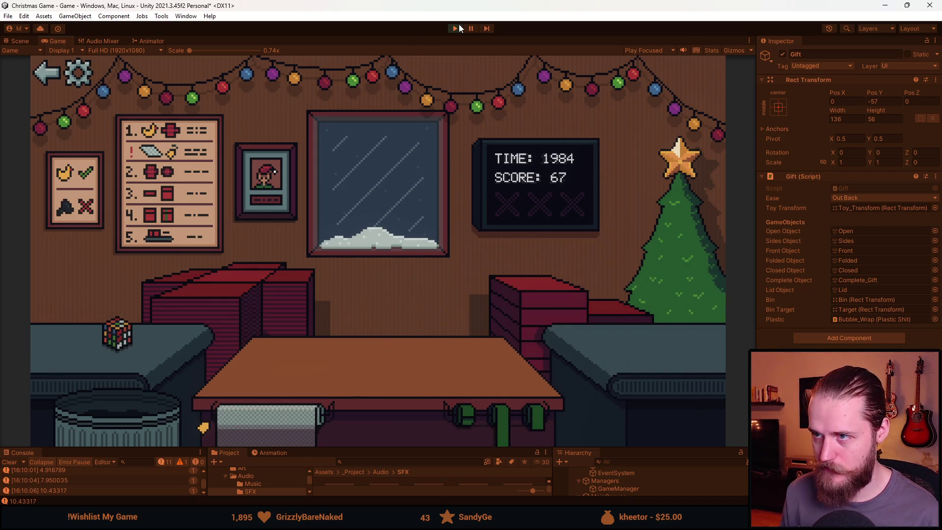
left_click(455, 29)
key("alt+Tab")
key("Return")
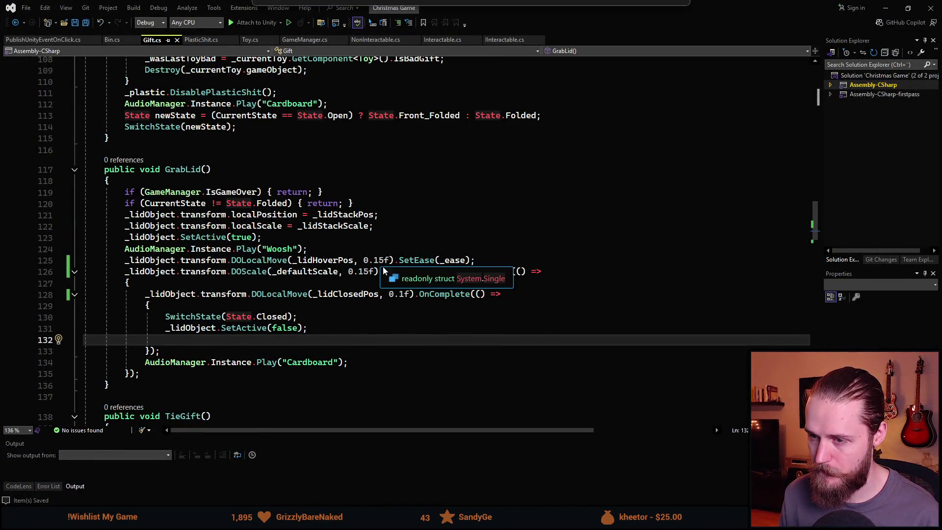
Shorten GrabLid's closing move to 0.05f and the hover move and scale to 0.1f.
left_click(399, 293)
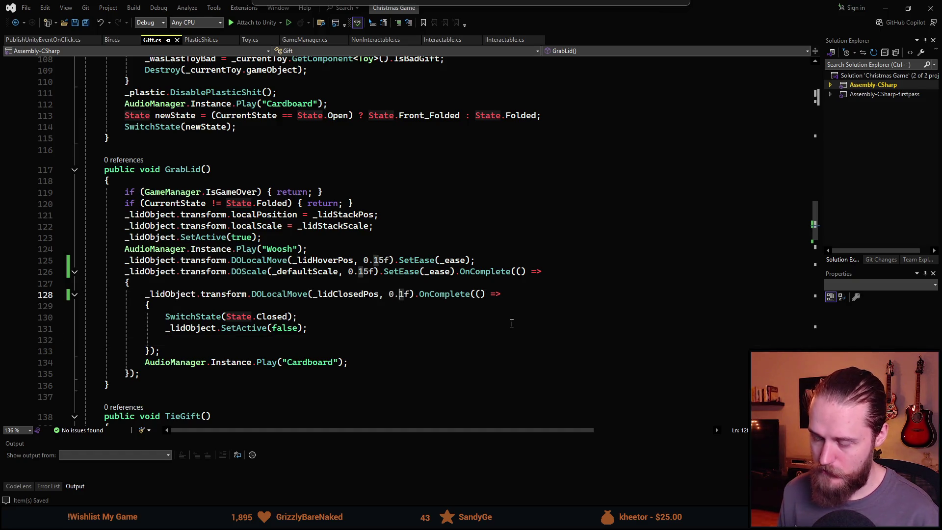
key("Delete")
type("05")
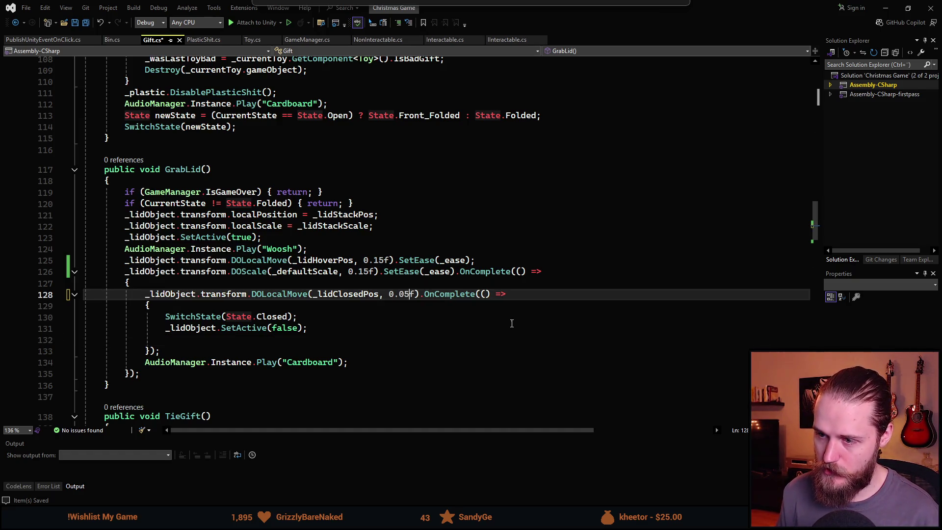
left_click(385, 260)
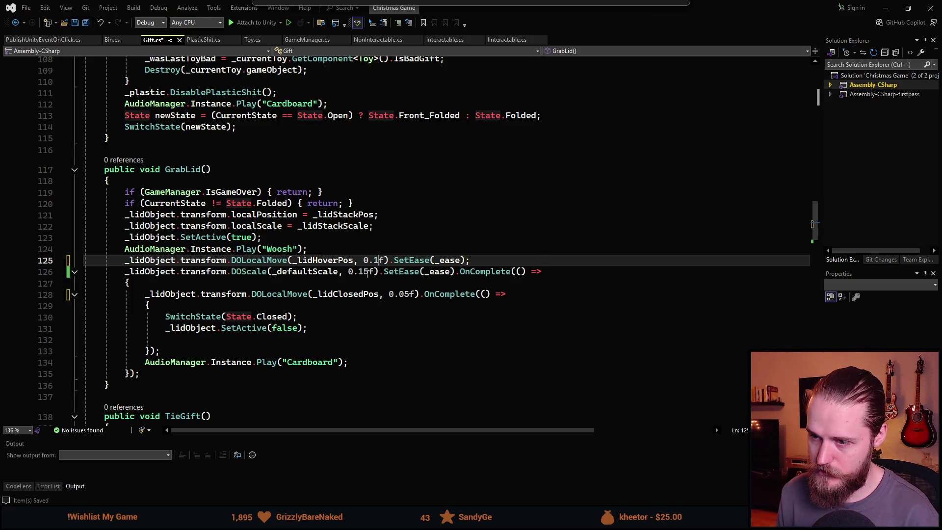
left_click(364, 272)
key("BackSpace")
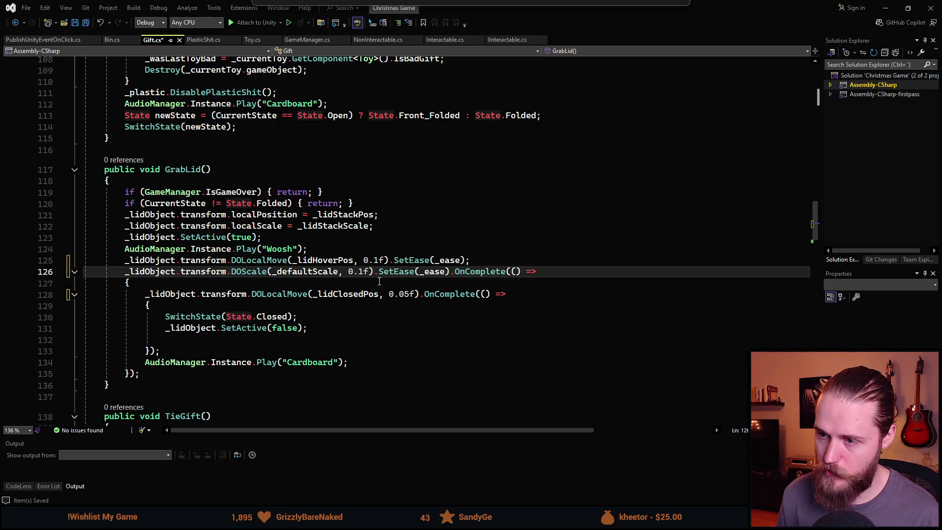
key("alt+Tab")
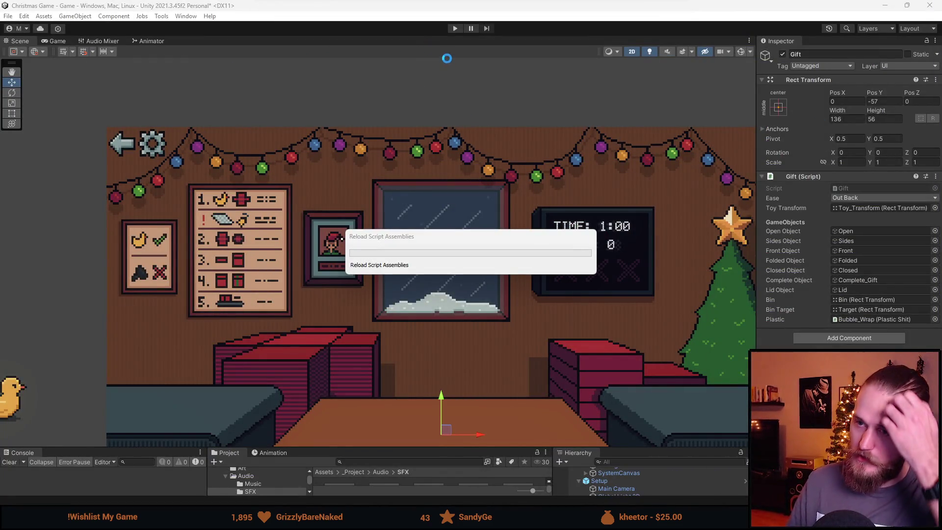
Start Play mode, ship the duck and Rubik's cube gifts, and bin the bubble wrap.
left_click(452, 27)
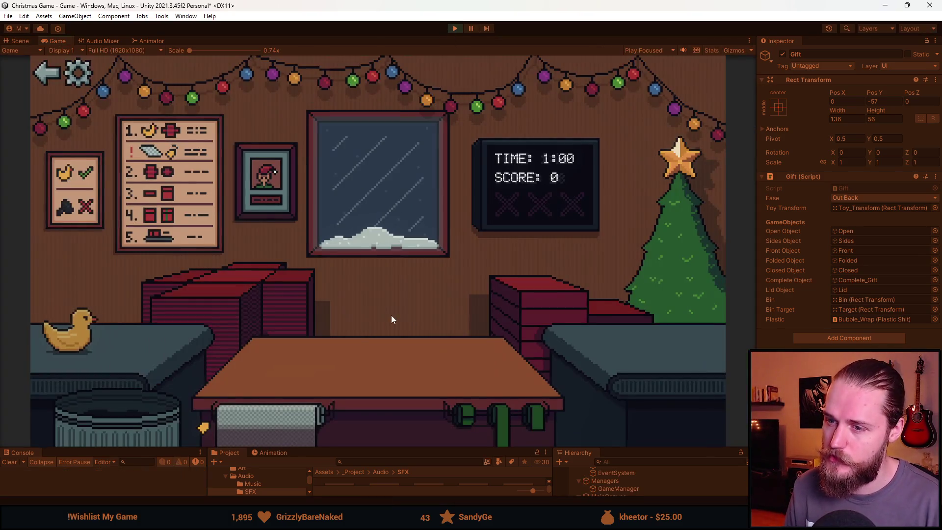
left_click(114, 339)
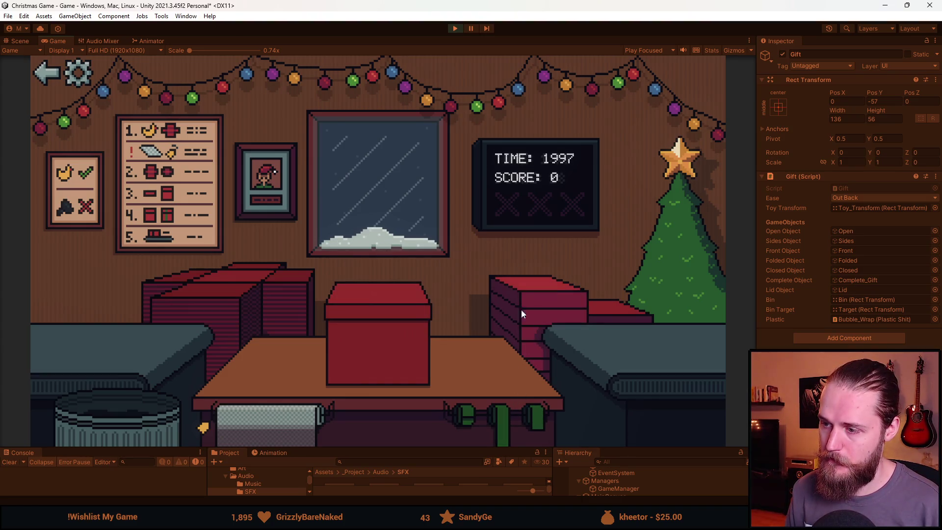
left_click(346, 365)
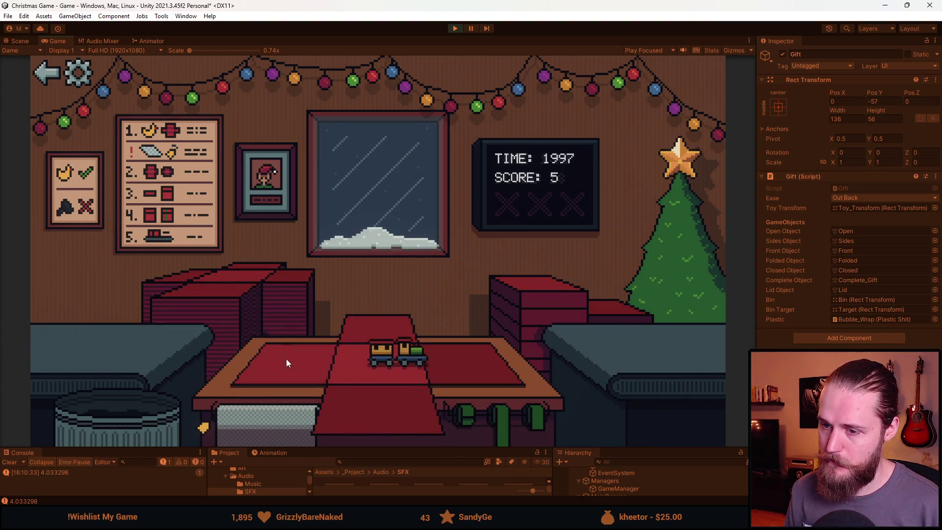
left_click(358, 343)
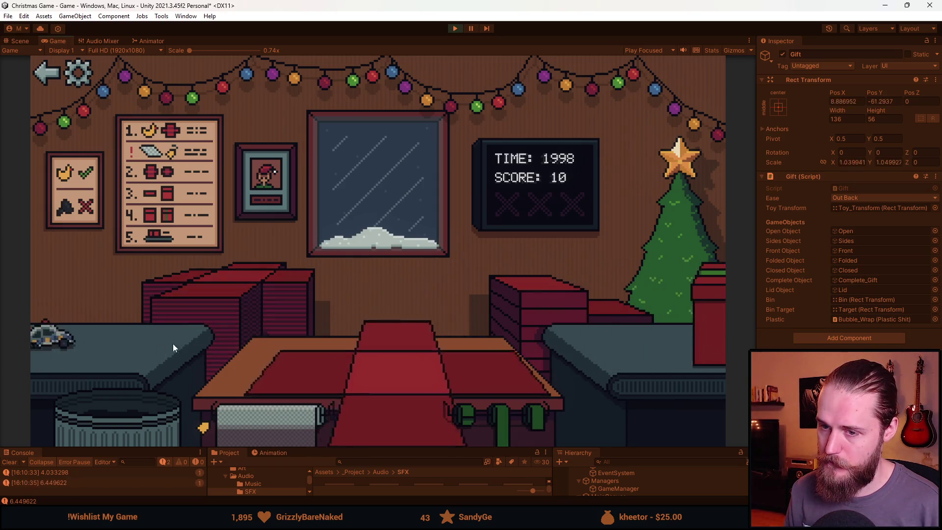
left_click(151, 399)
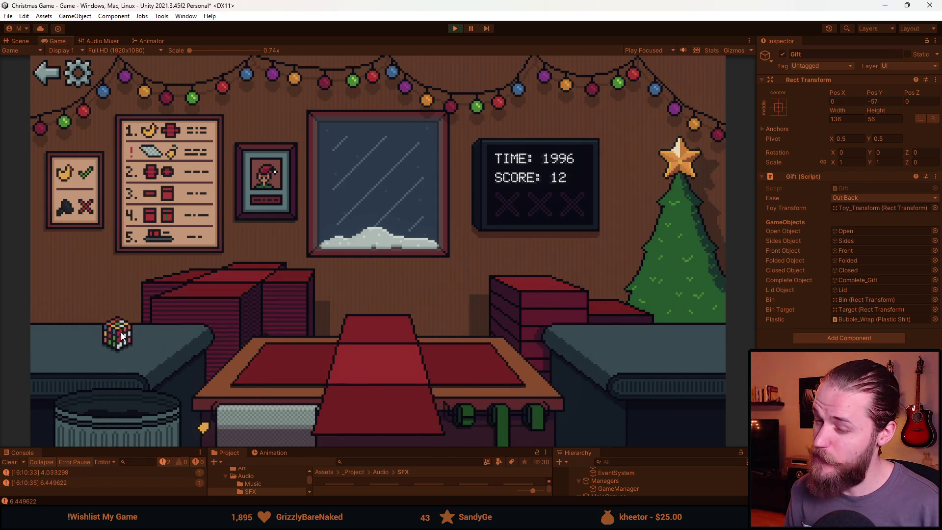
left_click(297, 371)
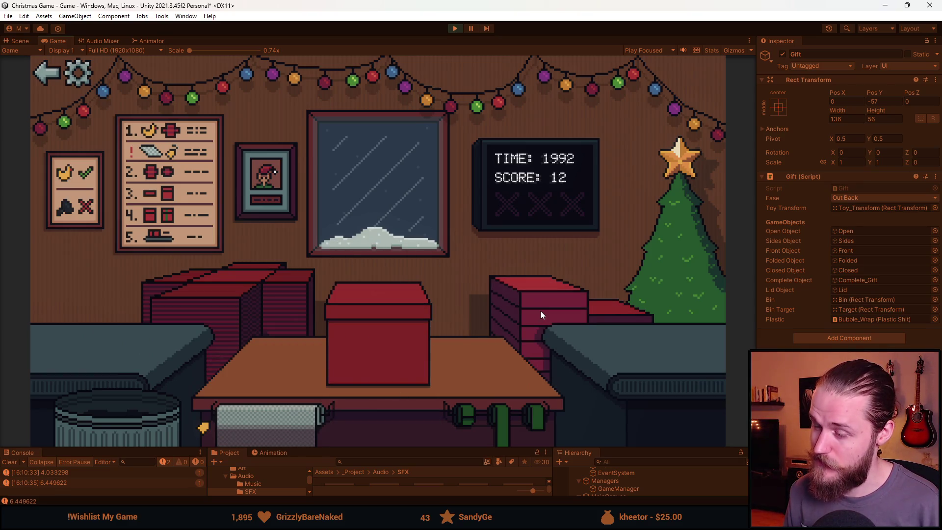
left_click(427, 365)
left_click(383, 319)
Bin three toys, ship the bubble wrap, toy car and next toy, then stop at score 38.
mouse_move(86, 331)
left_mouse_down()
mouse_move(115, 321)
mouse_move(113, 376)
left_mouse_up()
left_click_drag(74, 334, 113, 388)
mouse_move(45, 331)
left_mouse_down()
mouse_move(105, 326)
mouse_move(114, 397)
left_mouse_up()
mouse_move(62, 309)
left_mouse_down()
mouse_move(399, 336)
mouse_move(378, 344)
left_mouse_up()
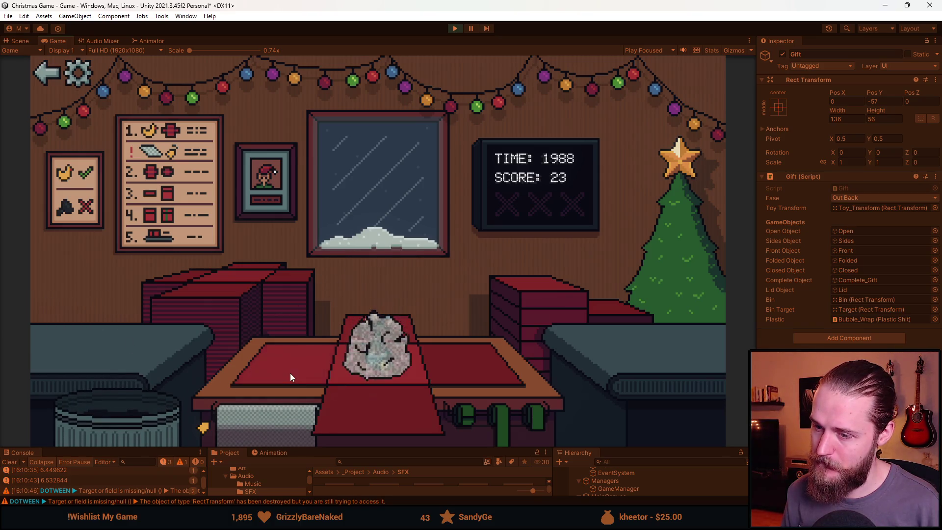
left_click(290, 373)
left_click(458, 375)
left_click(442, 373)
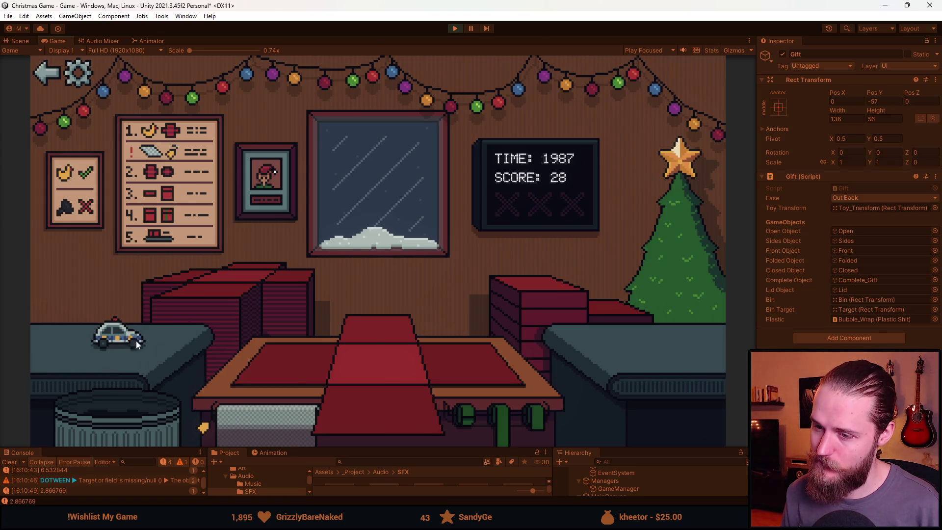
left_click_drag(117, 352, 378, 363)
left_click(480, 412)
left_click_drag(173, 354, 270, 364)
left_click(461, 410)
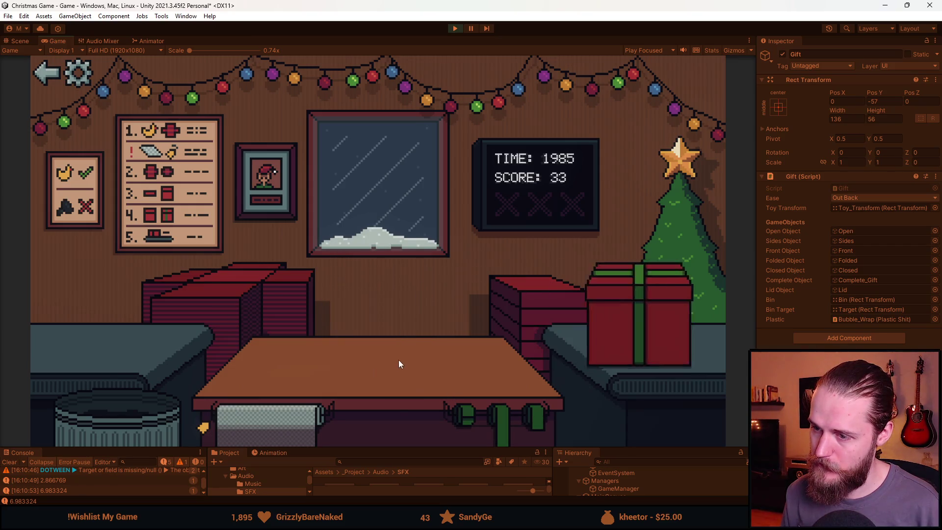
left_click(454, 28)
Maximize Visual Studio and change GrabLid's closing move duration to 0.04f.
key("alt+Tab")
double_click(590, 129)
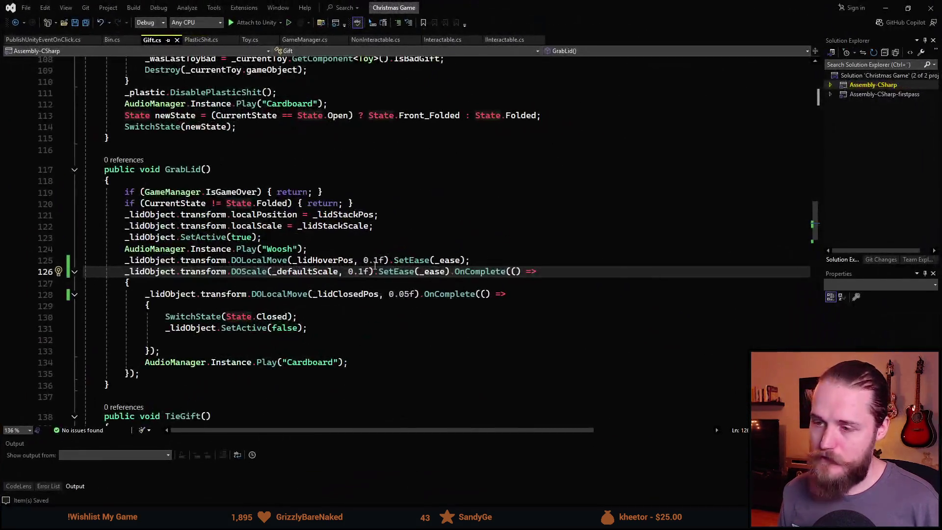
key("Up")
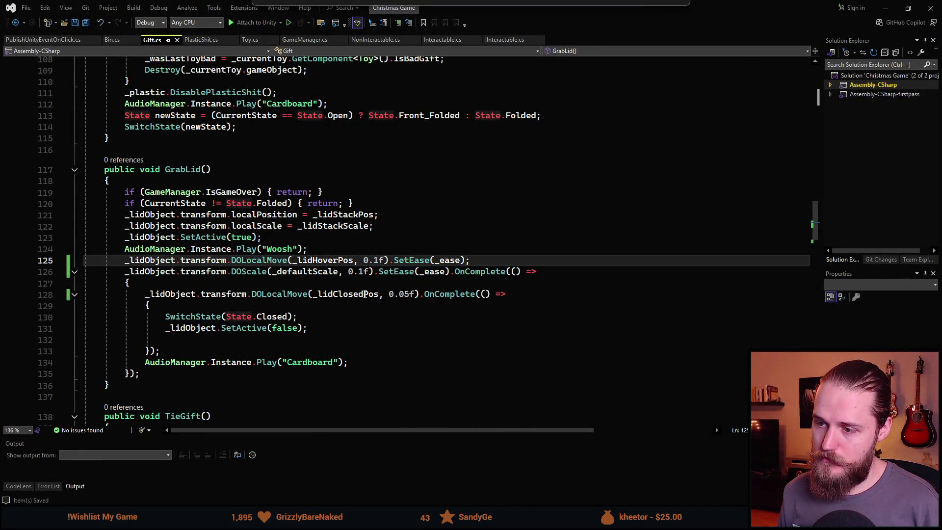
type("5")
left_click(364, 272)
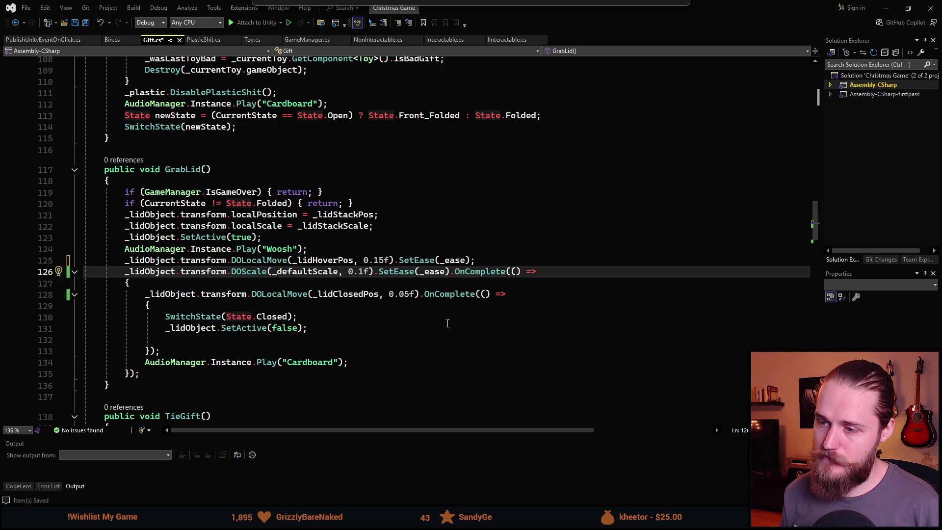
type("5")
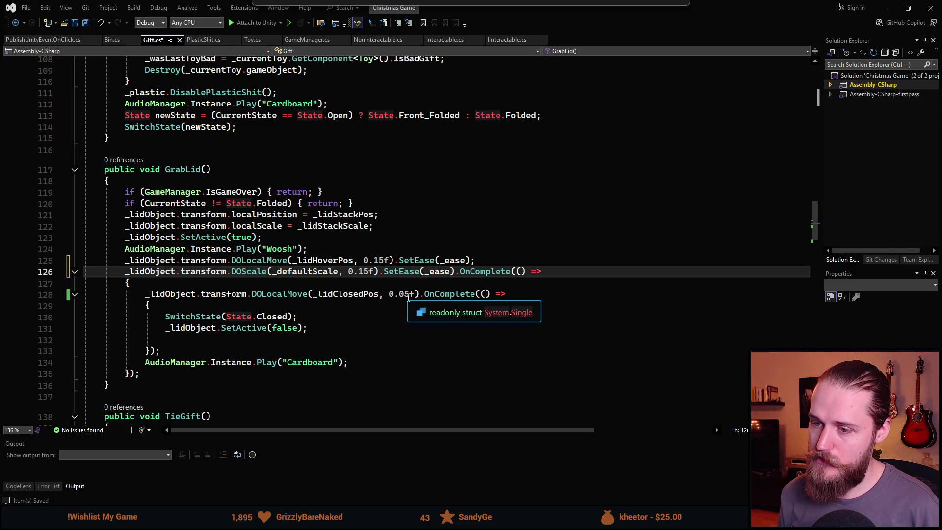
left_click(407, 294)
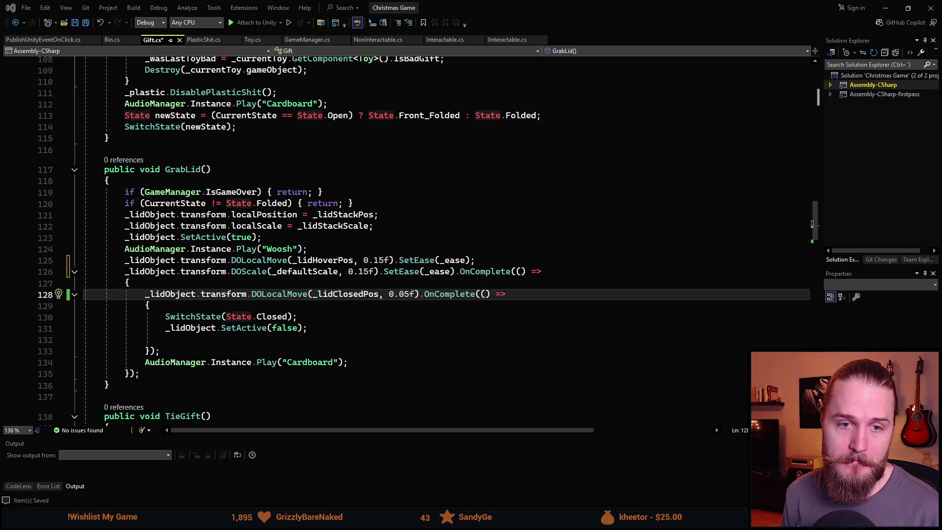
left_click(411, 293)
key("BackSpace")
type("4")
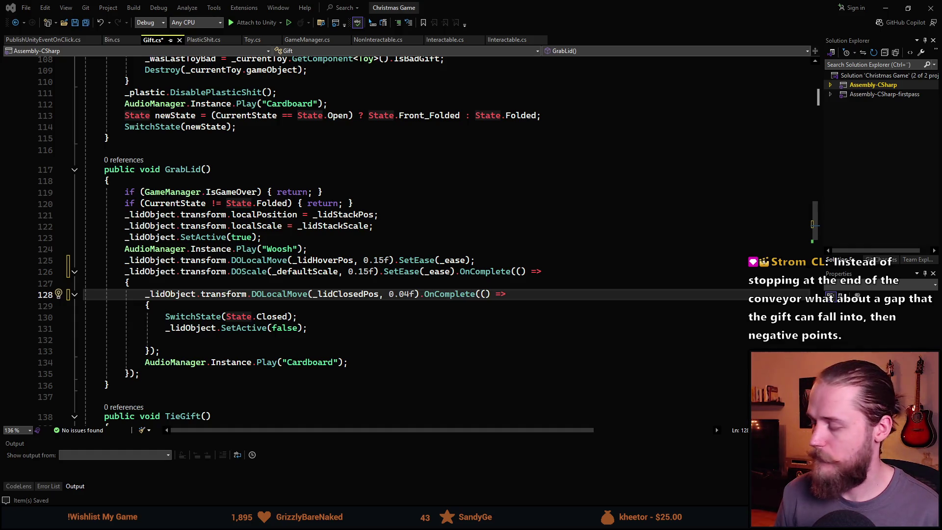
Set the lid hover move and scale durations to 0.12f and save Gift.cs.
left_click(314, 327)
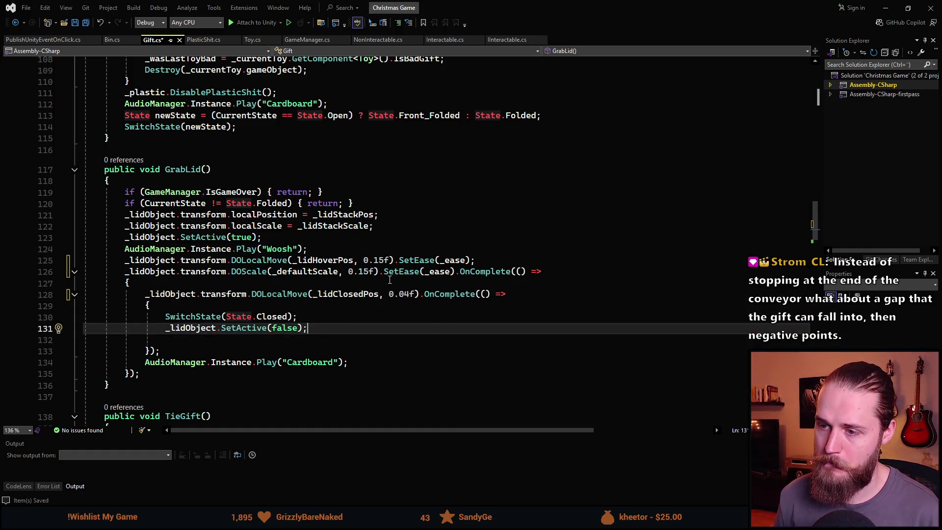
left_click(373, 271)
key("BackSpace")
type("2")
left_click(379, 261)
key("Delete")
type("2")
key("ctrl+s")
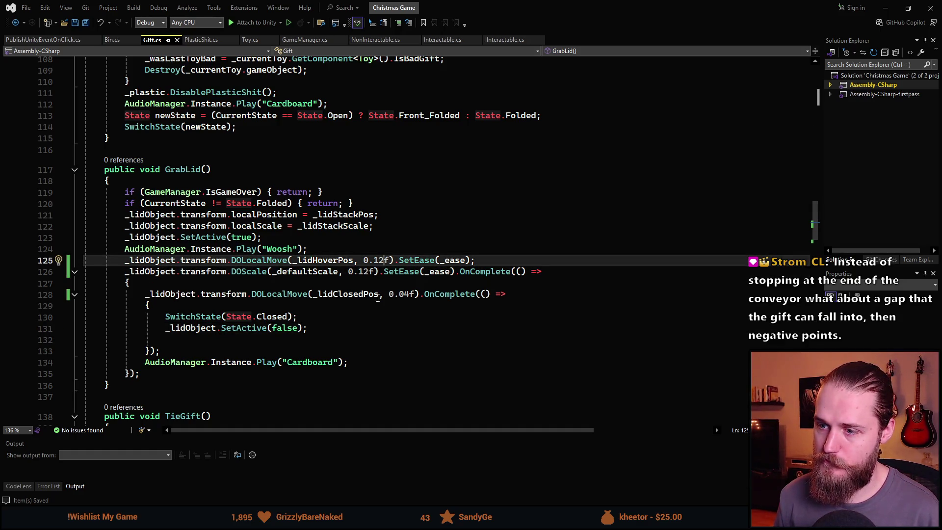
key("alt+Tab")
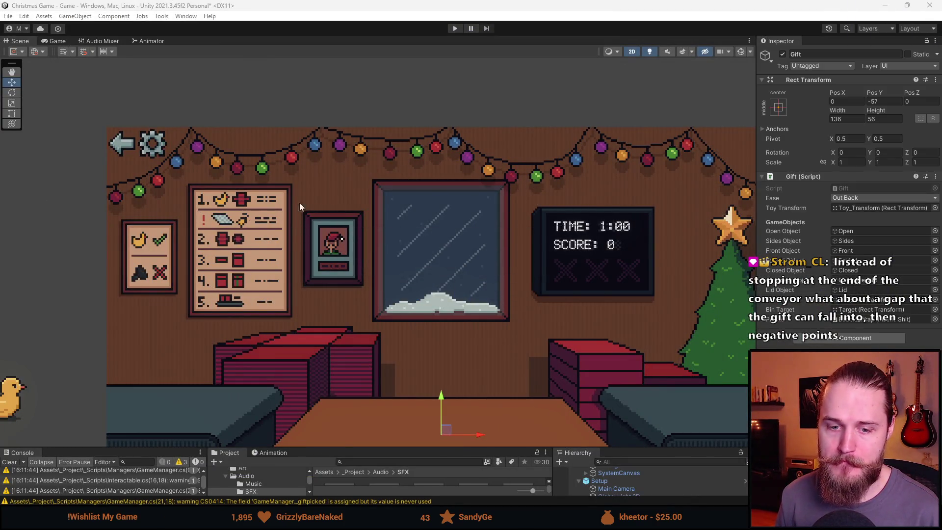
Enter Play mode to begin a new run of the Christmas Game with the retimed lid.
left_click(455, 29)
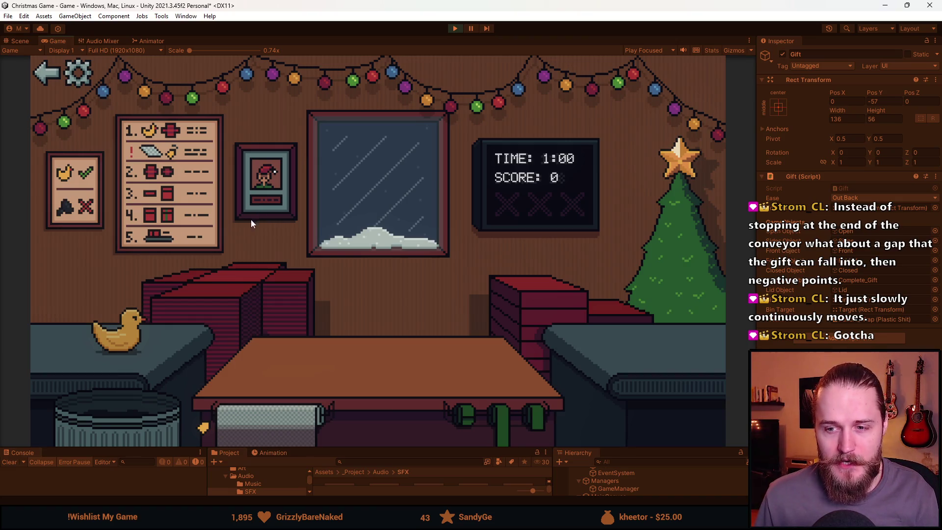
Box, lid and ribbon the duck gift, then send it off to the right.
left_click(126, 344)
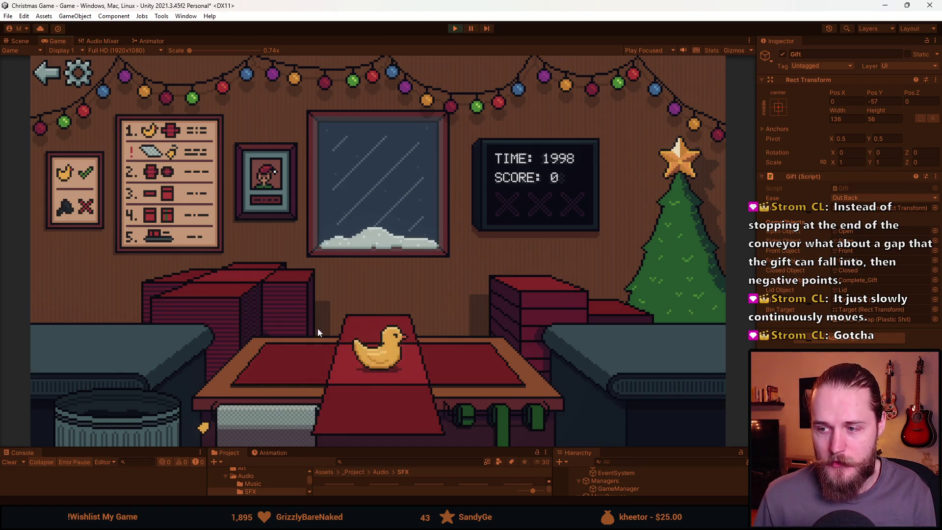
left_click(312, 373)
left_click(390, 413)
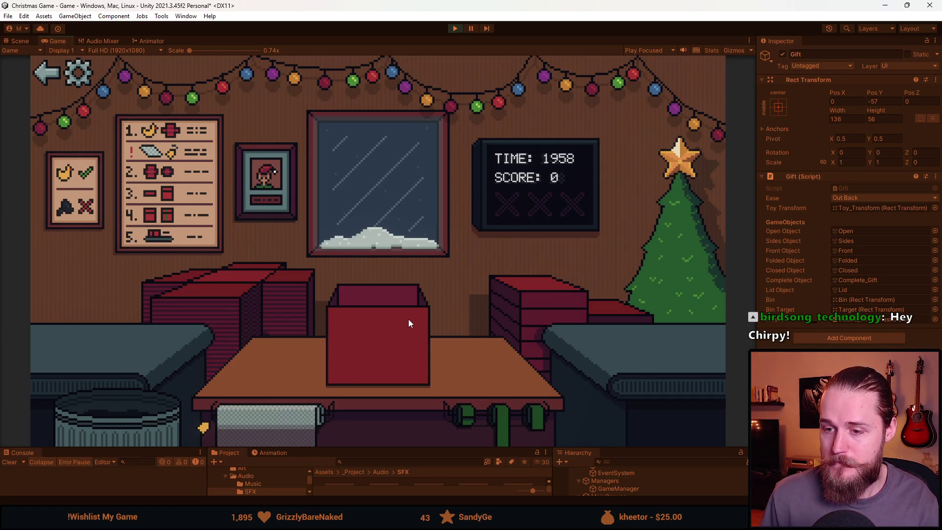
left_click(554, 292)
left_click(447, 405)
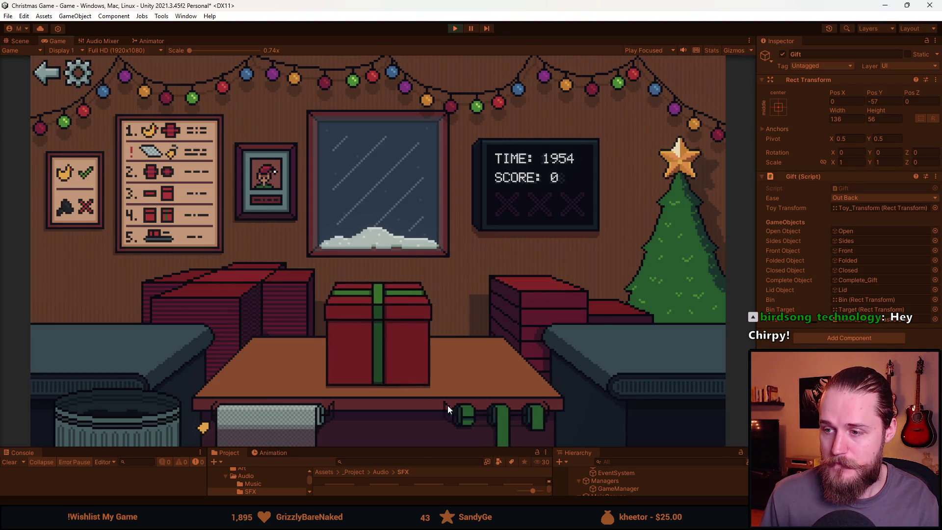
left_click(377, 329)
Bin the teddy bear, then box, lid and ribbon the ball and send it off.
left_click(118, 417)
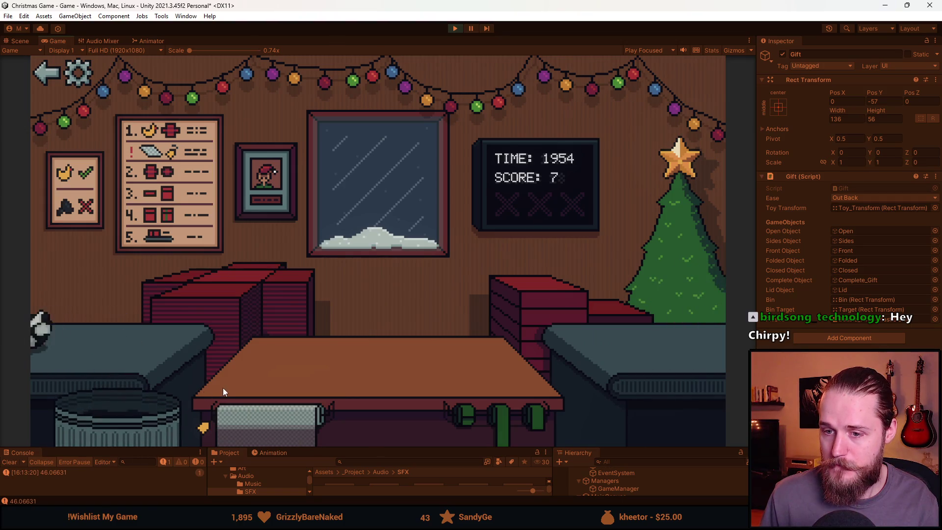
left_click(98, 424)
left_click(73, 325)
left_click(270, 294)
left_click(373, 354)
left_click(513, 407)
Pack another ball into a fresh box, tie a green ribbon and ship it.
left_click(390, 330)
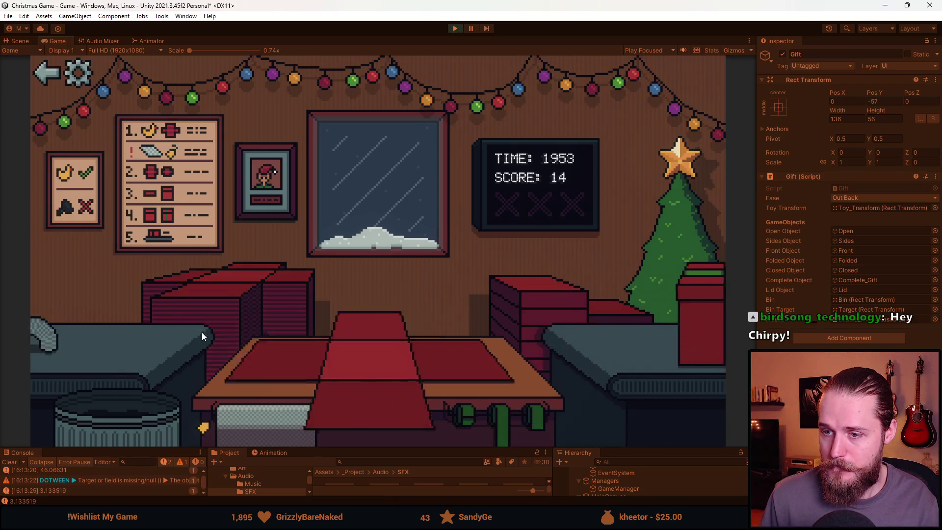
left_click(132, 334)
left_click(371, 407)
left_click(542, 400)
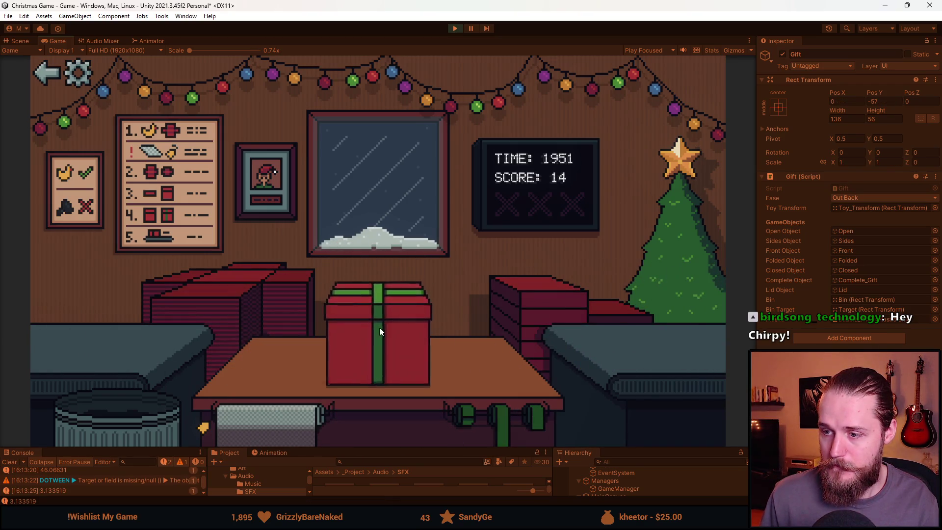
left_click(379, 328)
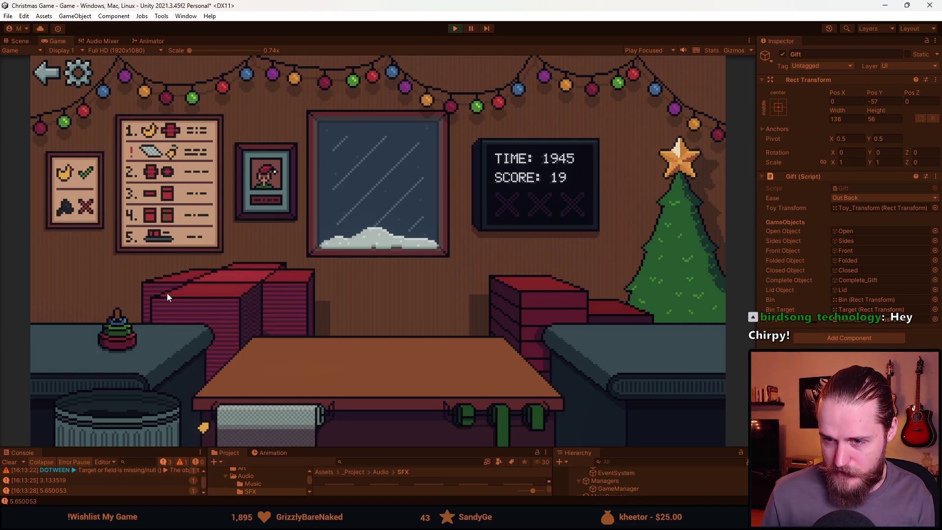
Wrap the next toy in paper, fold it into a lidded box, green-ribbon and ship it.
left_click(237, 294)
left_click(113, 339)
left_click(278, 363)
left_click(535, 301)
left_click(502, 418)
left_click(375, 360)
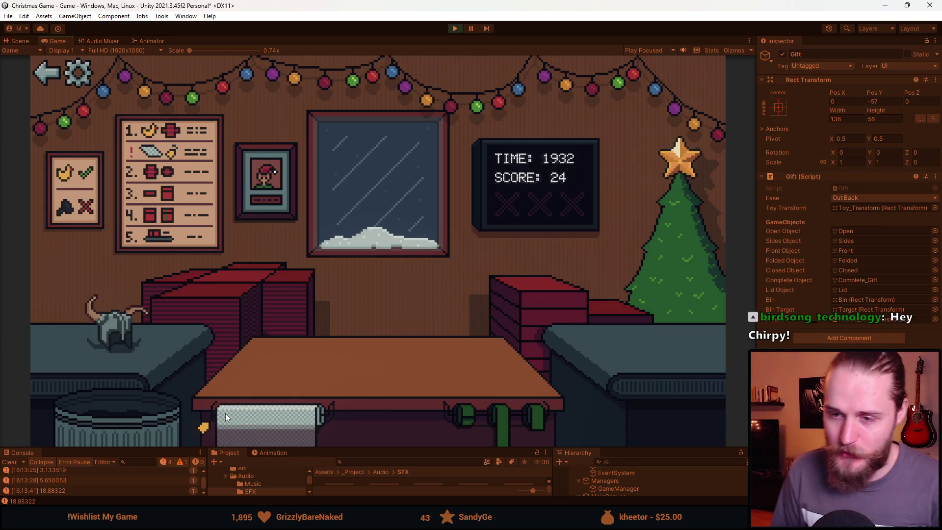
Bin the helmet, then box, ribbon and ship the toy car and the teddy bear.
left_click(195, 316)
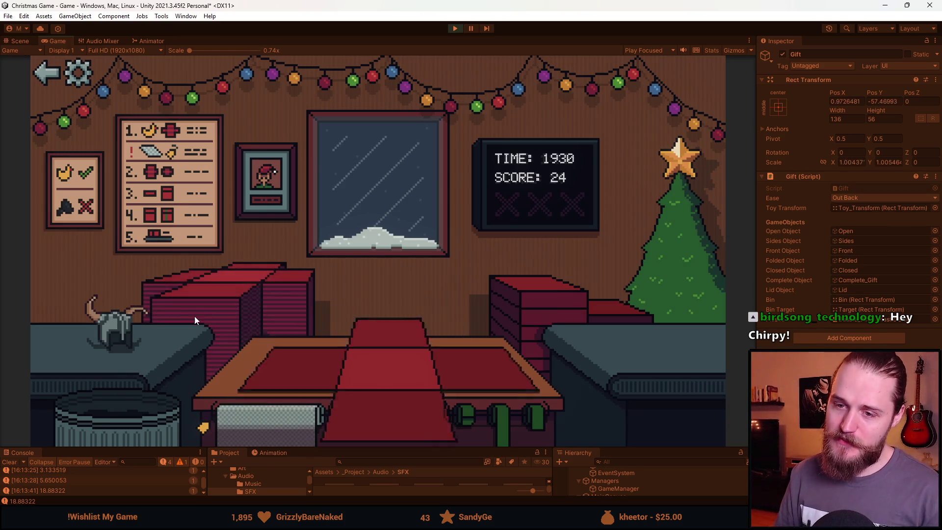
left_click(120, 416)
left_click(495, 412)
left_click(343, 399)
left_click(504, 412)
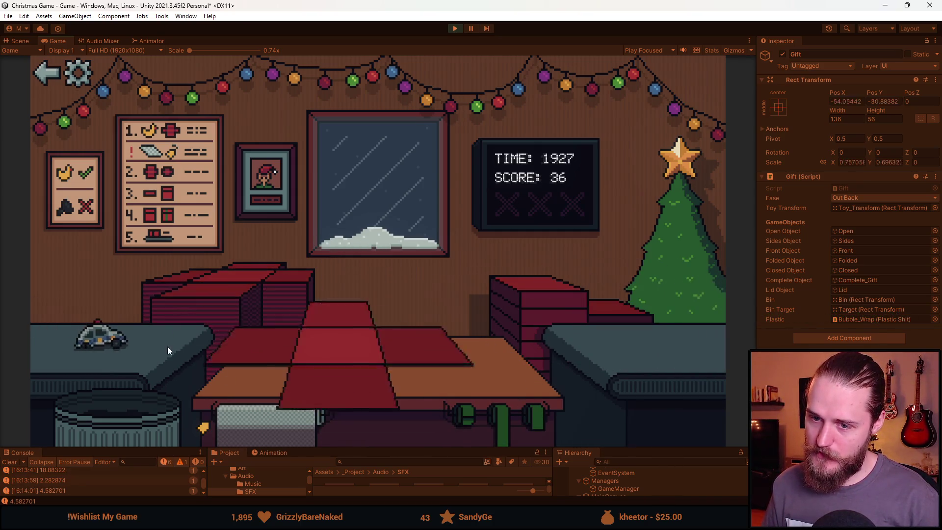
Bin two toy cars and box and ribbon the sunglasses.
left_click(125, 428)
left_click(279, 362)
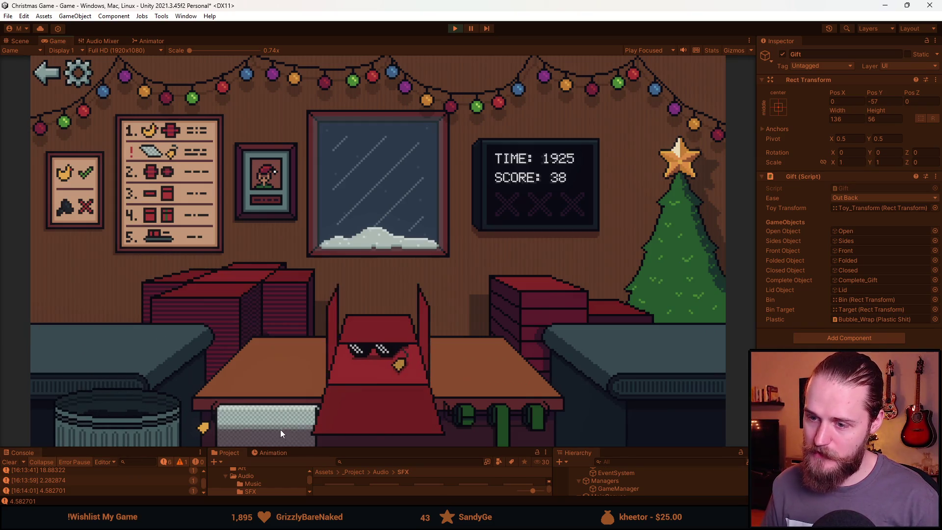
left_click(434, 359)
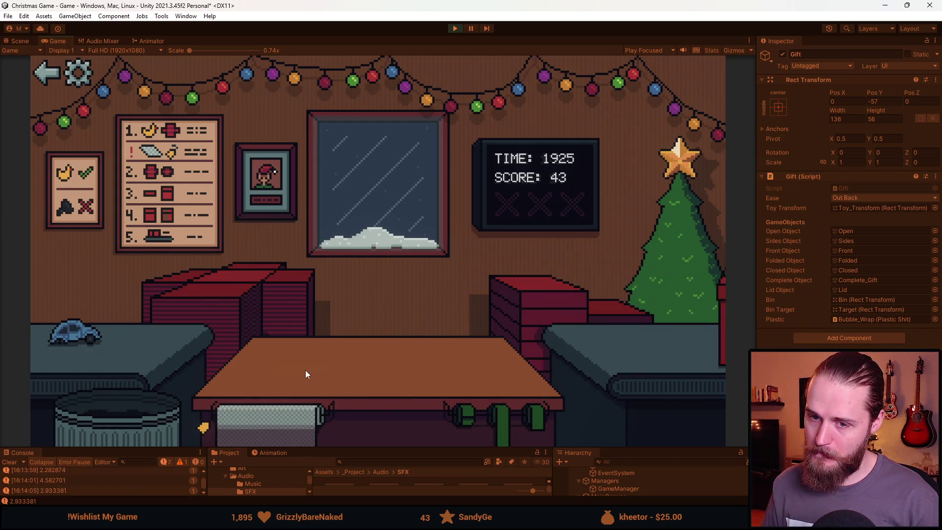
left_click(115, 408)
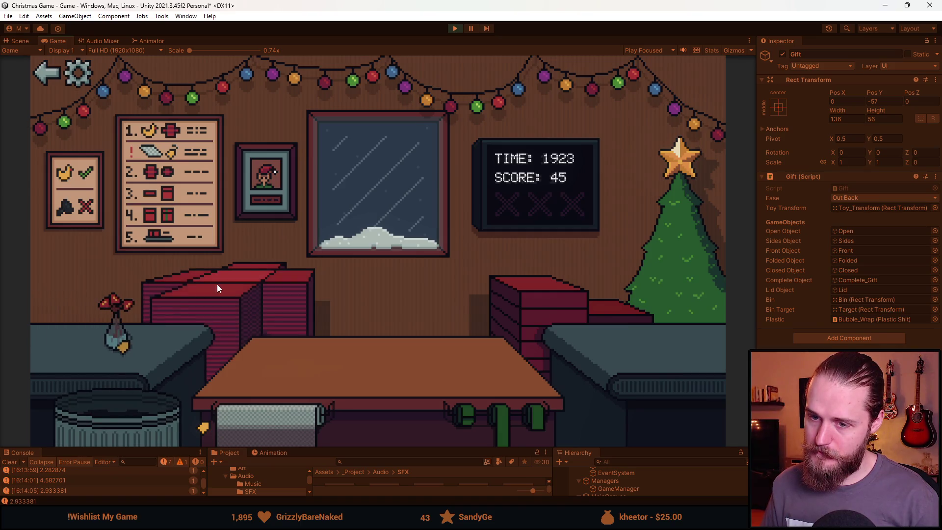
Pack the flower vase and the bottle with bubble wrap, ribbon and deliver both.
left_click(116, 336)
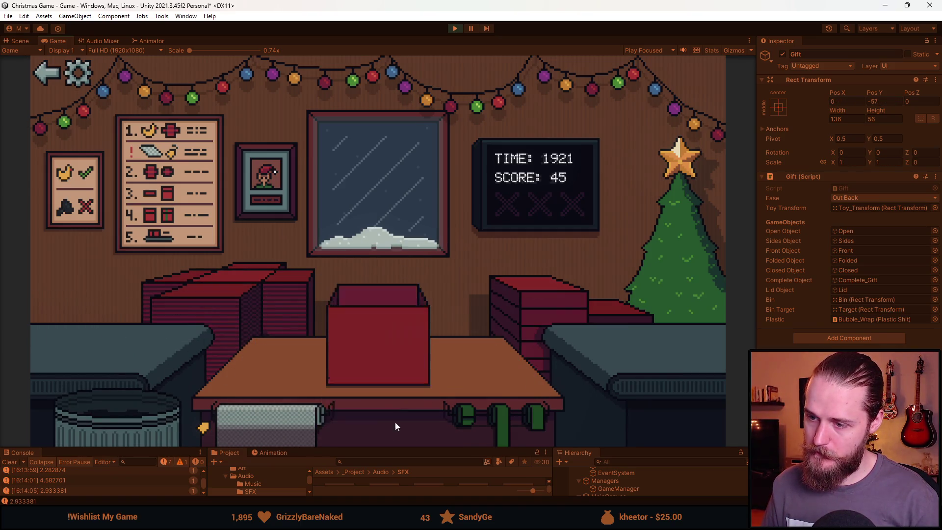
left_click(495, 421)
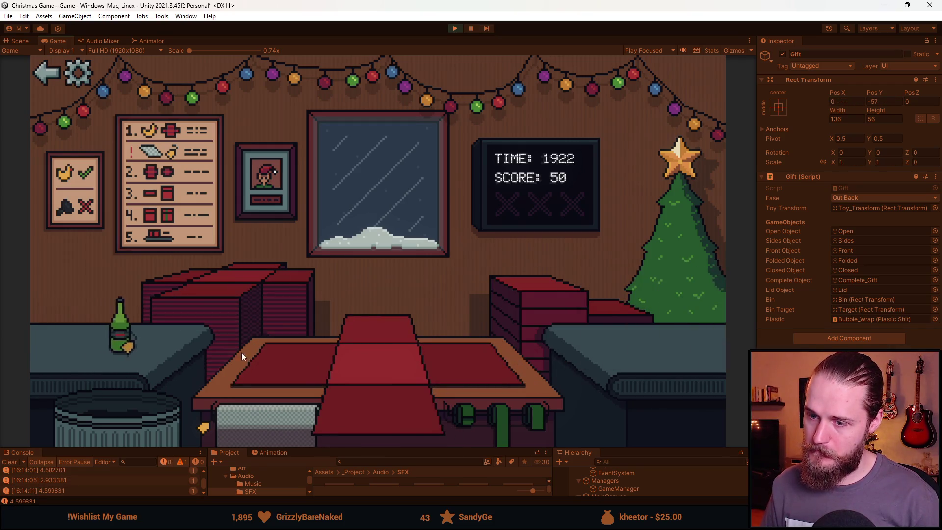
left_click(269, 428)
left_click(523, 425)
left_click(507, 416)
Box, ribbon and deliver the toy car and the cube for points.
left_click(90, 342)
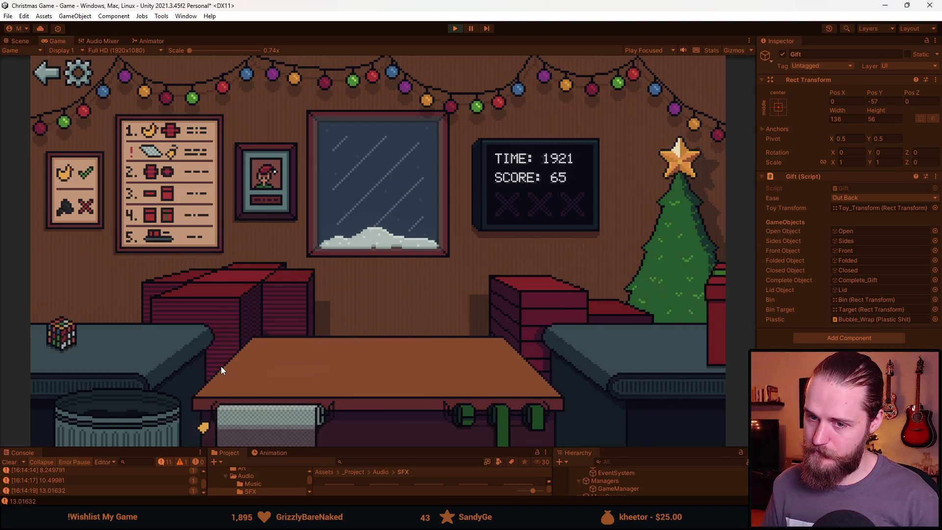
left_click(118, 333)
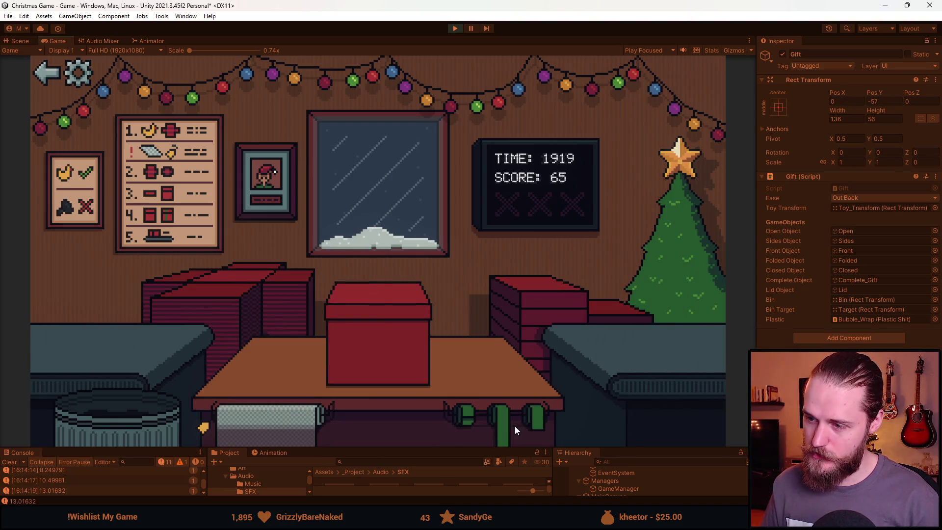
left_click(169, 364)
left_click(283, 369)
left_click(479, 421)
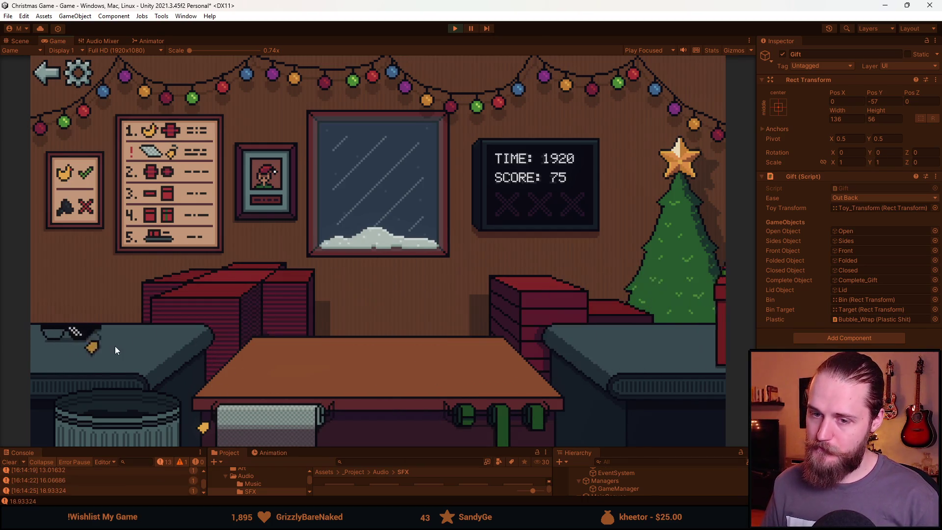
left_click(207, 295)
Box the moustache toy, tie a green ribbon and ship it.
left_click(90, 339)
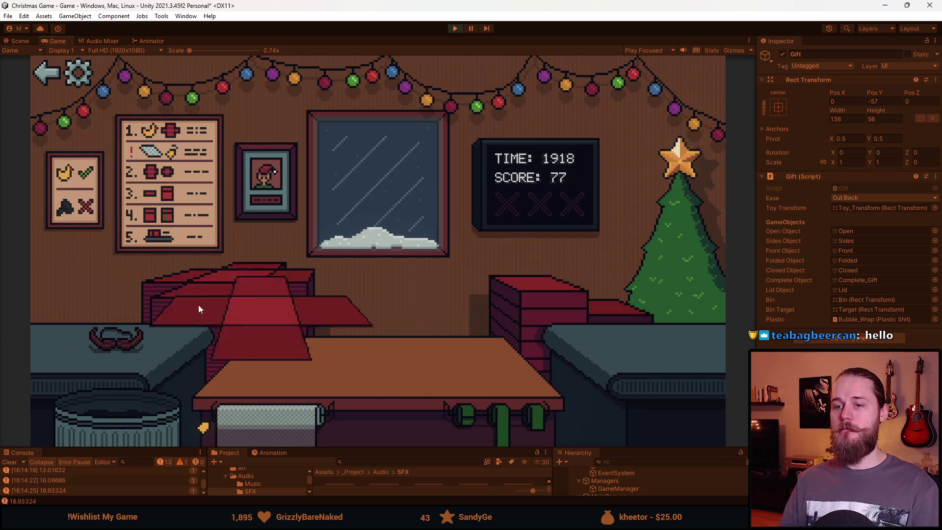
left_click(305, 368)
left_click(513, 421)
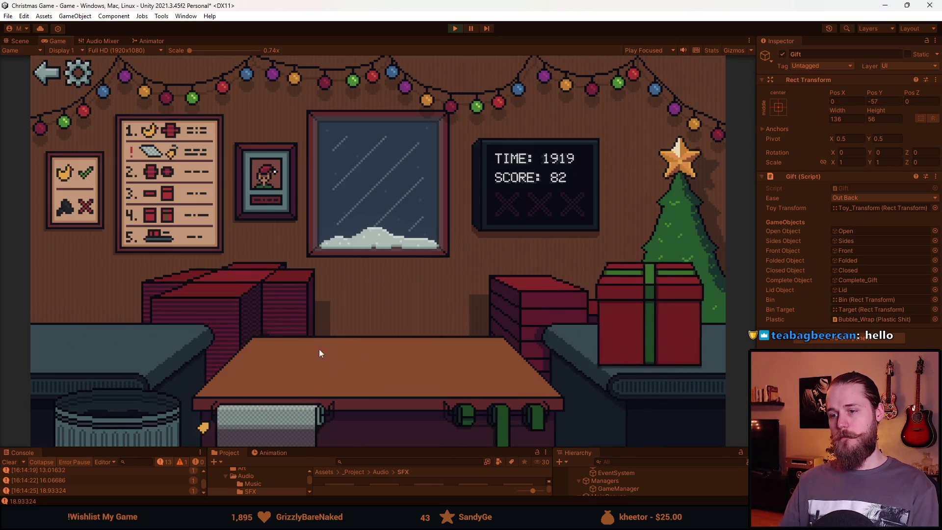
left_click(98, 344)
Bin the red item, then box, green-ribbon and ship the duck, reaching a score of 89.
left_click(107, 415)
left_click(101, 344)
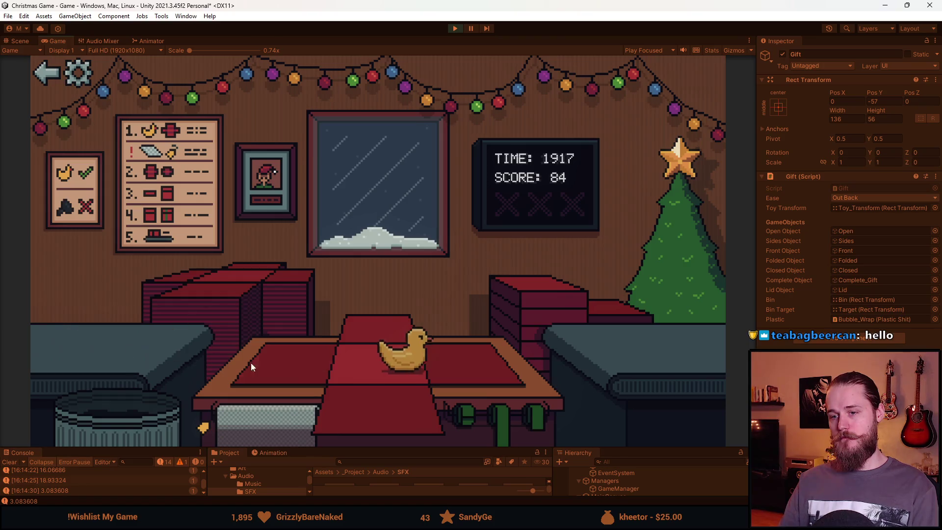
left_click(377, 373)
left_click(504, 406)
left_click(382, 366)
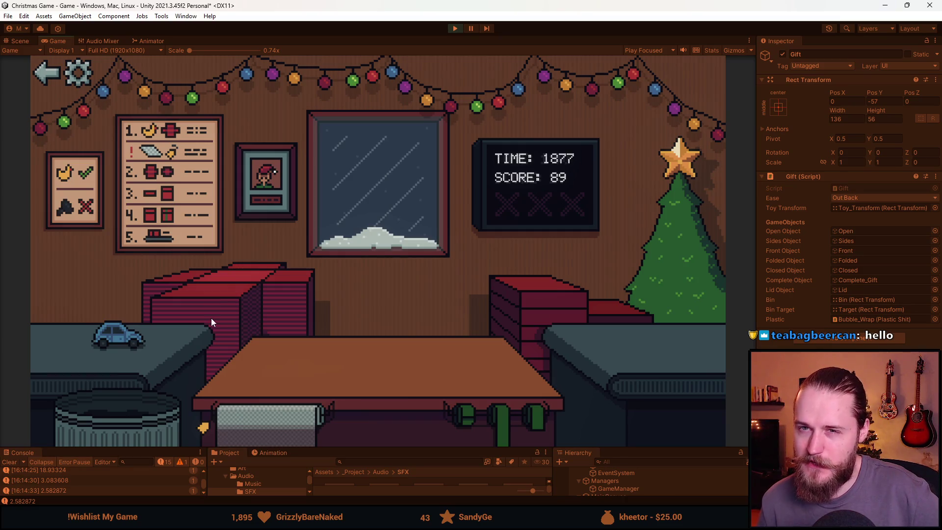
Wrap the toy car in red paper, box it, green-ribbon and ship it.
left_click(223, 289)
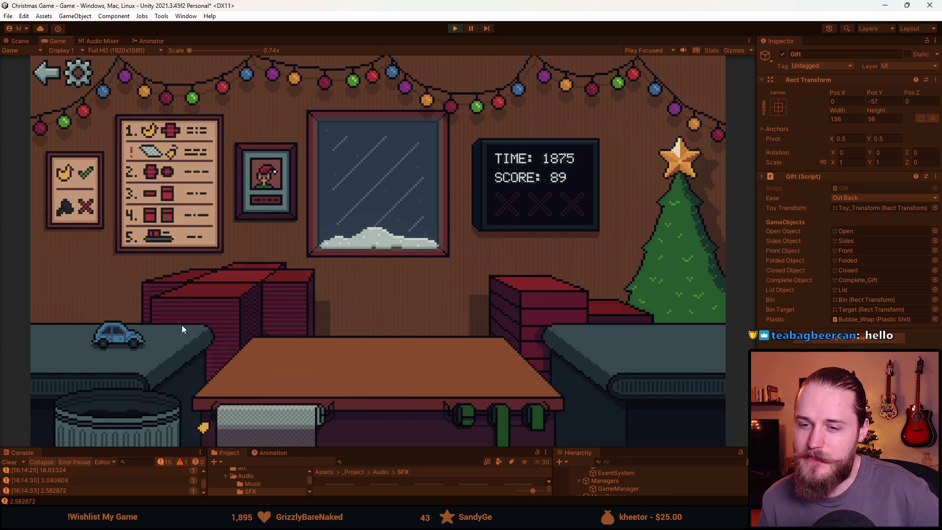
left_click(127, 336)
left_click(554, 297)
left_click(493, 419)
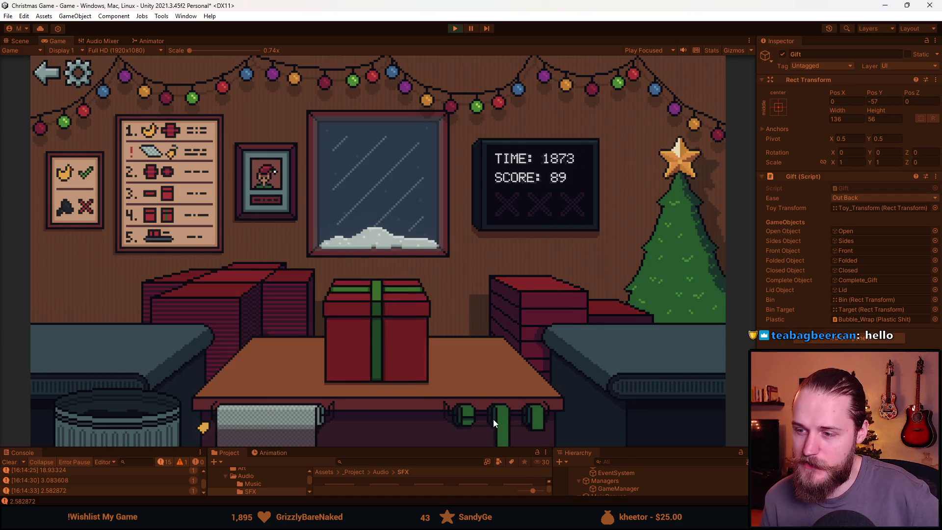
left_click(207, 323)
Ribbon and ship the next toy, then box, ribbon and ship the helmet.
left_click(171, 337)
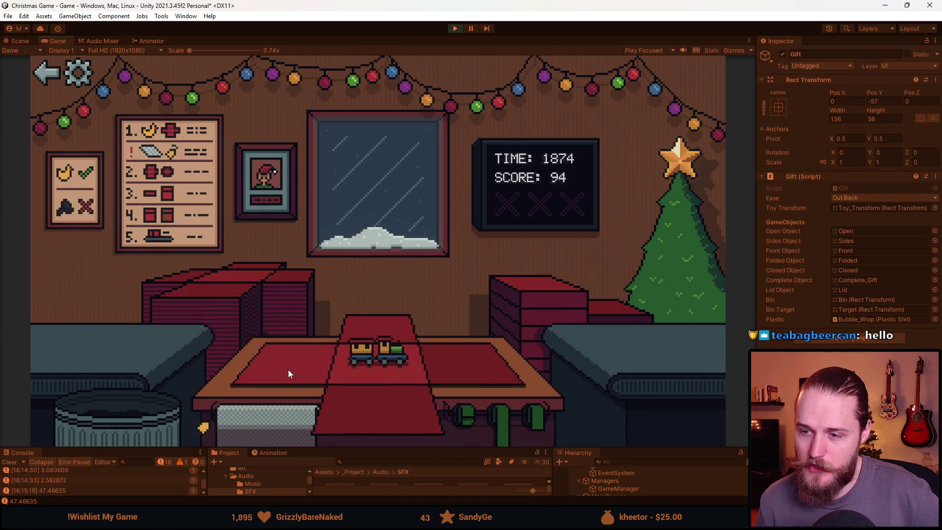
left_click(537, 417)
left_click(213, 298)
left_click(110, 352)
left_click(368, 392)
left_click(507, 416)
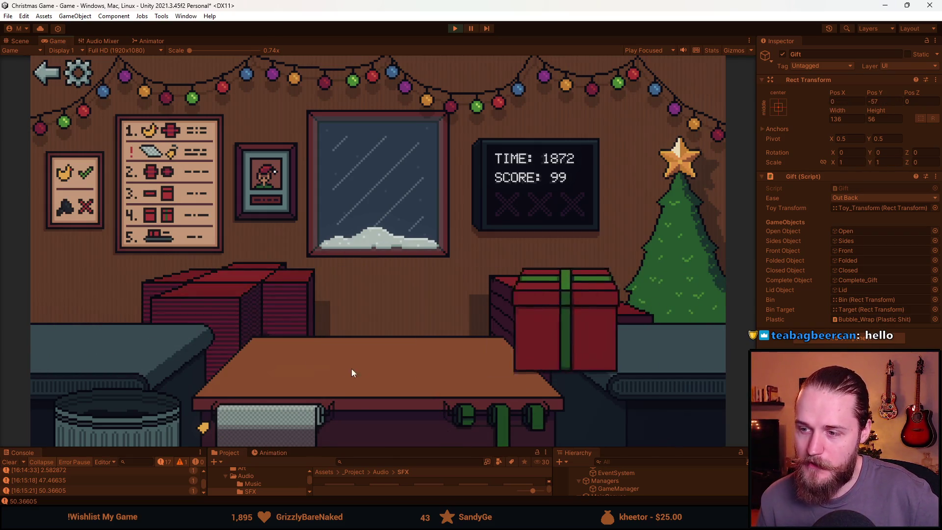
Box, ribbon and ship the next toy and the sunglasses.
left_click(120, 388)
left_click(374, 363)
left_click(537, 417)
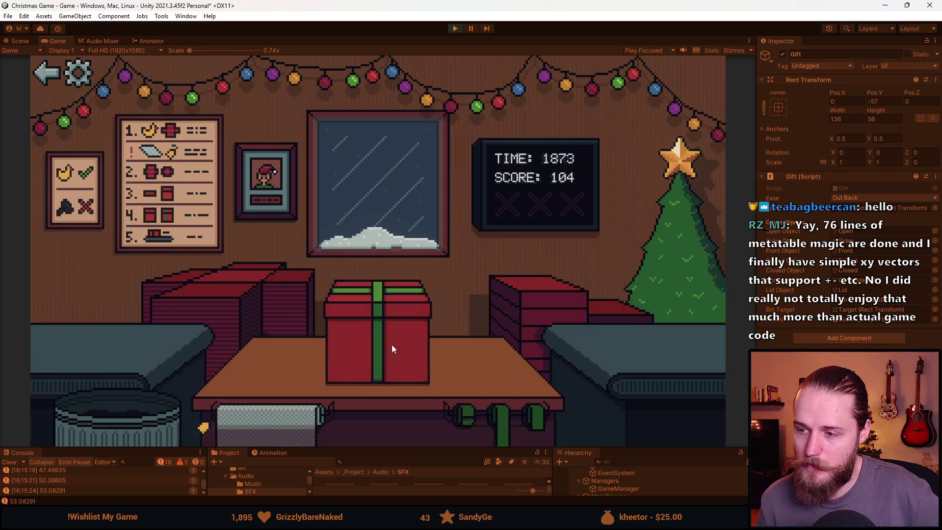
left_click(79, 346)
left_click(263, 420)
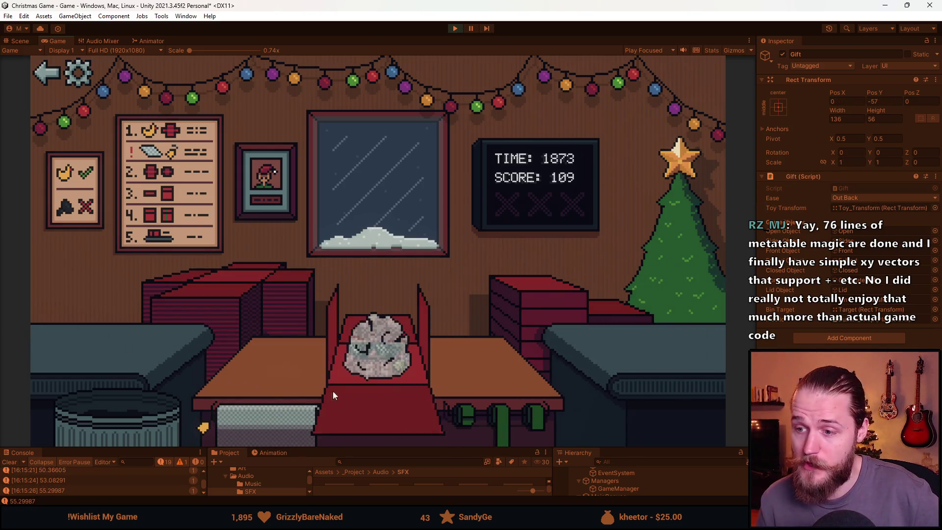
left_click(537, 416)
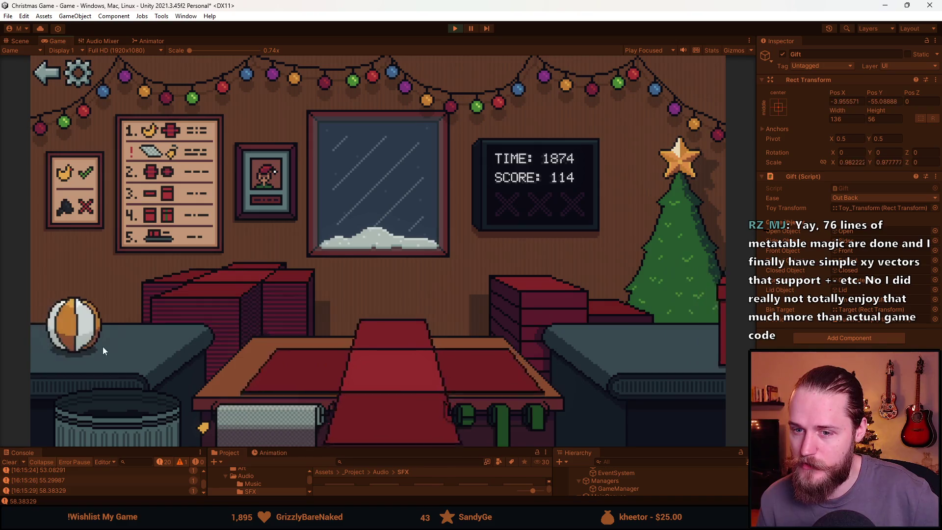
left_click(95, 341)
Ship the ball and duck gifts, binning the unwanted sunglasses and cat toy.
left_click(352, 402)
left_click(491, 428)
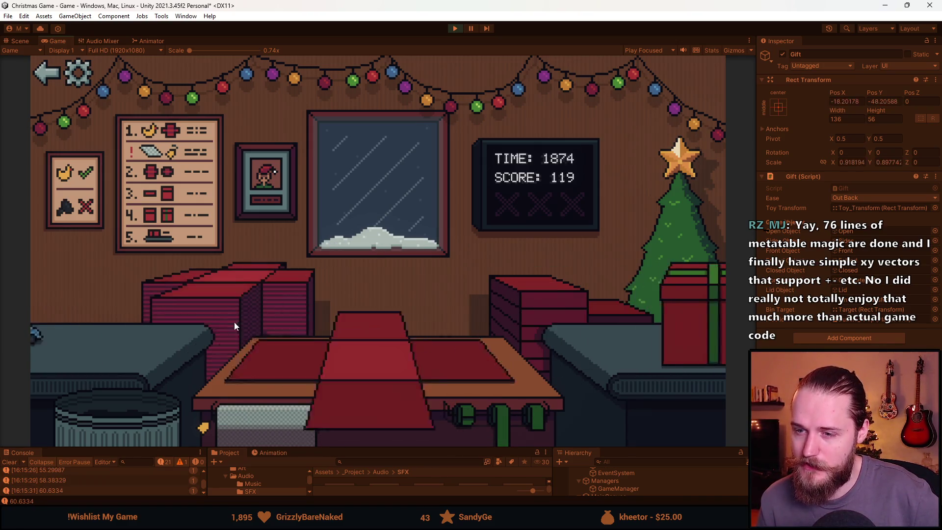
left_click(79, 339)
left_click(95, 329)
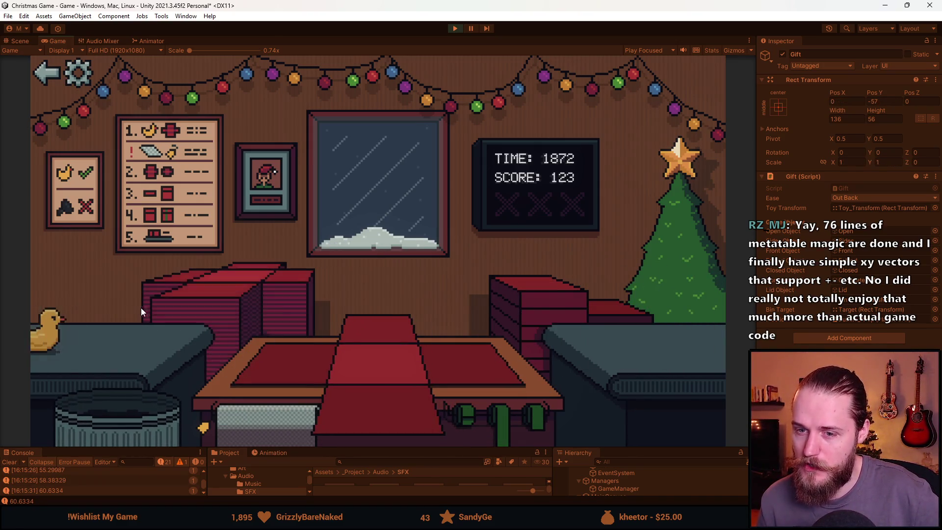
left_click(119, 349)
left_click(484, 418)
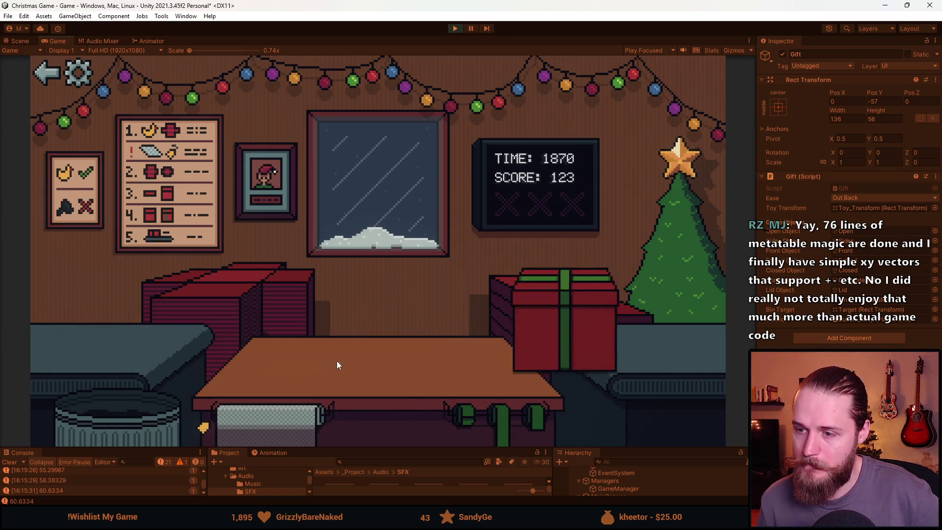
left_click(101, 355)
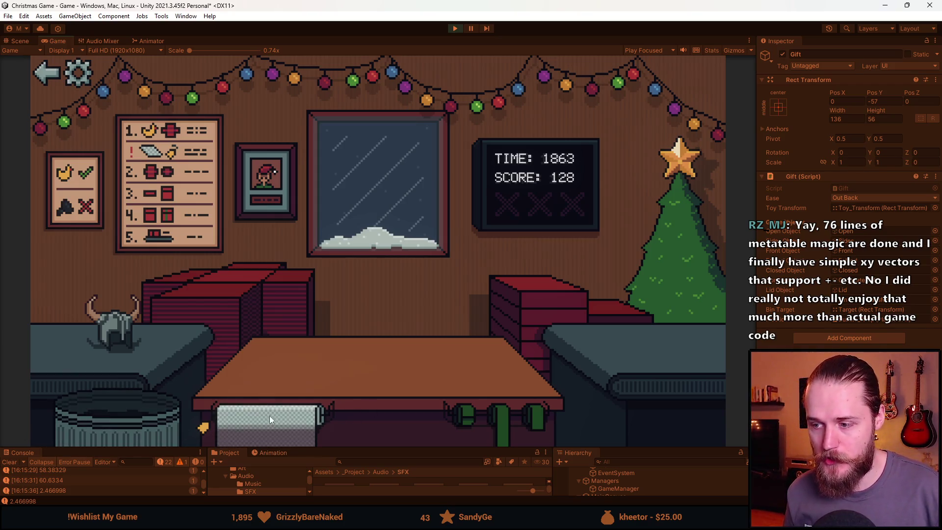
Box the viking helmet, tie a green ribbon and ship it, reaching 128 points.
left_click(221, 296)
left_click(132, 329)
left_click(381, 406)
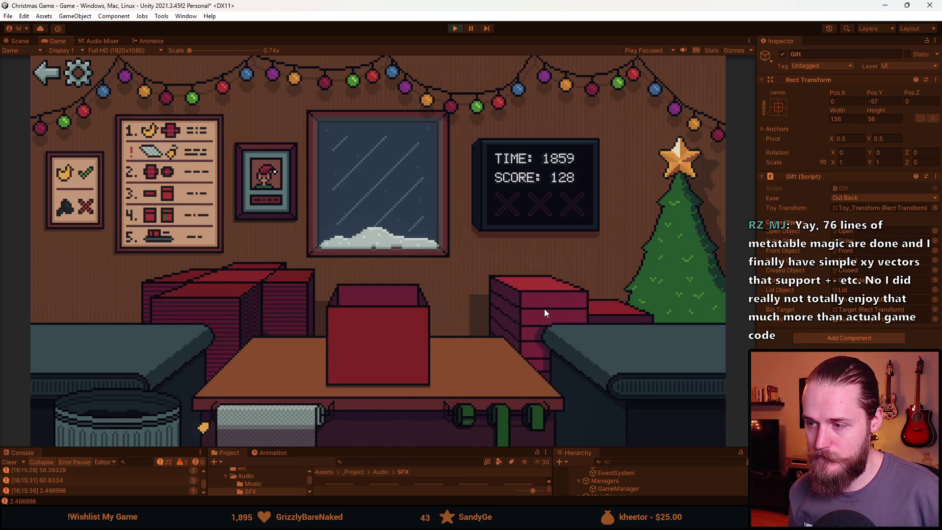
left_click(516, 422)
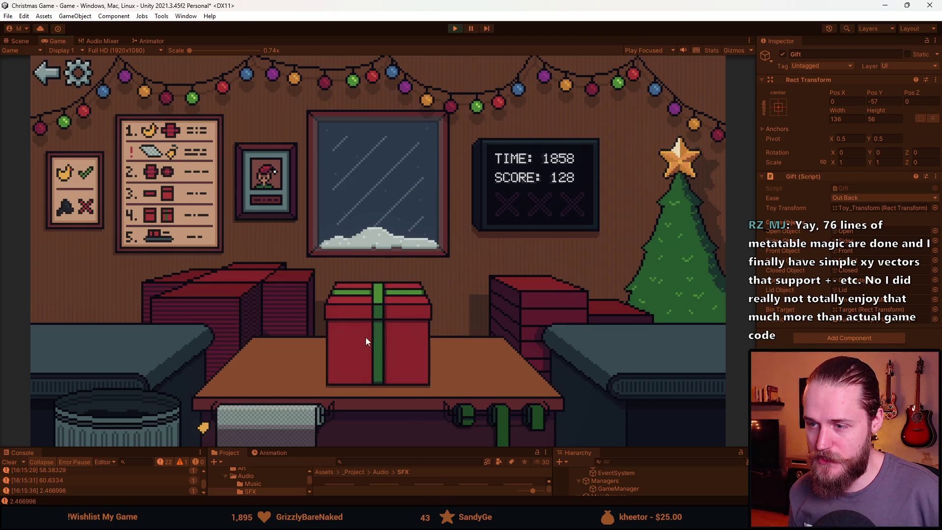
left_click(393, 336)
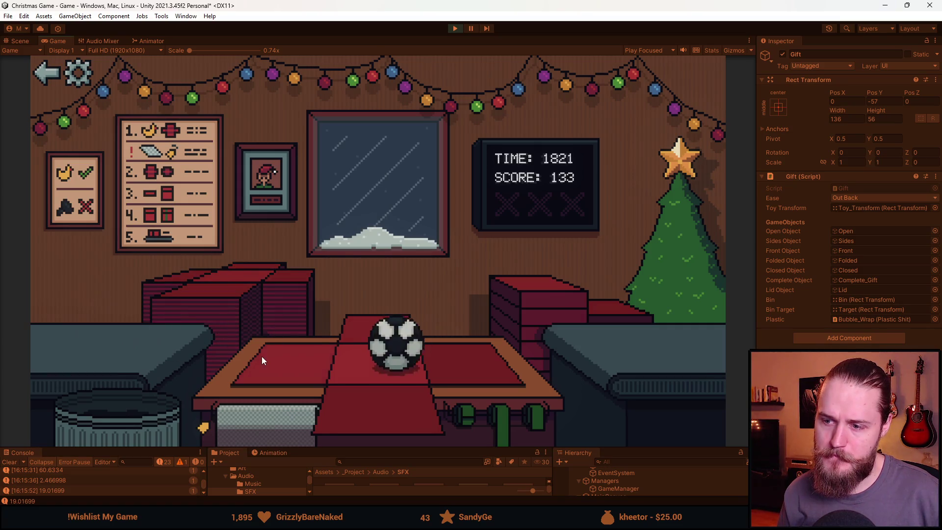
Box the soccer ball, tie a green ribbon and ship it.
left_click(378, 395)
left_click(537, 418)
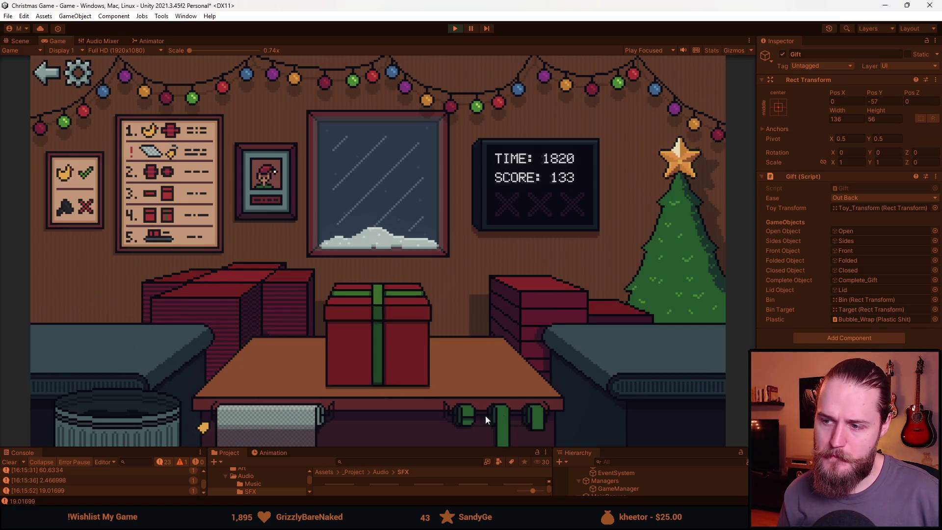
left_click(393, 368)
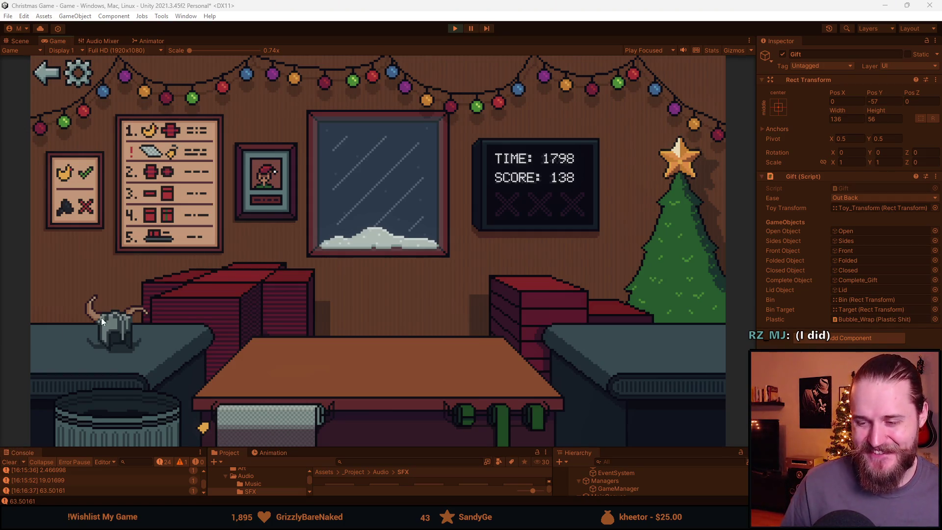
Bin the grey helmet and pack the green bottle in bubble wrap in a lidded box.
left_click(218, 296)
left_click(141, 420)
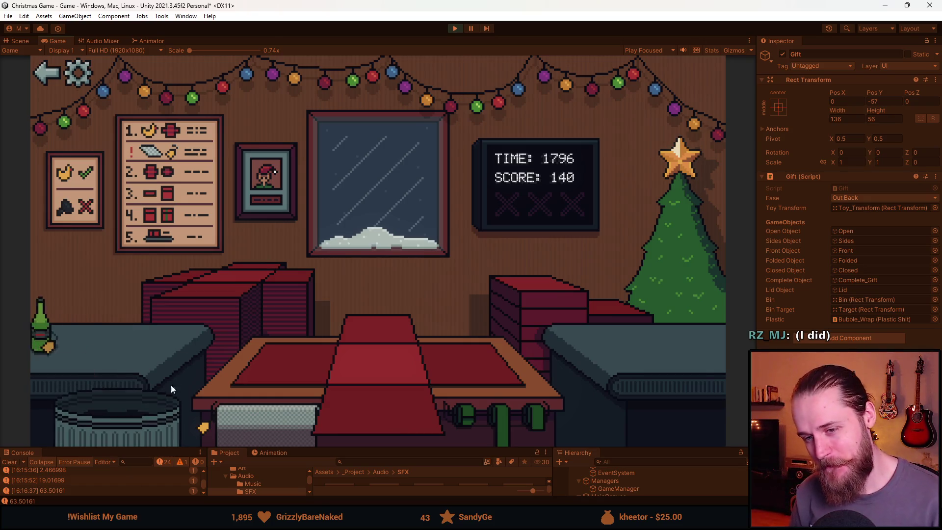
left_click(178, 333)
left_click(290, 416)
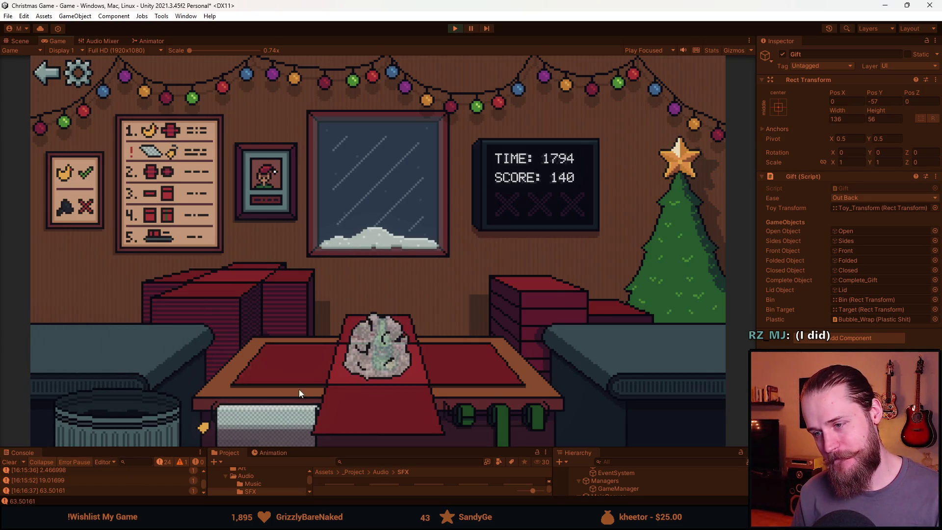
left_click(530, 316)
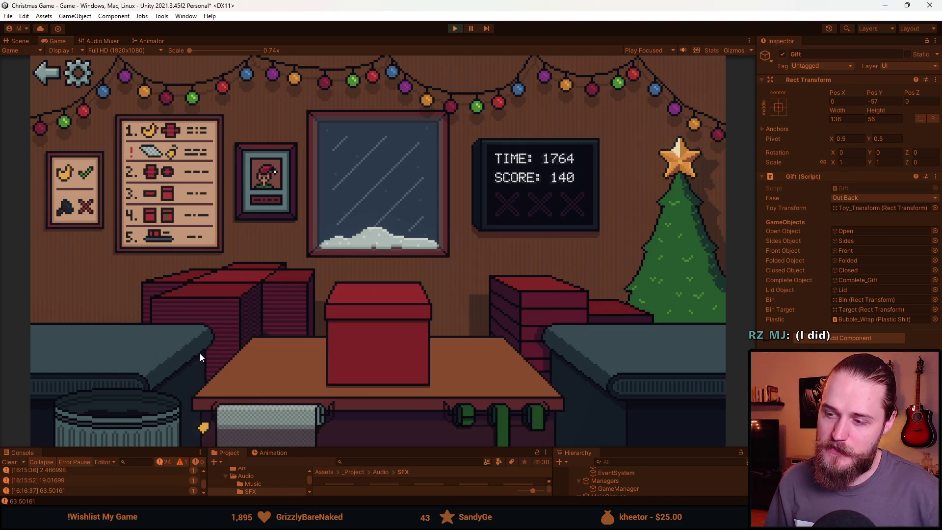
Green-ribbon and ship the waiting gift, then box, ribbon and ship the next two toys.
left_click(513, 408)
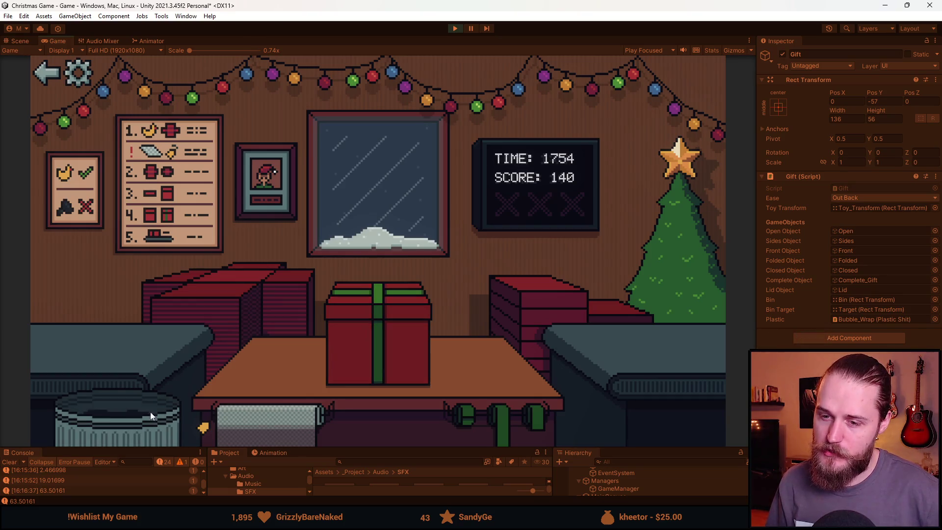
mouse_move(229, 426)
left_mouse_down()
mouse_move(267, 427)
mouse_move(389, 348)
left_mouse_up()
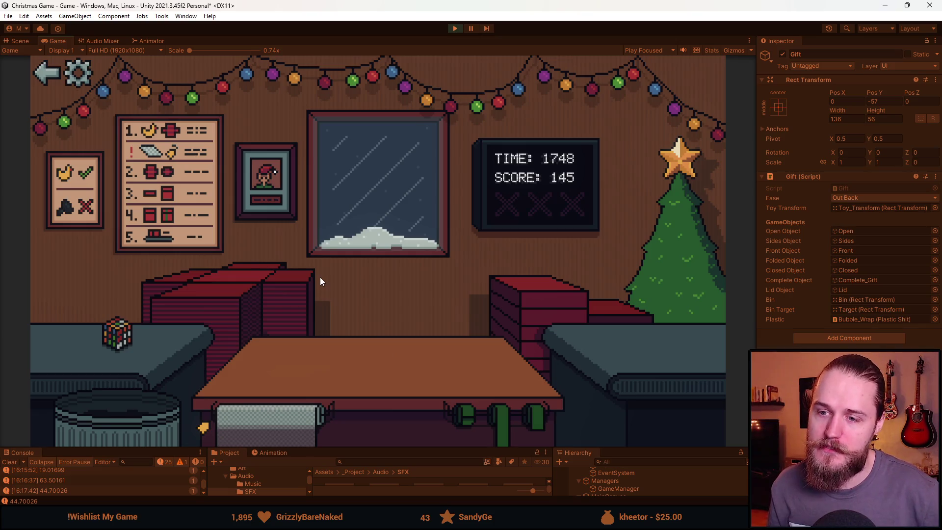
left_click(266, 298)
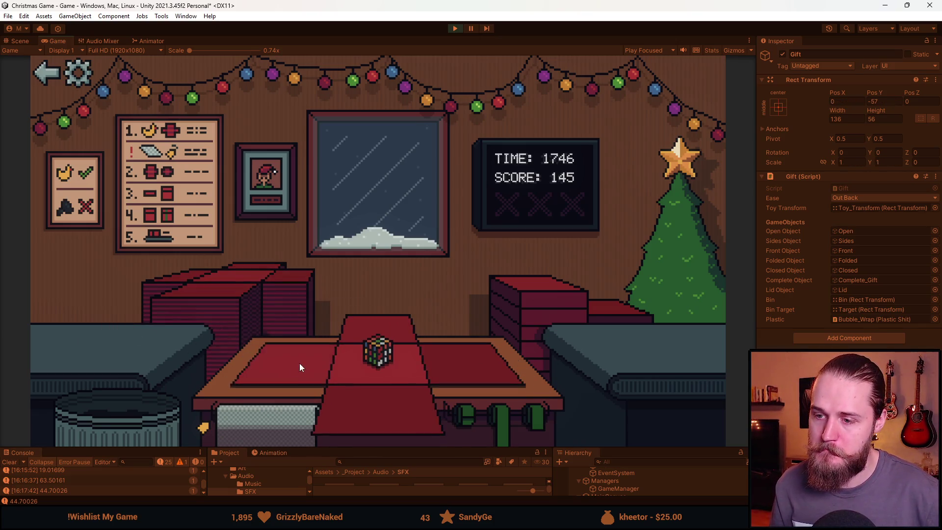
left_click(386, 359)
left_click(246, 300)
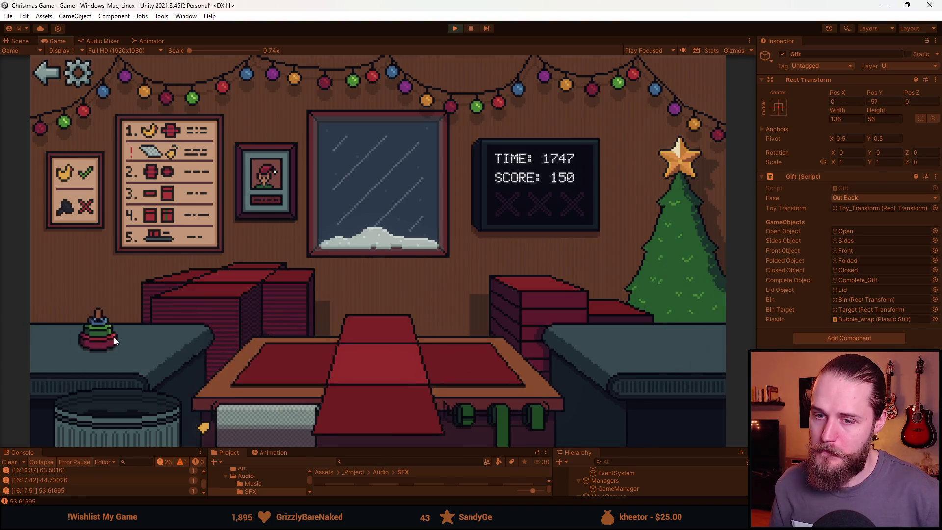
left_click(509, 414)
left_click(236, 304)
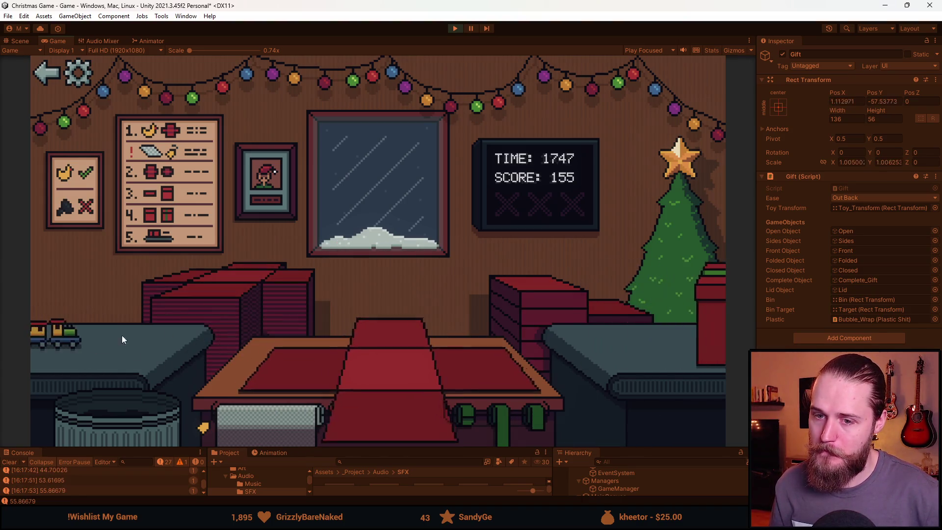
Box, ribbon and ship three more toys in quick succession.
left_click(377, 368)
left_click(361, 356)
left_click(218, 335)
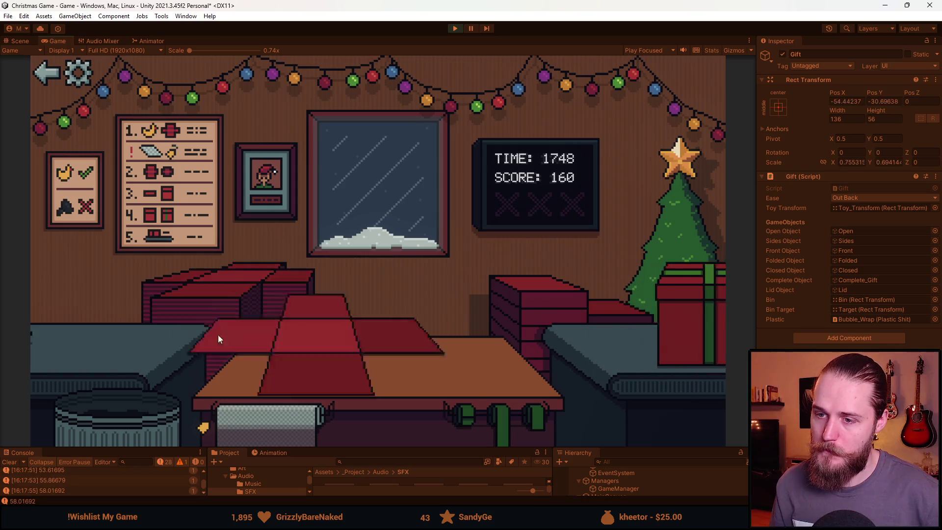
left_click(506, 405)
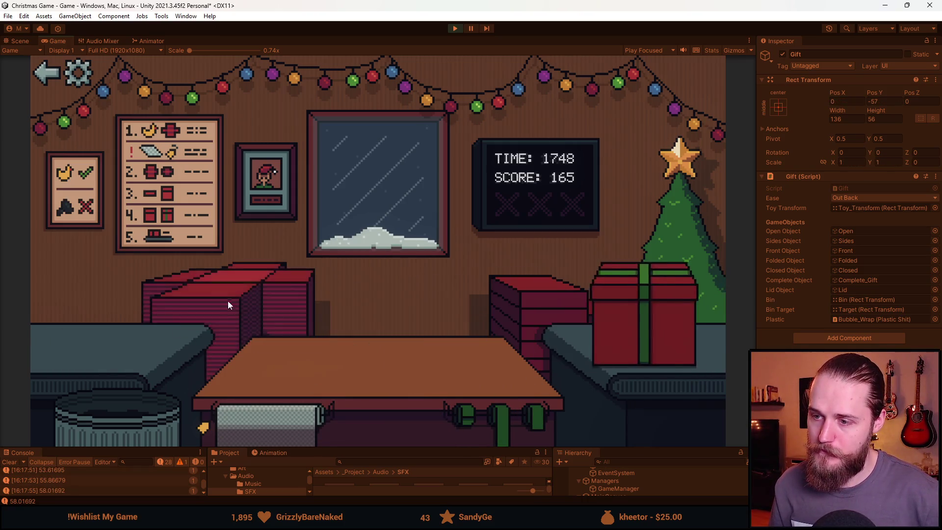
left_click(227, 302)
left_click(489, 397)
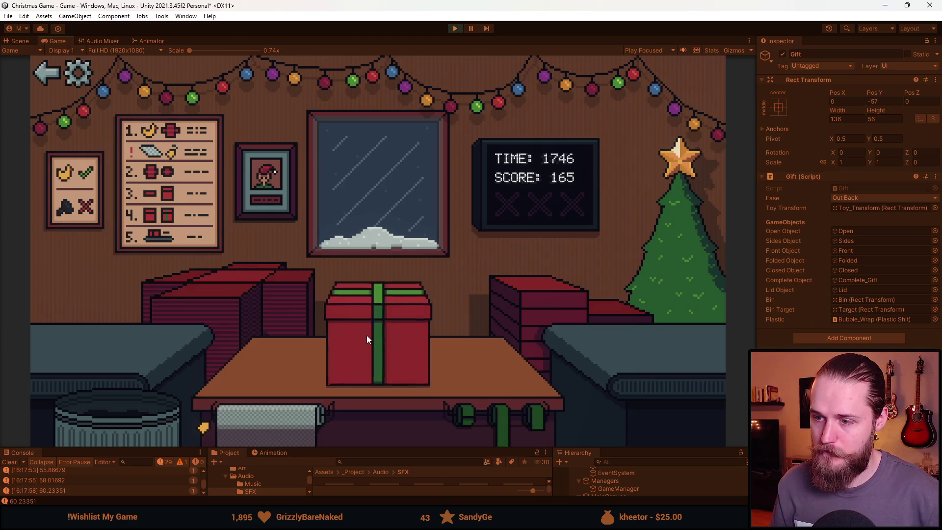
left_click(208, 347)
Ribbon and ship the boxed teddy bear, then box and wrap the toy car.
left_click(511, 422)
left_click(246, 315)
left_click(88, 340)
left_click(512, 407)
left_click(225, 301)
Bin two unwanted toys, then bubble-wrap, lid and ribbon the new toy's box.
left_click(145, 366)
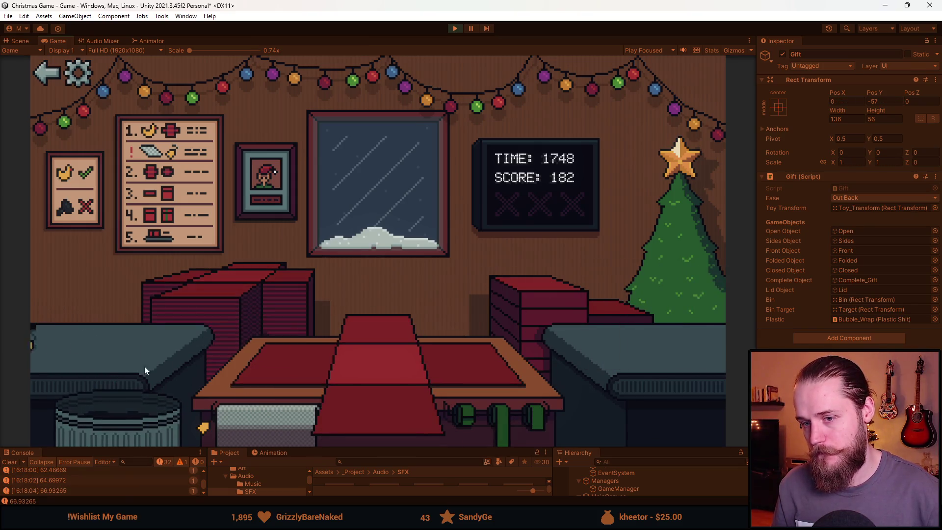
left_click(122, 382)
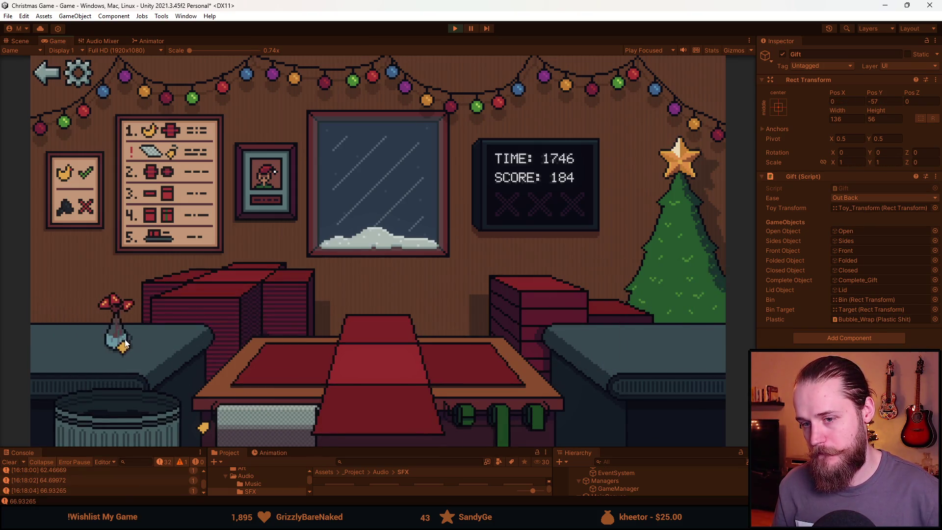
left_click(132, 327)
left_click(283, 357)
left_click(304, 422)
left_click(549, 303)
left_click(514, 397)
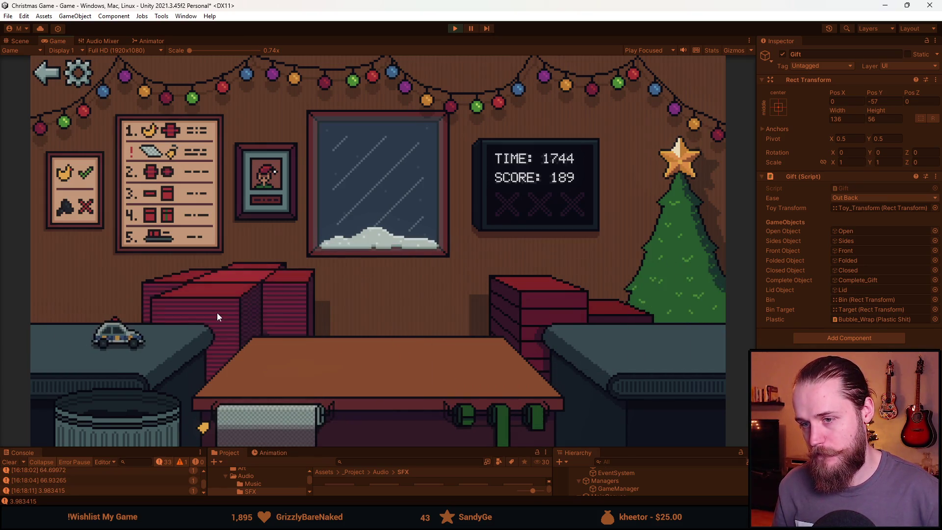
Box the toy car with lid and ribbon, ship it, and bin the grey toy.
left_click(185, 356)
left_click(540, 288)
left_click(522, 415)
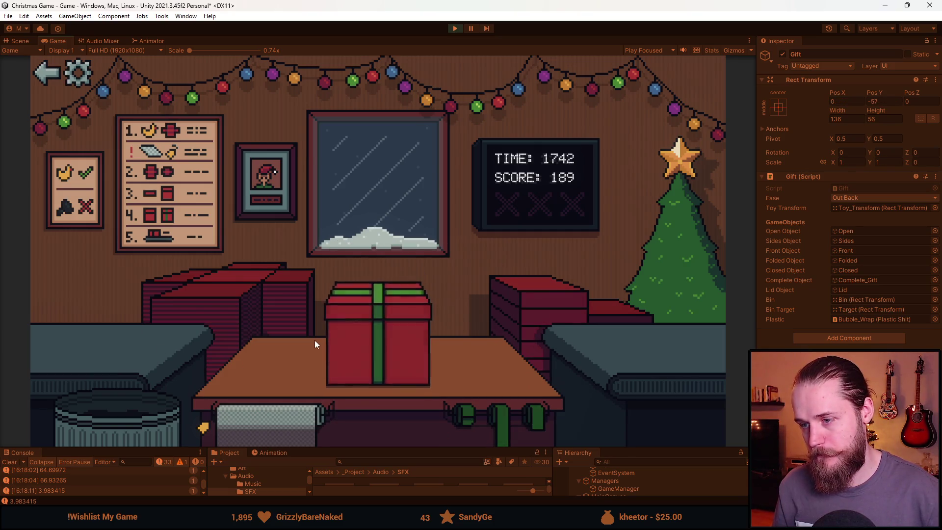
left_click(136, 405)
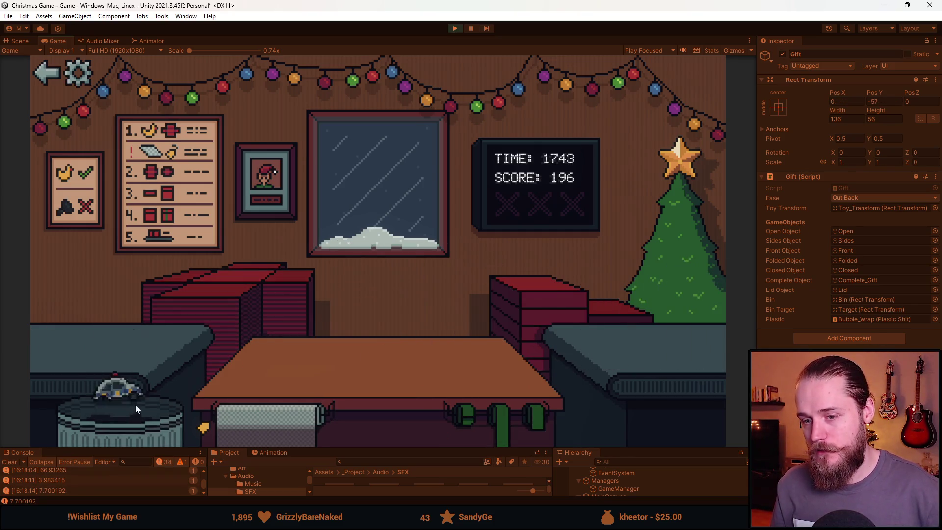
Lay out a fresh box and fold it closed around the red toy car.
left_click(227, 288)
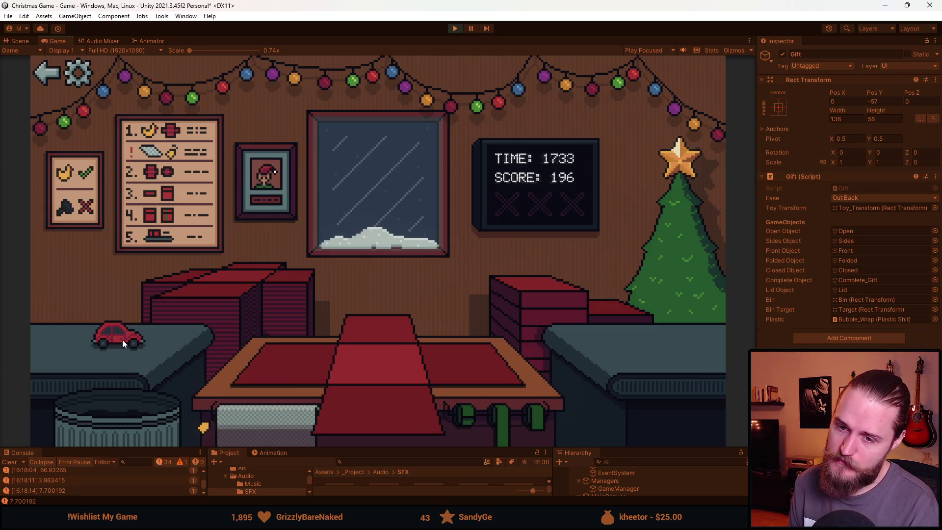
left_click(123, 339)
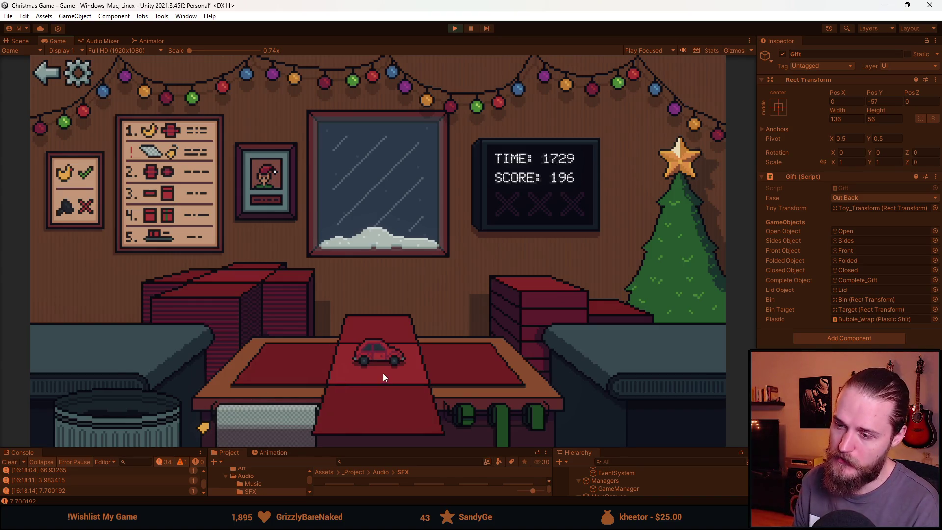
left_click(331, 370)
left_click(362, 411)
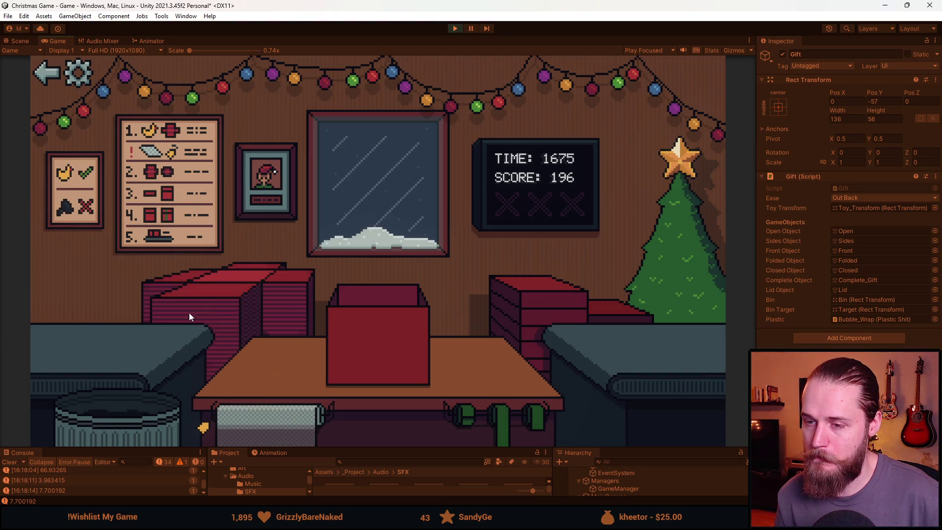
Lid, ribbon and ship the toy car gift for 203 points, then set out a fresh box.
left_click(616, 307)
left_click(519, 413)
left_click(370, 368)
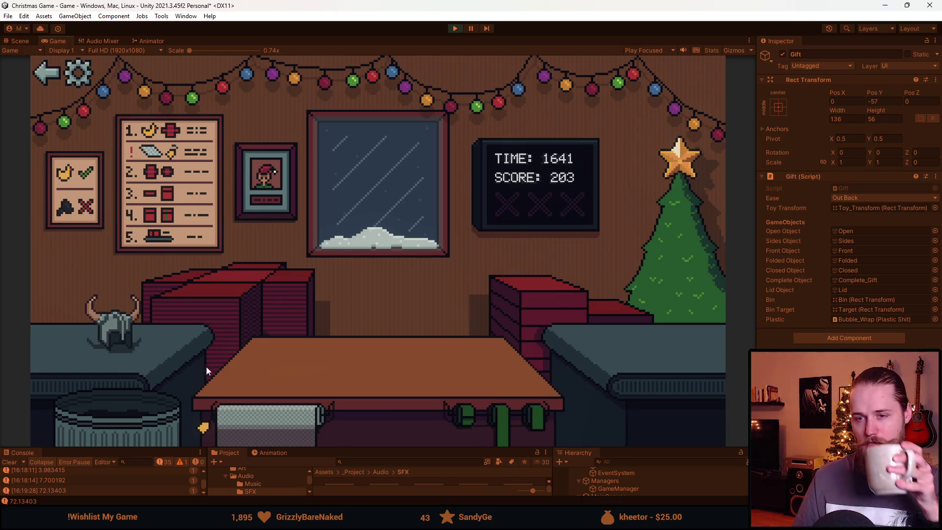
left_click(250, 318)
Box, lid, ribbon and ship the helmet and the toy car, then bin the next toy.
left_click(546, 334)
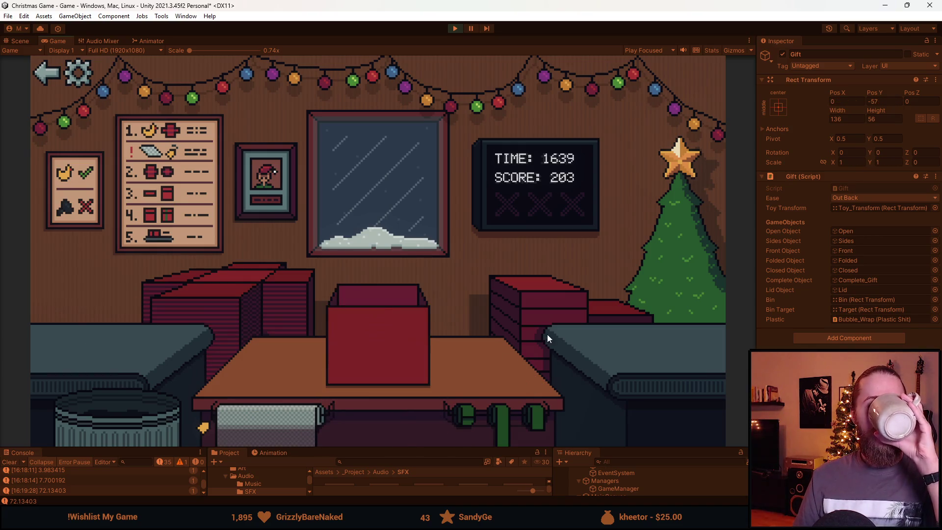
left_click(550, 320)
left_click(497, 432)
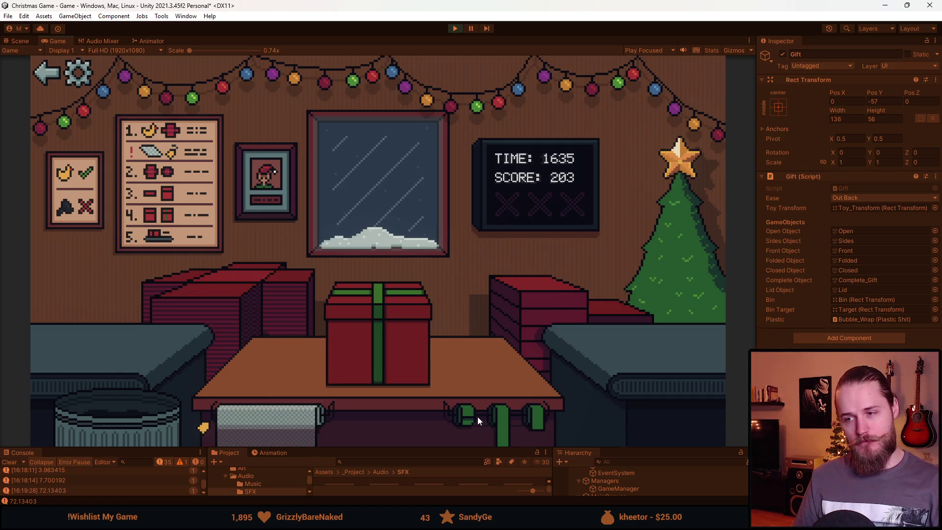
left_click(381, 355)
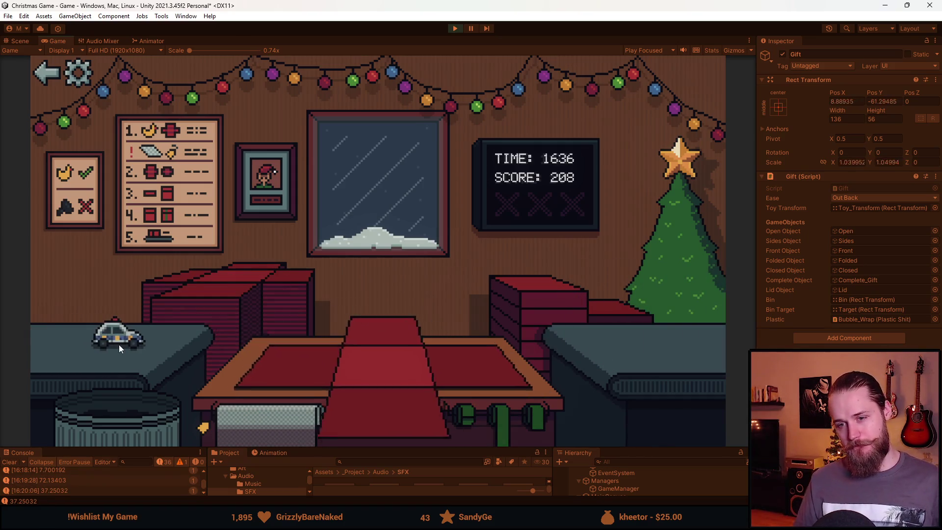
left_click(119, 345)
left_click(541, 351)
left_click(537, 417)
left_click(380, 362)
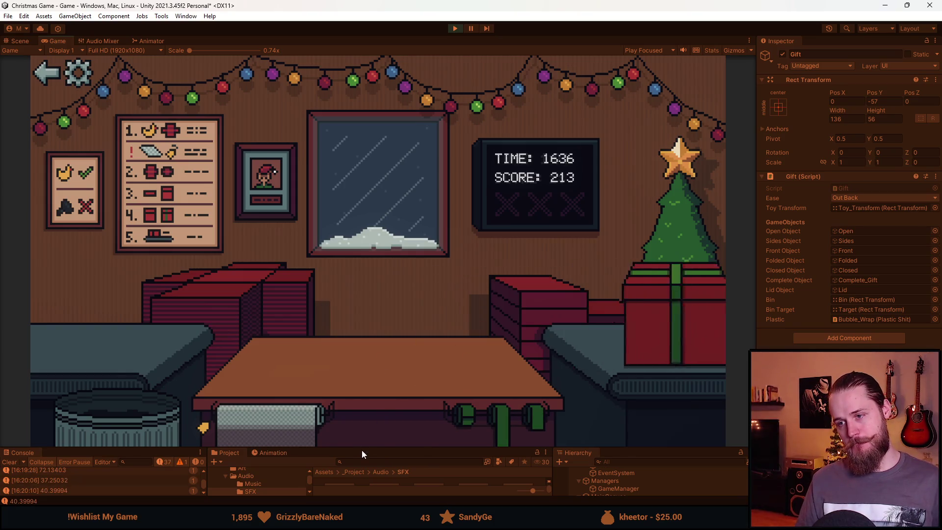
left_click(113, 436)
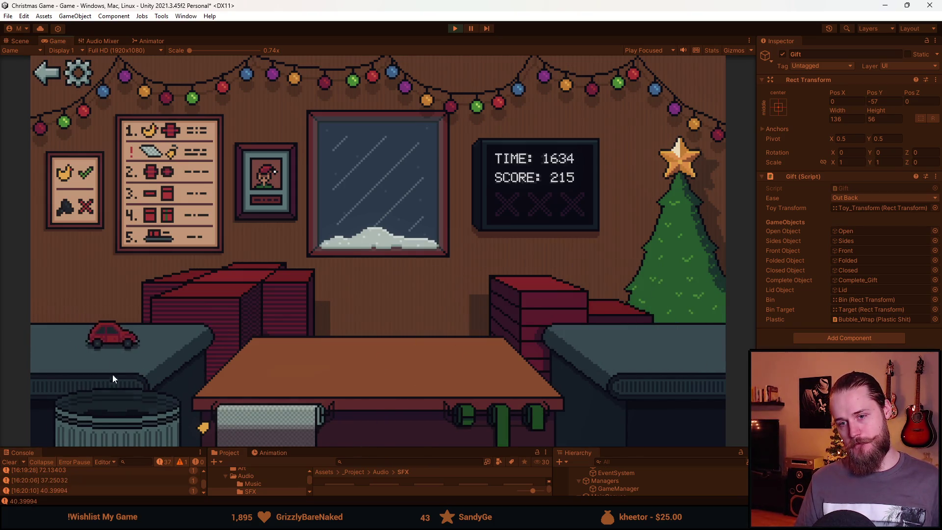
Box, lid and tape another toy car, then wrap, ribbon and ship the teddy bear.
left_click(128, 347)
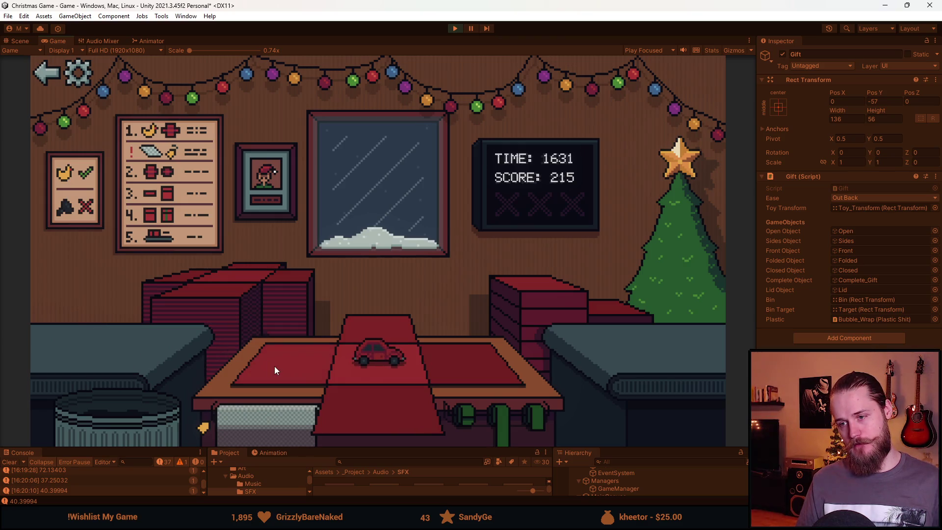
left_click(537, 318)
left_click(507, 409)
left_click(399, 348)
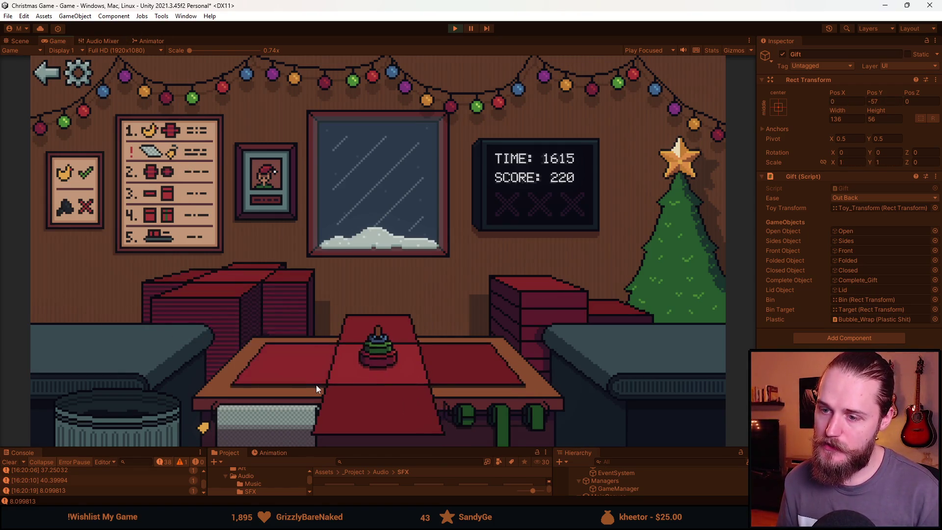
left_click(315, 385)
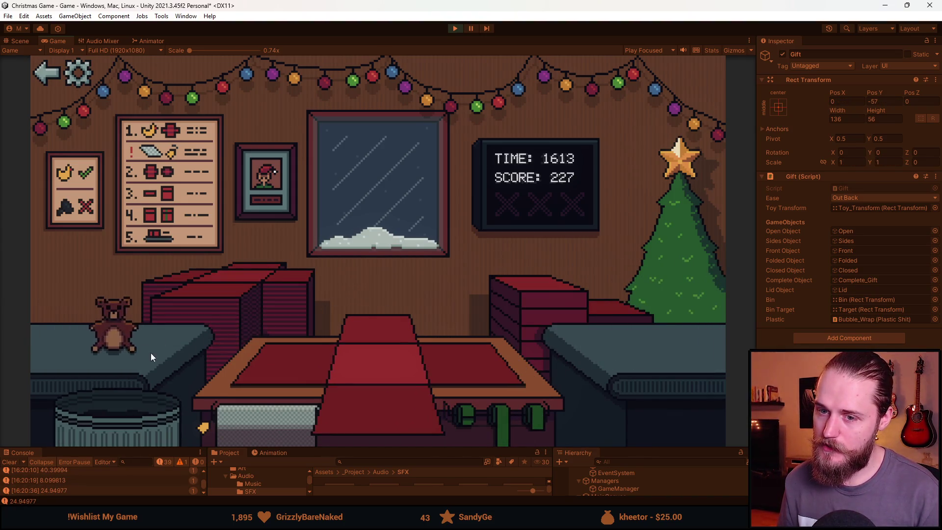
left_click(266, 374)
left_click(525, 413)
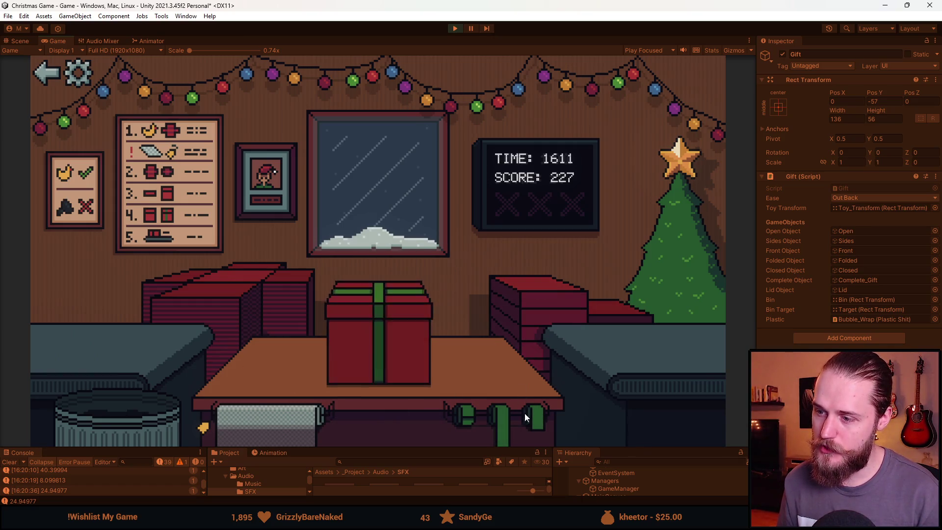
Box, ribbon and ship the cube, train and duck toys, and trash the unwanted toys.
left_click(231, 300)
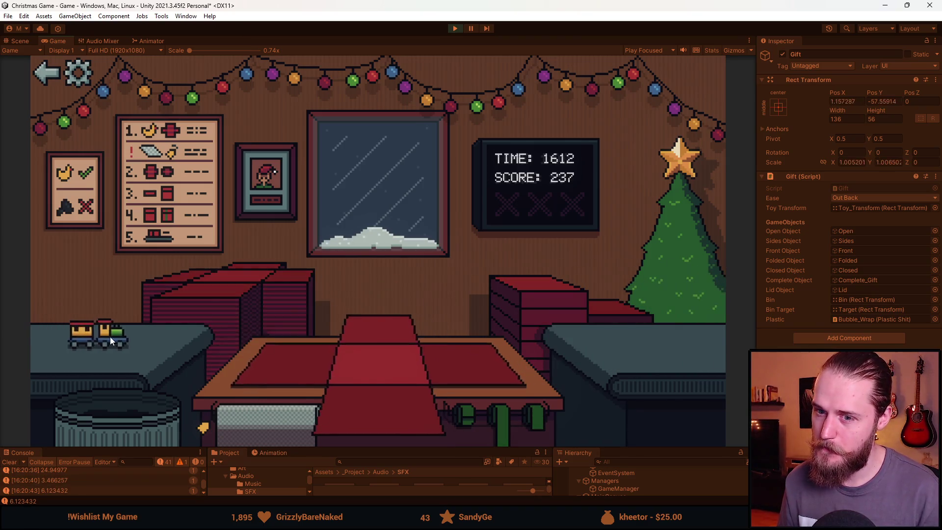
left_click(109, 336)
left_click(494, 413)
left_click(201, 359)
left_click(490, 409)
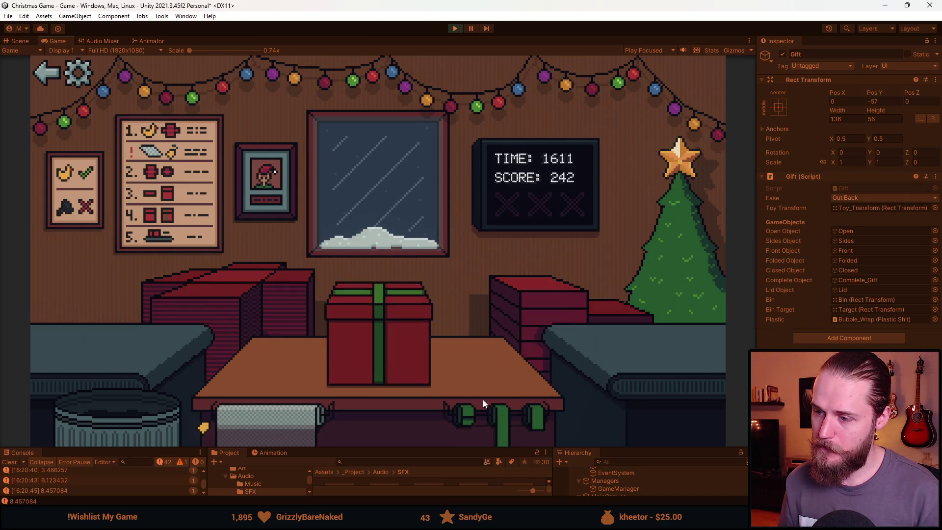
left_click(166, 425)
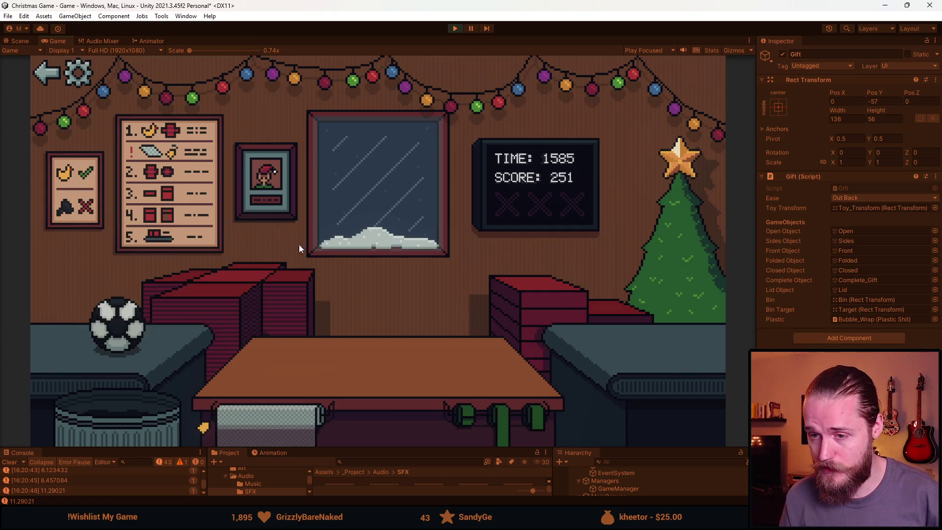
Clear the Console, raise the lower panels, then box, lid and ribbon the soccer ball.
left_click(11, 461)
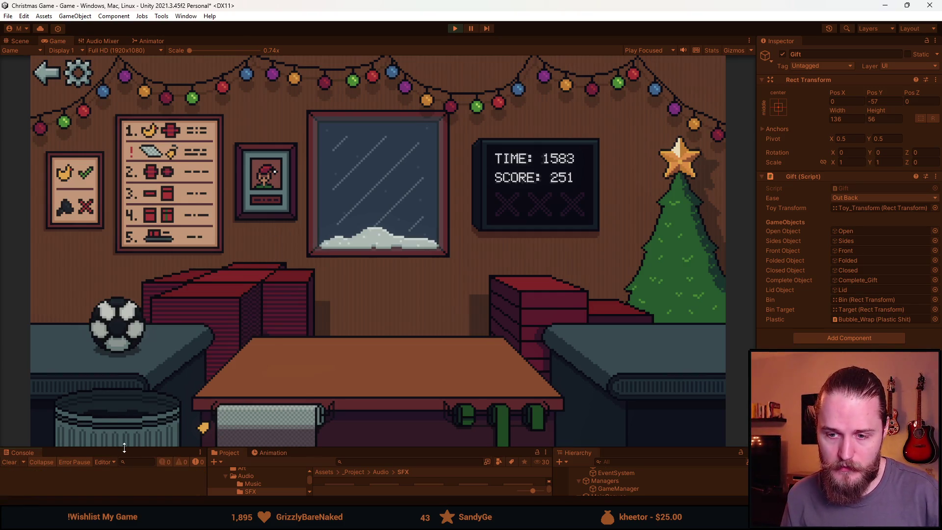
left_click_drag(125, 448, 125, 409)
left_click(245, 262)
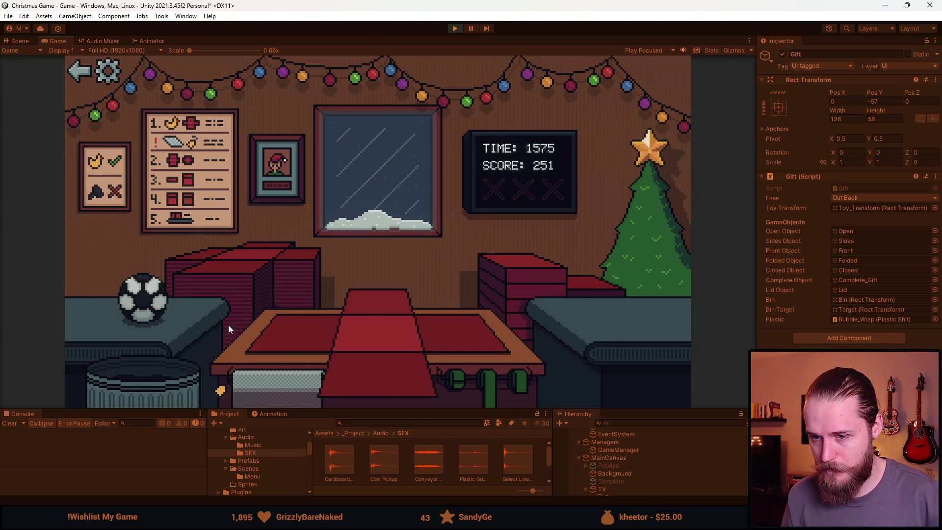
left_click(143, 302)
left_click(519, 282)
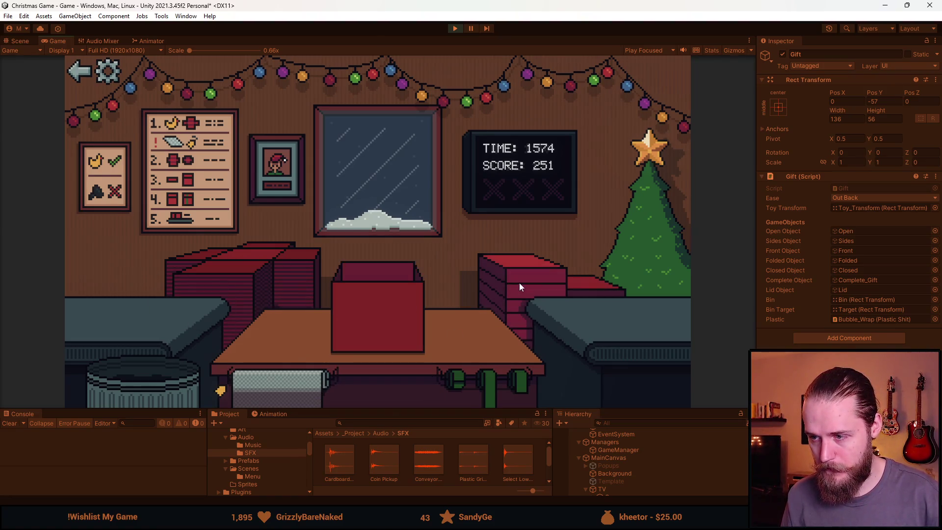
left_click(521, 366)
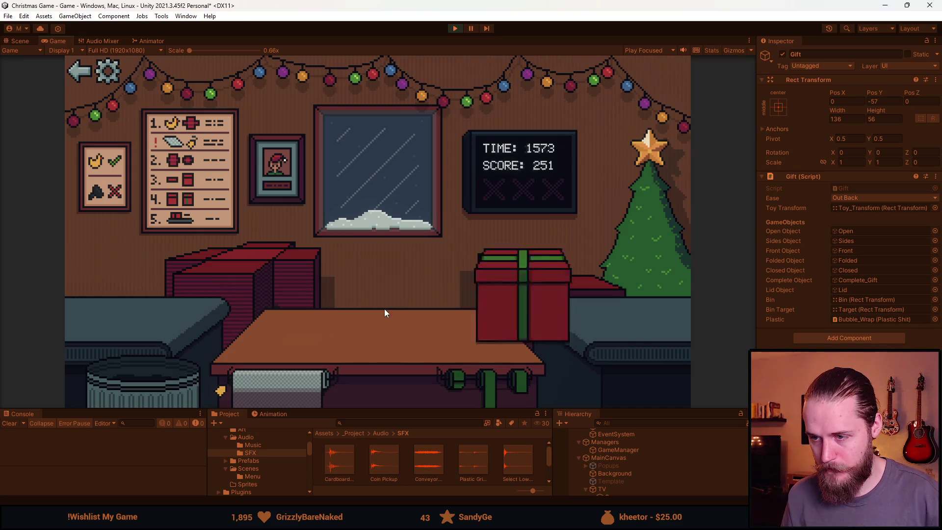
Bubble-wrap the grey toy, then box, ribbon and ship it.
left_click(313, 397)
left_click(145, 300)
left_click(520, 377)
left_click(112, 318)
left_click(518, 282)
Ship the grey toy and the next toy, box the blue toy car, and bin a grey toy.
left_click(520, 378)
left_click(133, 312)
left_click(519, 282)
left_click(499, 385)
left_click(115, 315)
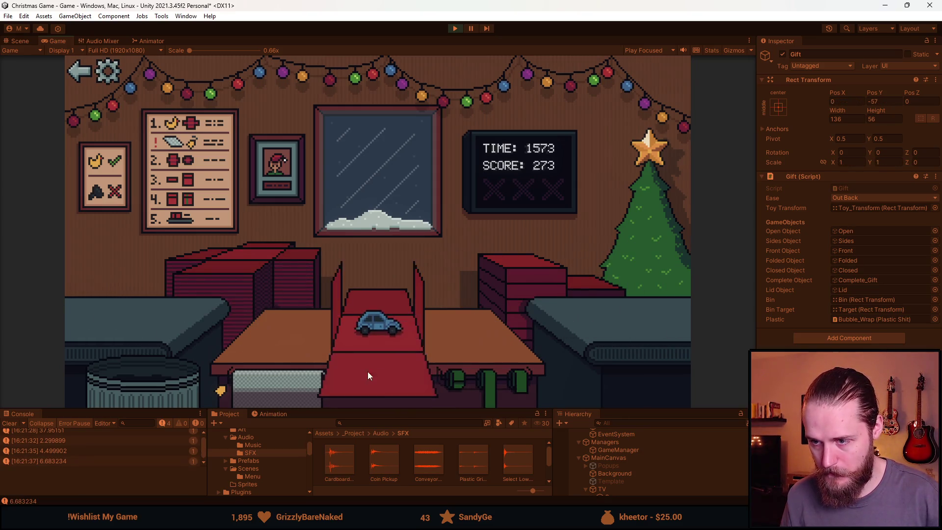
left_click(491, 395)
left_click(333, 316)
left_click(100, 308)
left_click(140, 391)
Bin the red car, then box, ribbon and ship the next toy and the mustache toy.
left_click(105, 308)
left_click(152, 375)
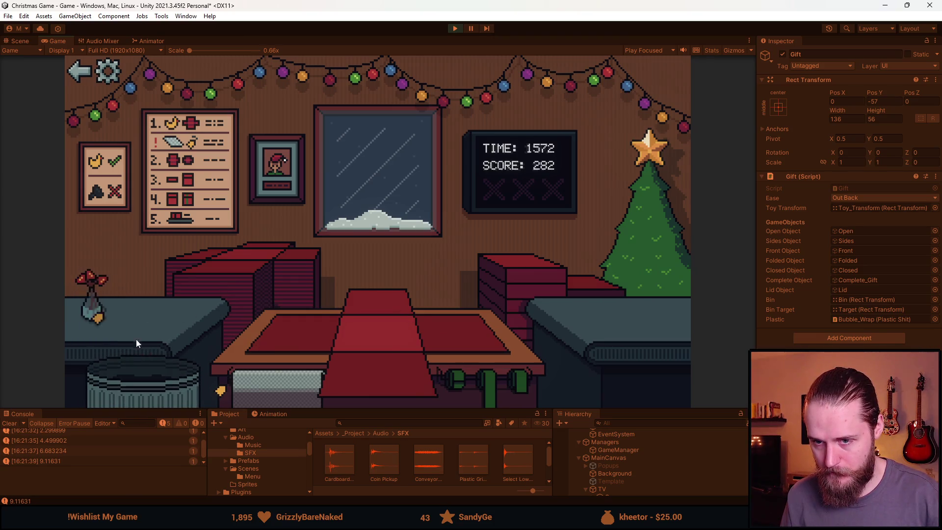
left_click(147, 309)
left_click(294, 372)
left_click(480, 352)
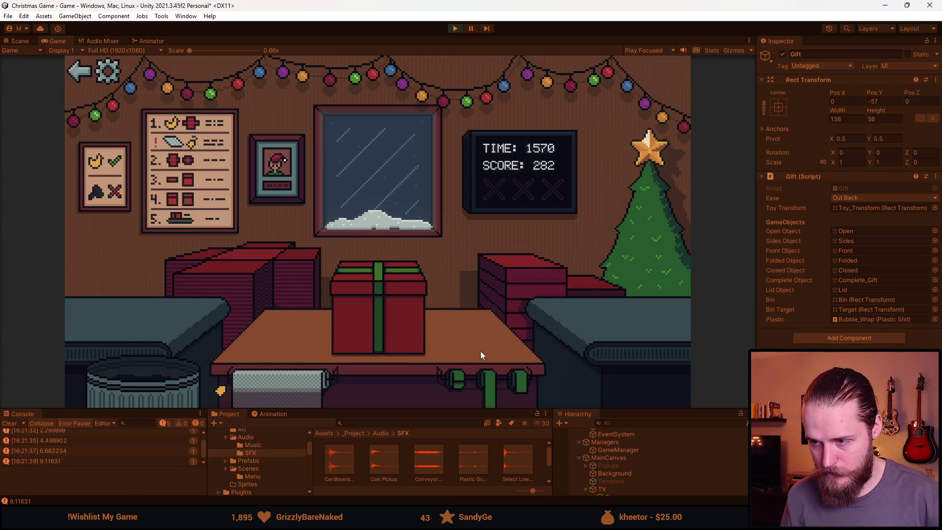
left_click(106, 312)
left_click(479, 371)
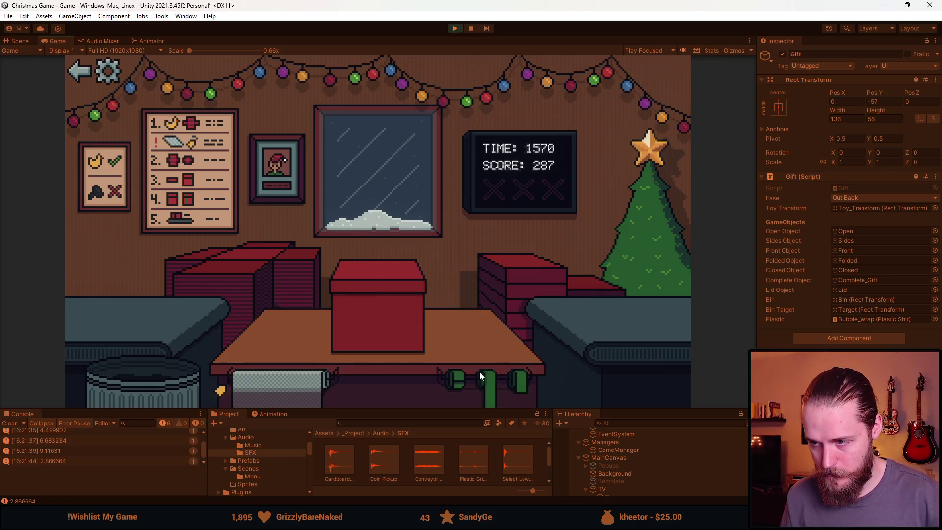
Bubble-wrap, box and ship the sunglasses and bottle for a score of 302, then enlarge the Console.
left_click(110, 314)
left_click(275, 377)
left_click(497, 380)
left_click(99, 310)
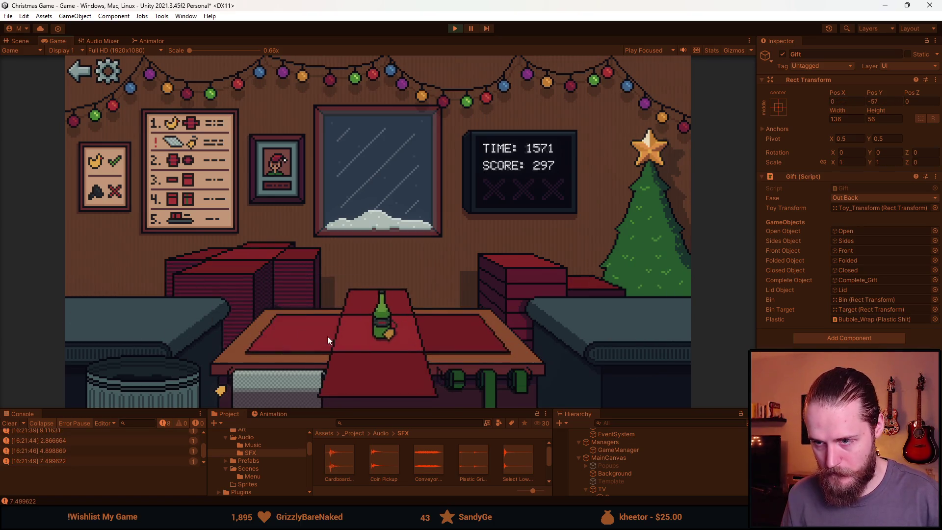
left_click(324, 378)
left_click(510, 283)
left_click(469, 379)
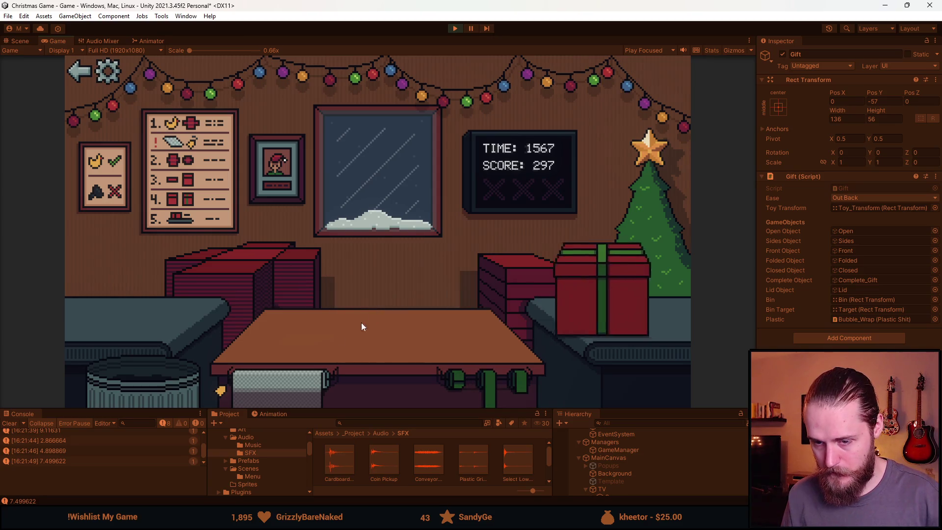
left_click_drag(159, 407, 147, 316)
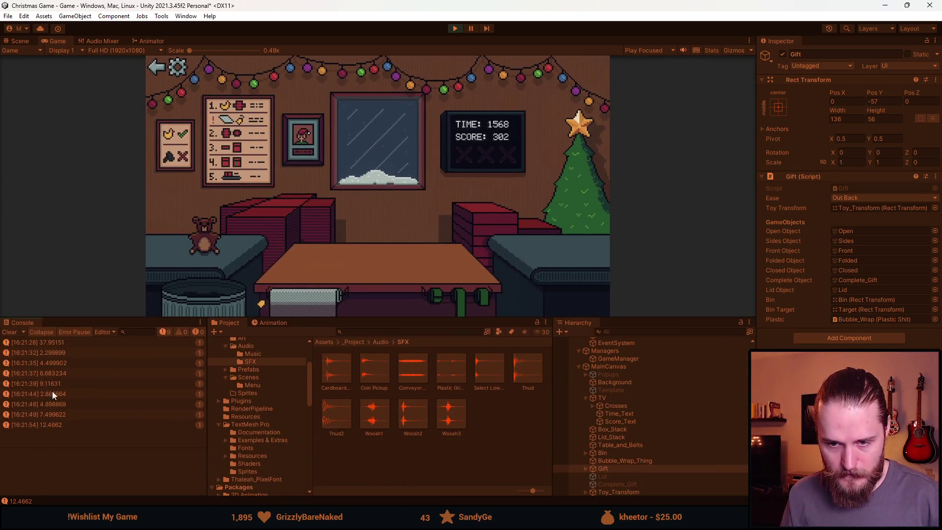
Inspect the 2.866664 and 2.299899 log entries, then stop the playtest.
left_click(63, 395)
left_click(58, 350)
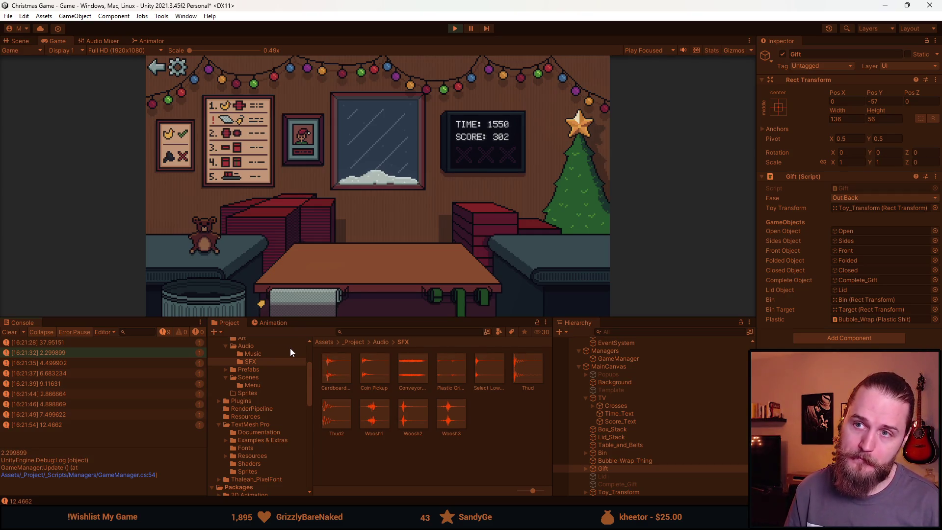
left_click(455, 29)
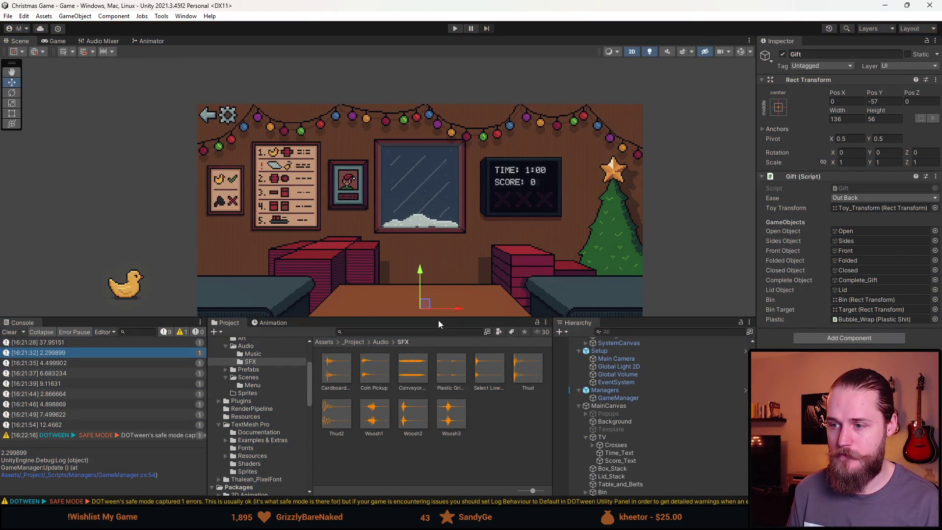
Drag the Scene/Console splitter down so the Scene view is larger.
left_click_drag(438, 318, 434, 470)
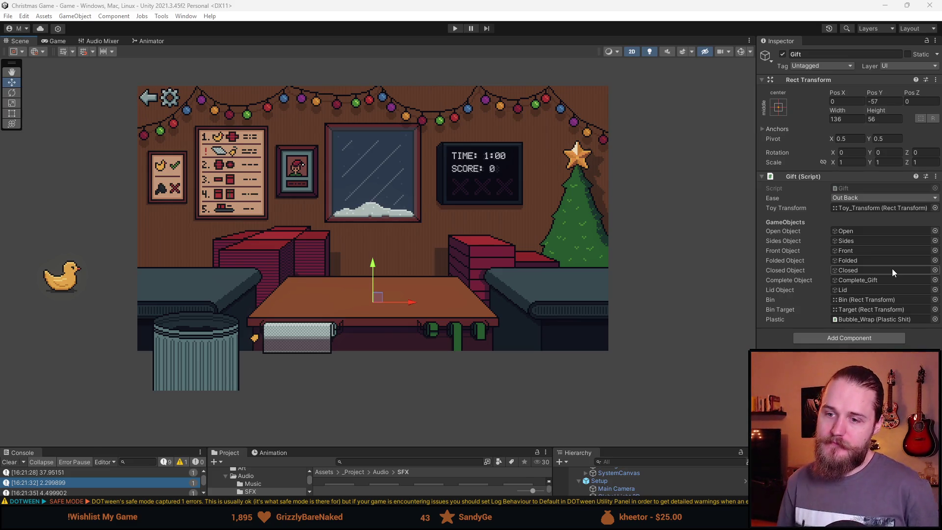
Raise the lower panels, select Bin and change its Pos X from -120 to -120,5.
scroll(192, 280, "up", 10)
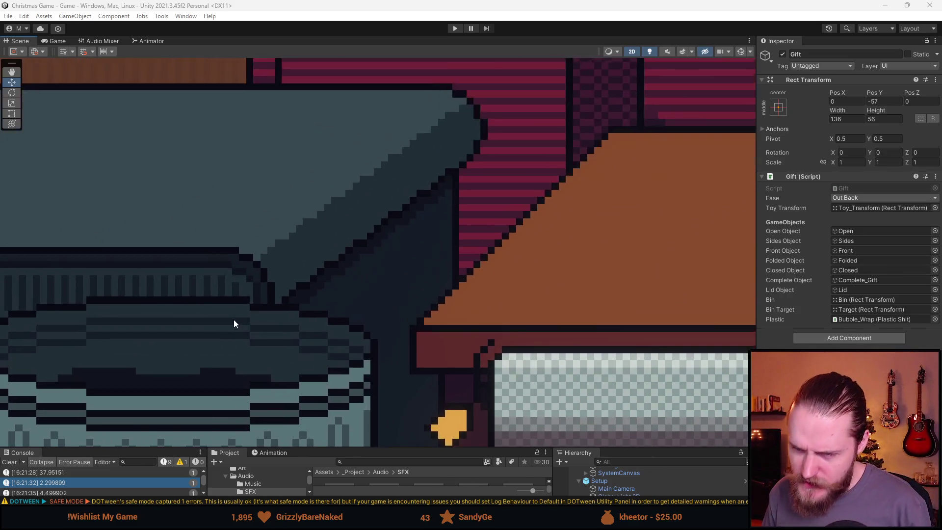
scroll(431, 186, "down", 5)
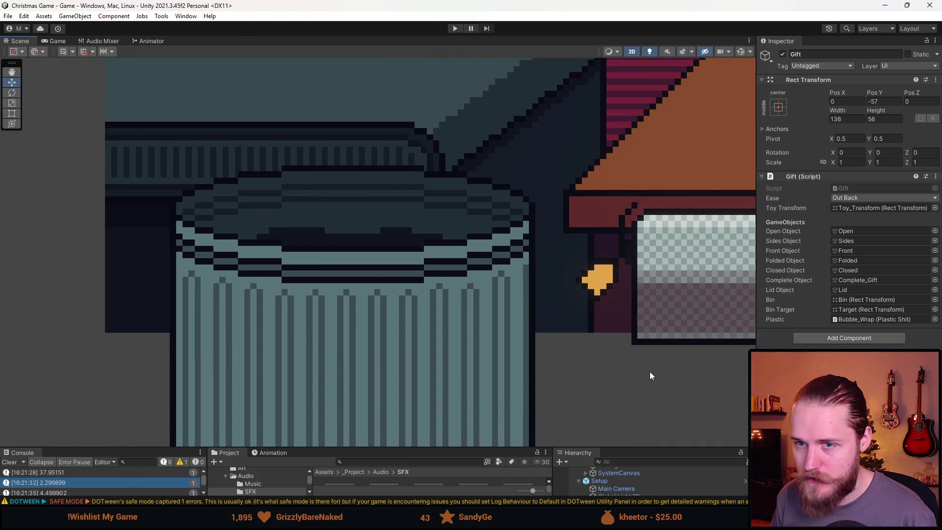
left_click_drag(660, 447, 660, 337)
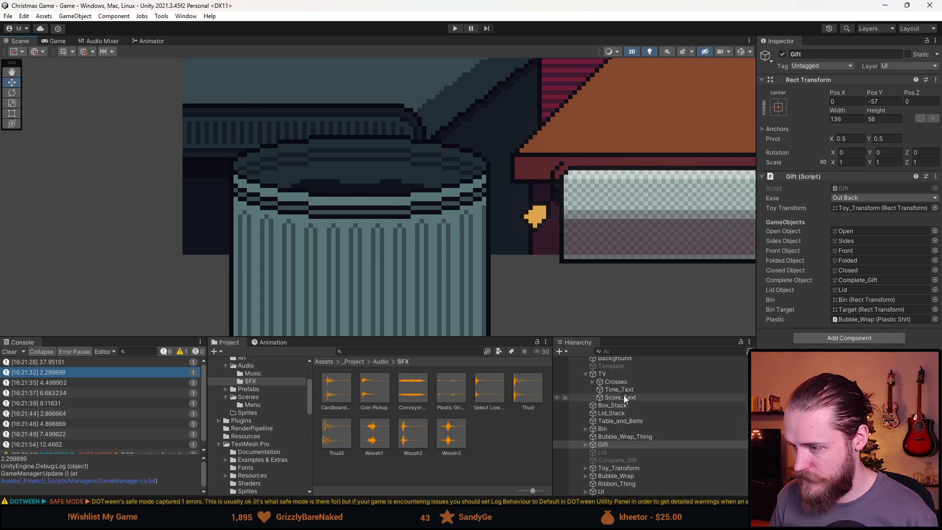
scroll(626, 392, "up", 3)
left_click(622, 459)
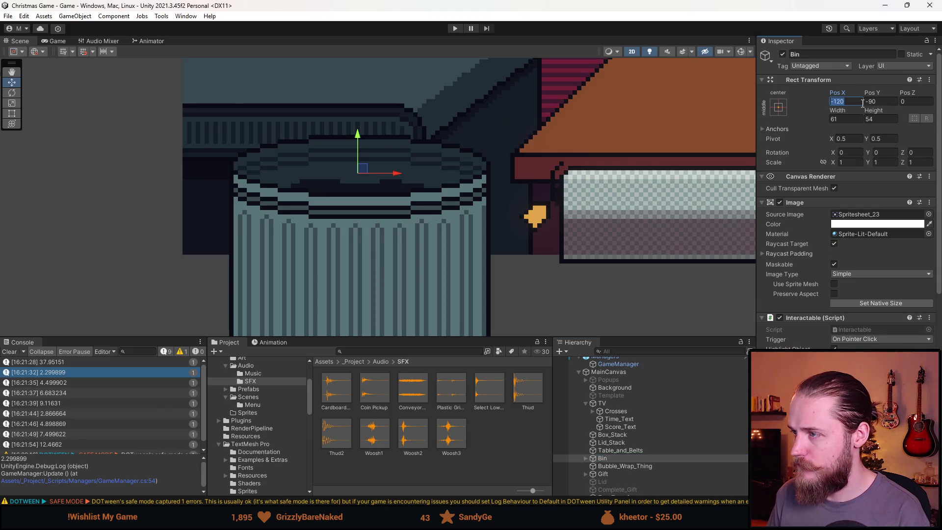
type(",5")
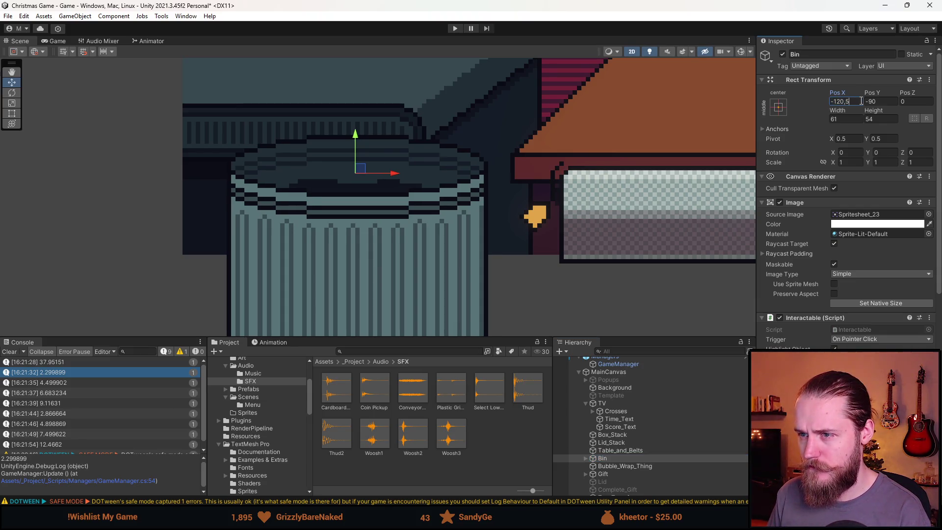
scroll(540, 189, "down", 5)
left_click(345, 247)
left_click_drag(345, 246, 383, 247)
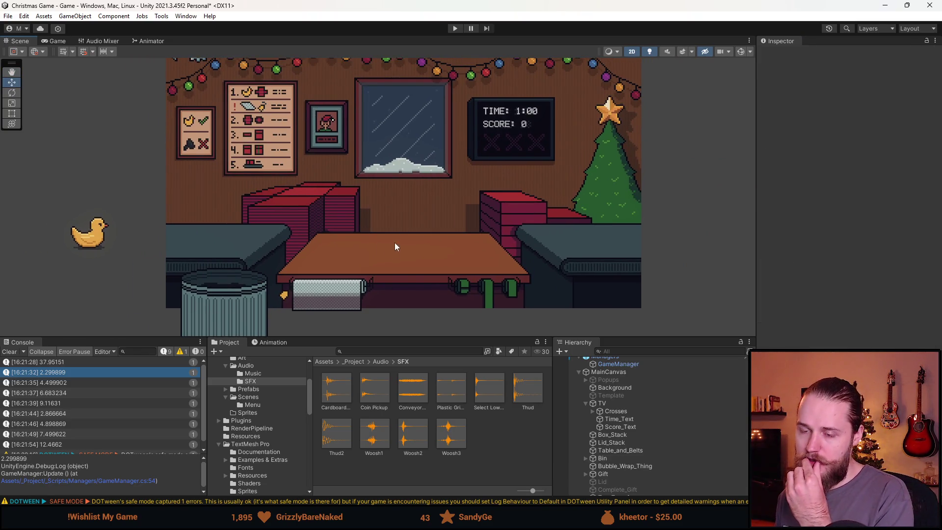
Clear the Console, reframe and enlarge the Scene view, and save the scene with Ctrl+S.
left_click(9, 352)
scroll(368, 218, "up", 3)
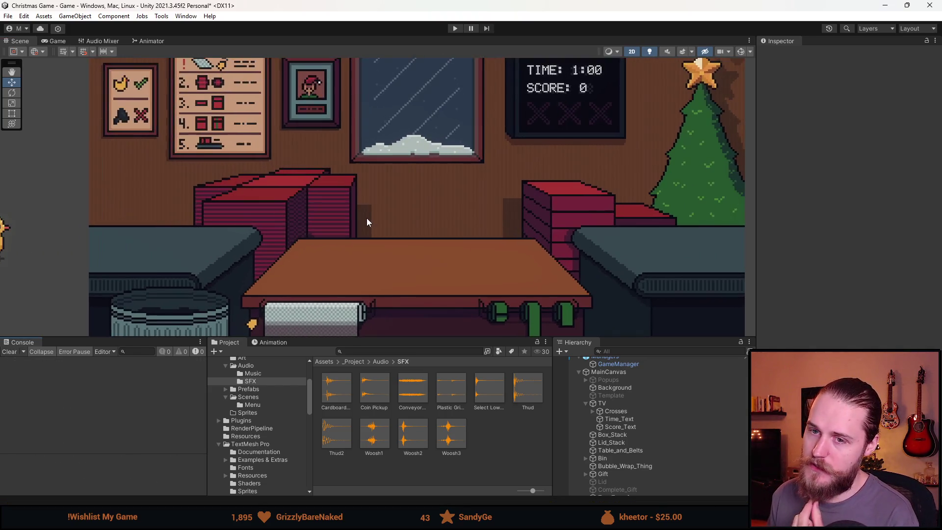
scroll(366, 218, "down", 3)
left_click_drag(298, 227, 197, 229)
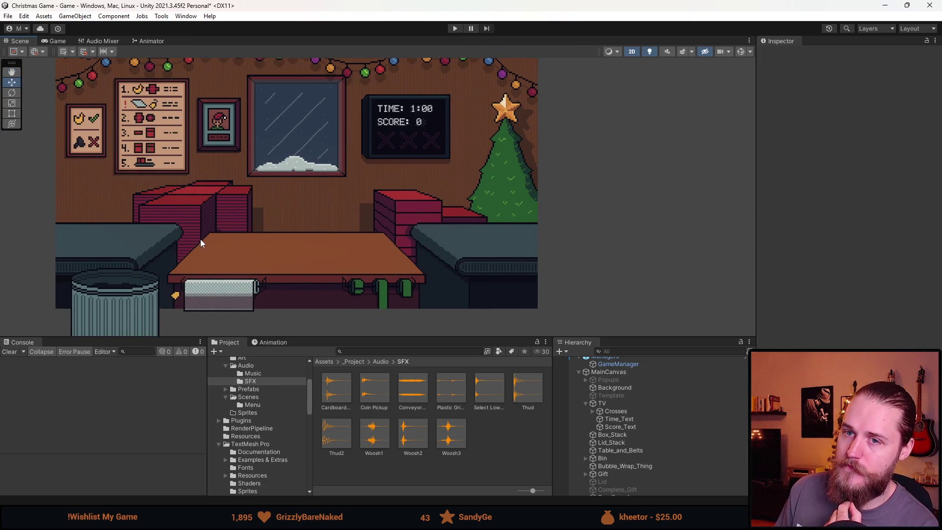
left_click_drag(364, 338, 362, 435)
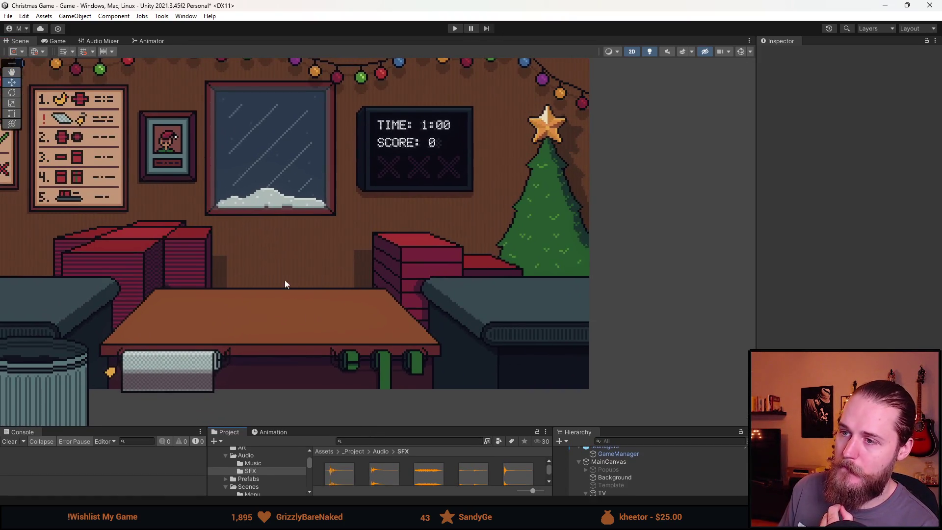
scroll(285, 279, "up", 1)
left_click_drag(396, 282, 385, 286)
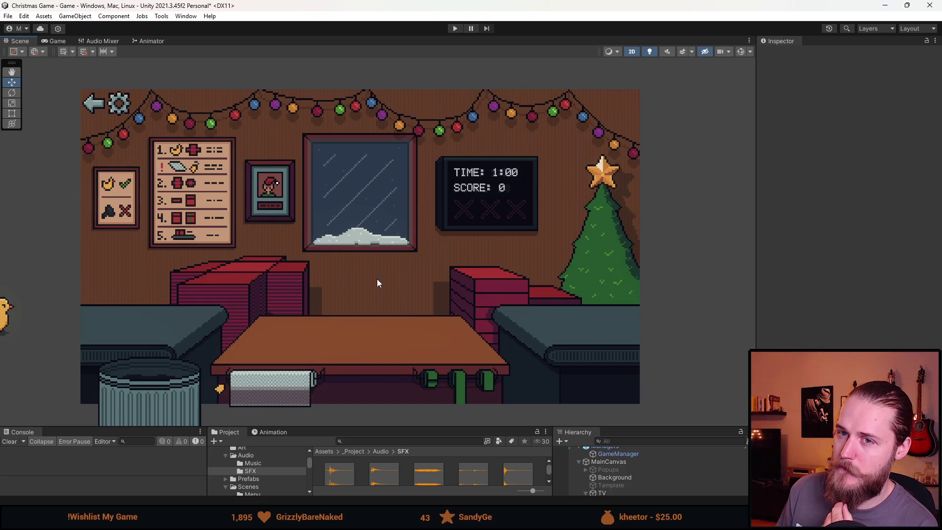
key("ctrl+s")
Enter Play mode, box the duck and put a lid on it, then send the next item out of play.
left_click(454, 29)
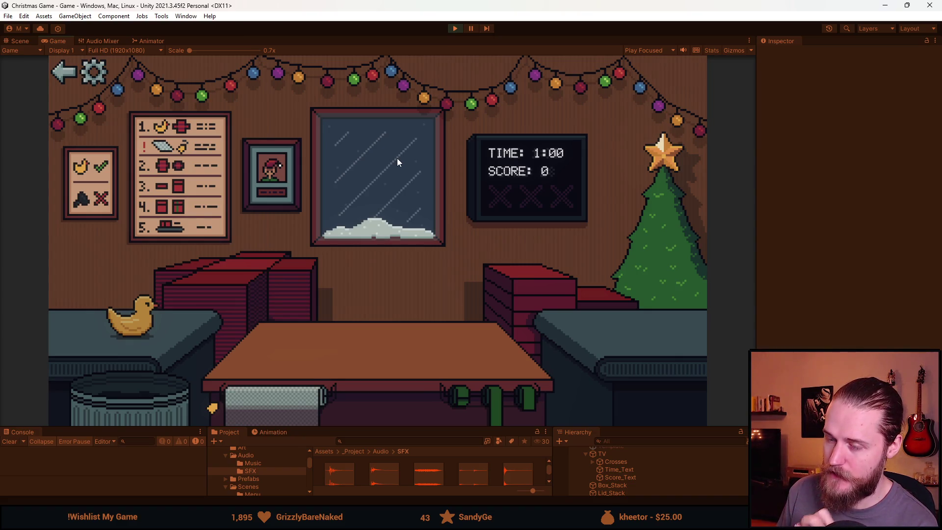
left_click(238, 279)
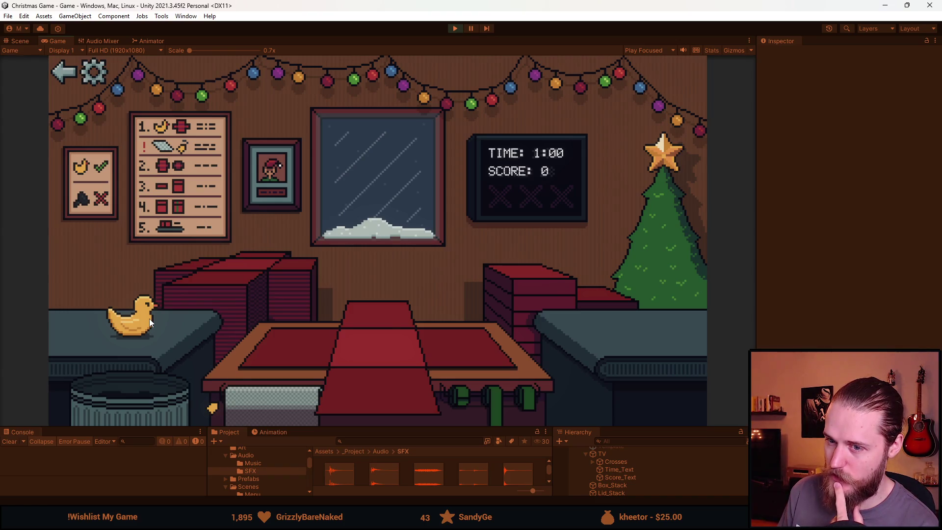
left_click(149, 319)
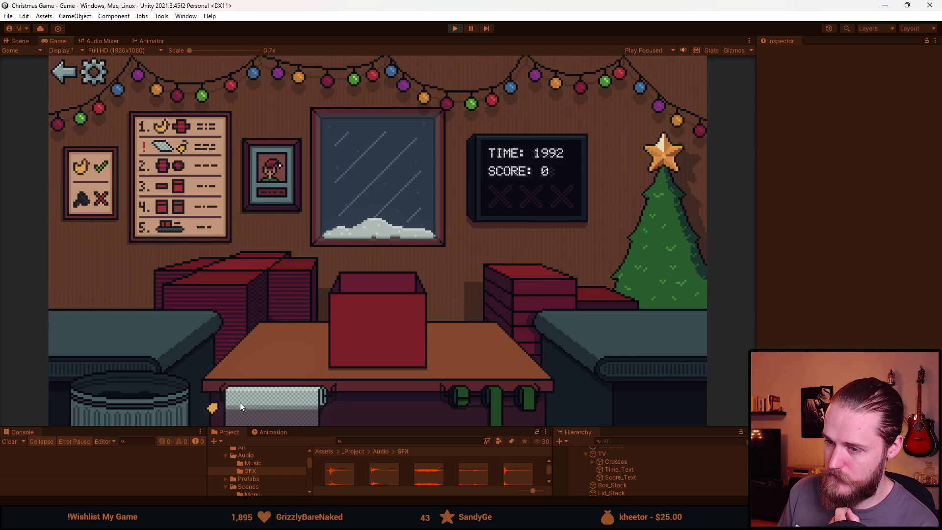
left_click(503, 293)
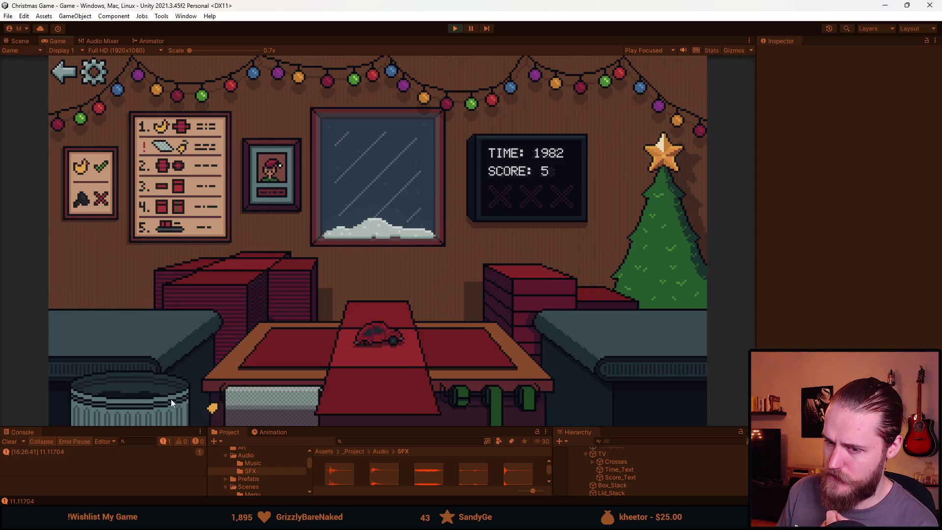
left_click(138, 393)
Discard the counter items and helmet, then box, ribbon and ship the ball.
left_click(94, 394)
left_click(139, 385)
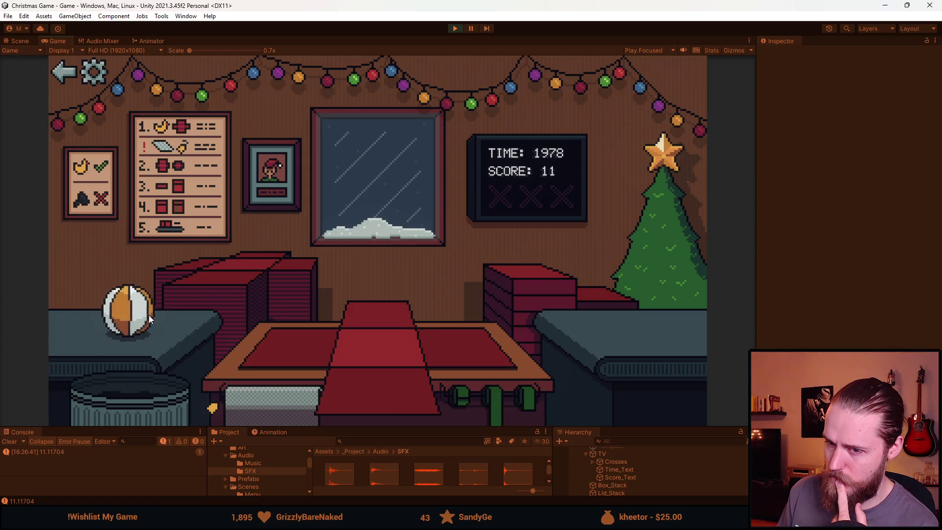
left_click(142, 319)
left_click(417, 388)
left_click(529, 397)
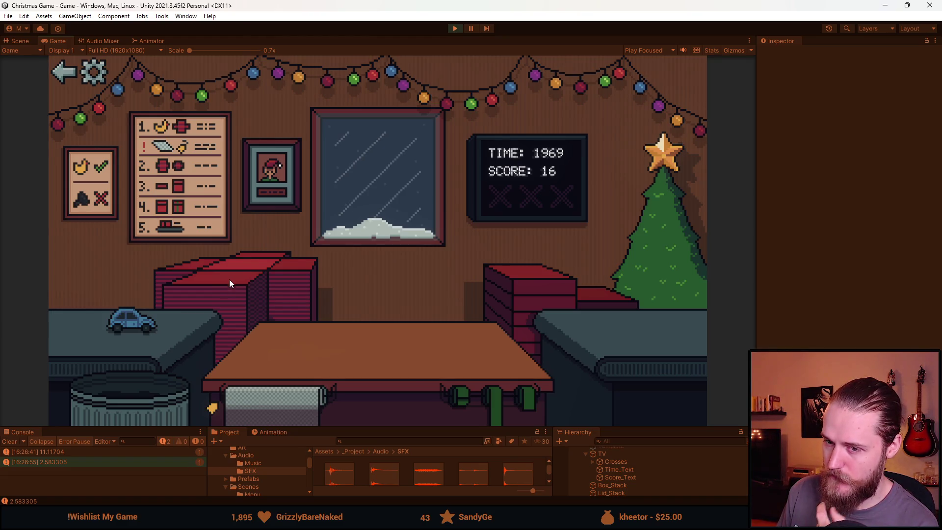
Box, ribbon and ship the toy car, the duck and the rock.
left_click(133, 322)
left_click(545, 284)
left_click(465, 381)
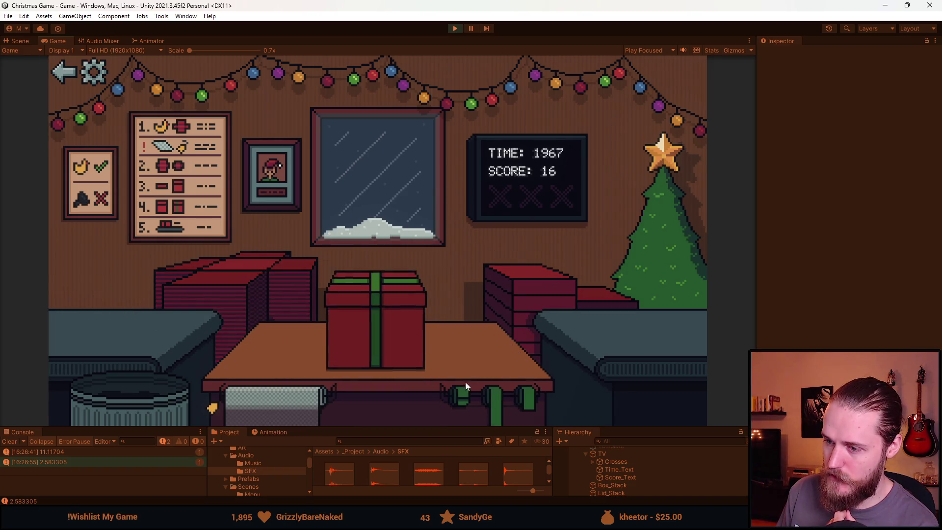
left_click(151, 324)
left_click(553, 266)
left_click(495, 405)
left_click(105, 318)
left_click(531, 267)
left_click(493, 396)
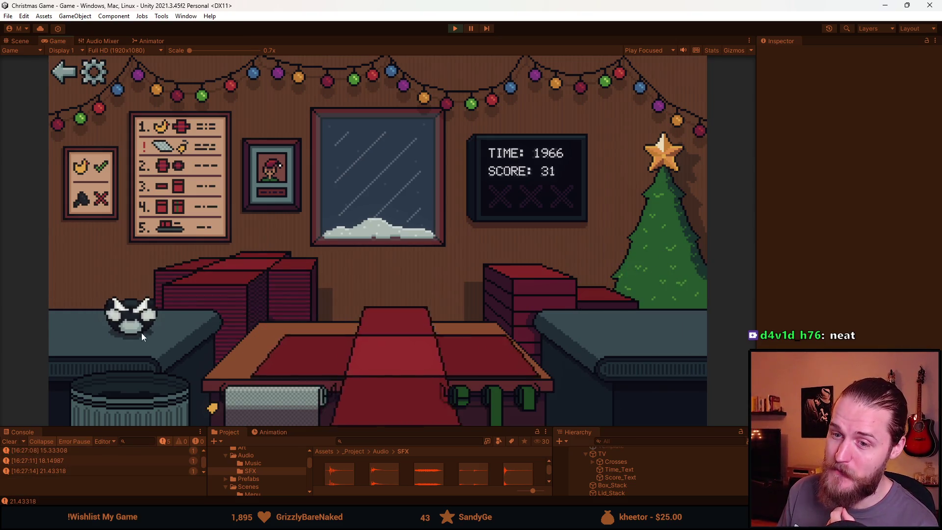
Trash the raccoon, box and ship a toy car and the train, then trash another car.
left_click(140, 330)
left_click(135, 387)
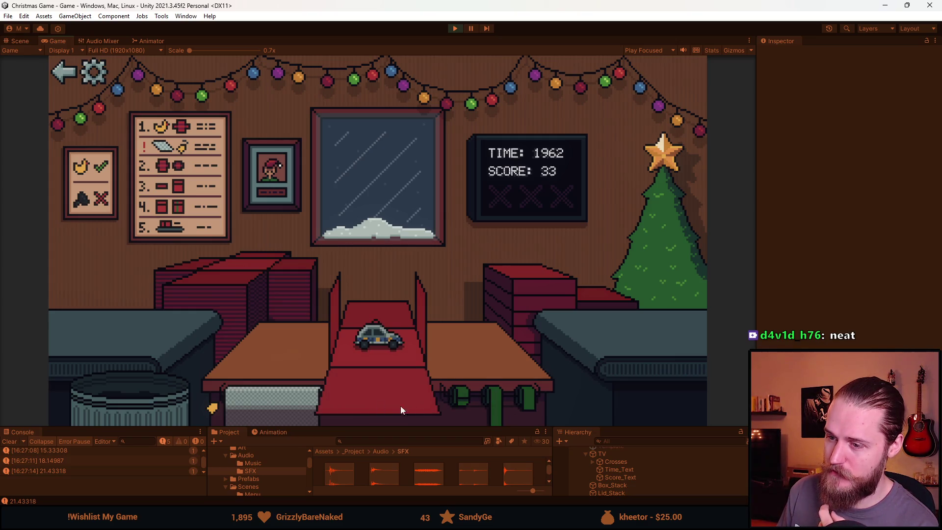
left_click(386, 386)
left_click(481, 400)
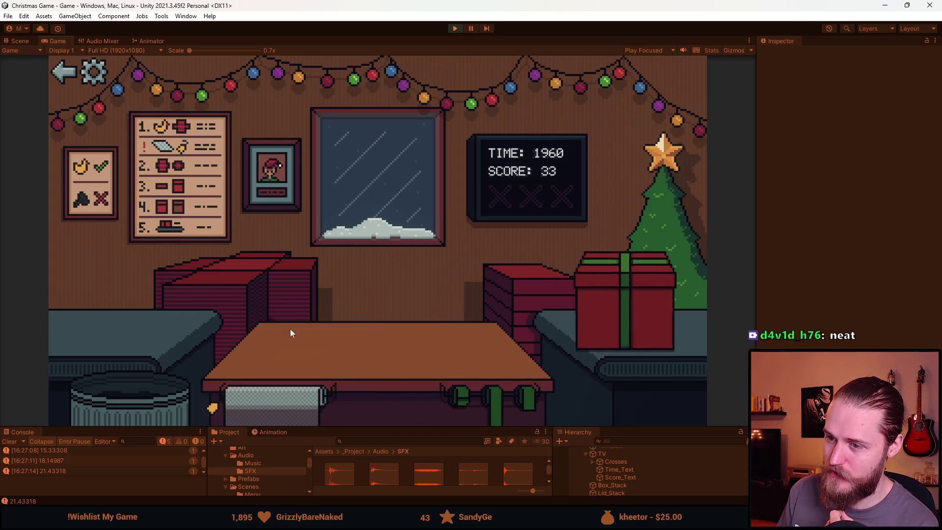
left_click(116, 329)
left_click(372, 376)
left_click(503, 397)
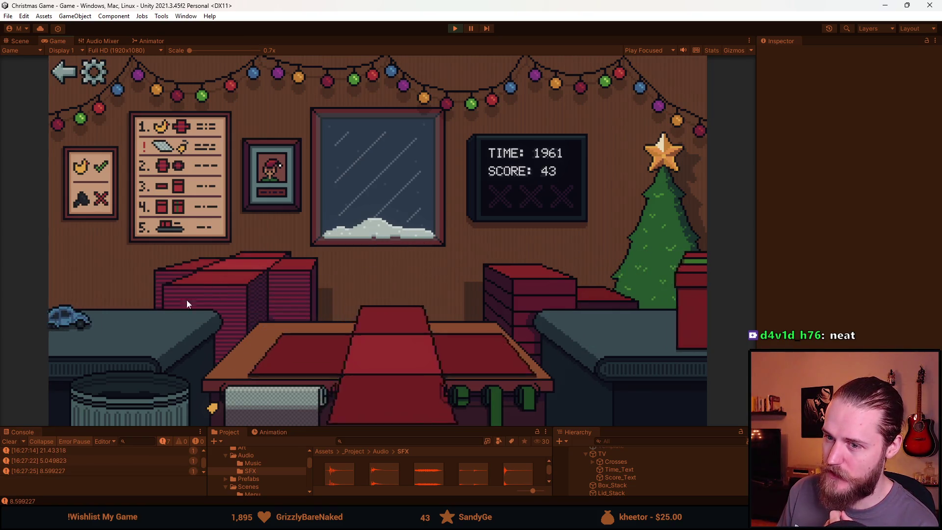
left_click(123, 329)
left_click(139, 383)
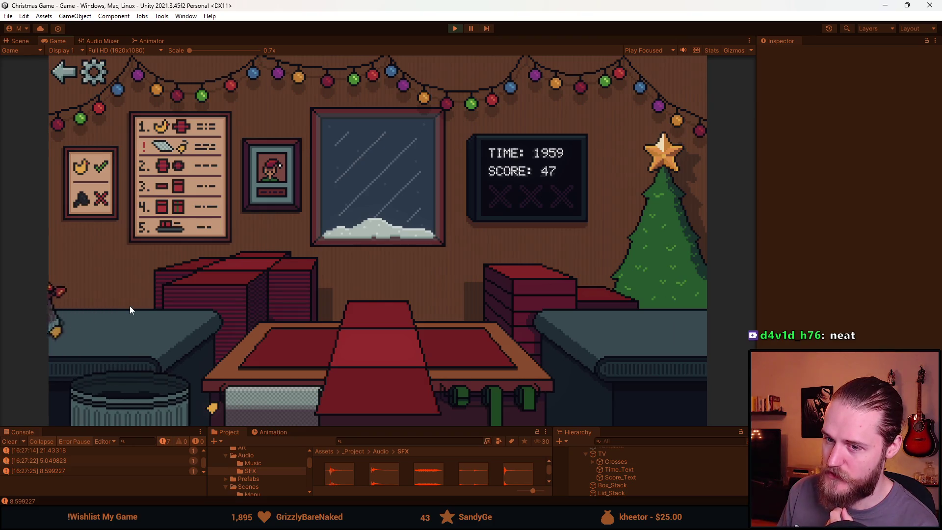
Wrap a toy in grey paper, box it with a green ribbon and ship it, then box and ship the teddy bear.
left_click(123, 316)
left_click(260, 400)
left_click(546, 293)
left_click(461, 395)
left_click(425, 345)
left_click(117, 322)
left_click(547, 293)
left_click(500, 398)
left_click(350, 332)
Wrap the bottle in grey paper and another toy in red paper, box, ribbon and ship both.
left_click(144, 320)
left_click(261, 419)
left_click(550, 304)
left_click(462, 397)
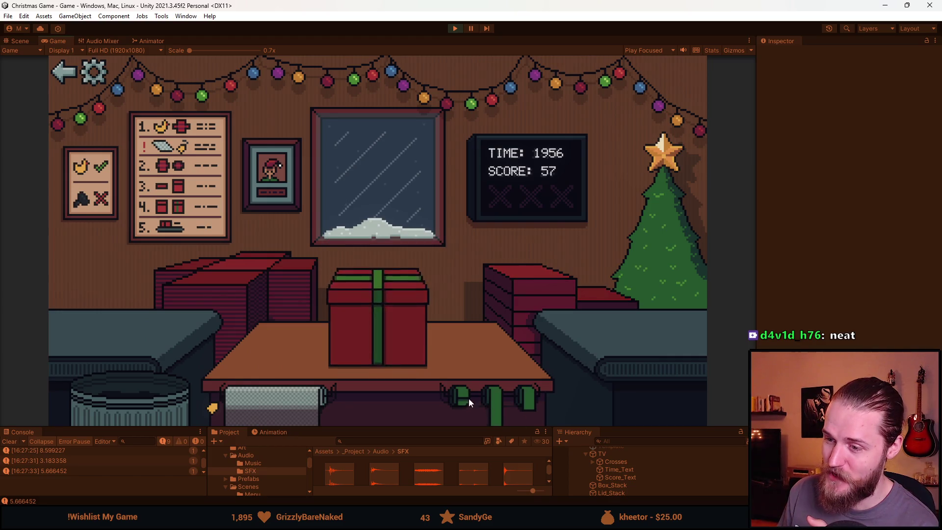
left_click(339, 318)
left_click(253, 356)
left_click(530, 304)
left_click(461, 397)
left_click(336, 311)
Wrap a new toy in paper, box it, tie a green ribbon and send it to the tree.
left_click(122, 327)
left_click(385, 394)
left_click(524, 302)
left_click(462, 397)
left_click(390, 337)
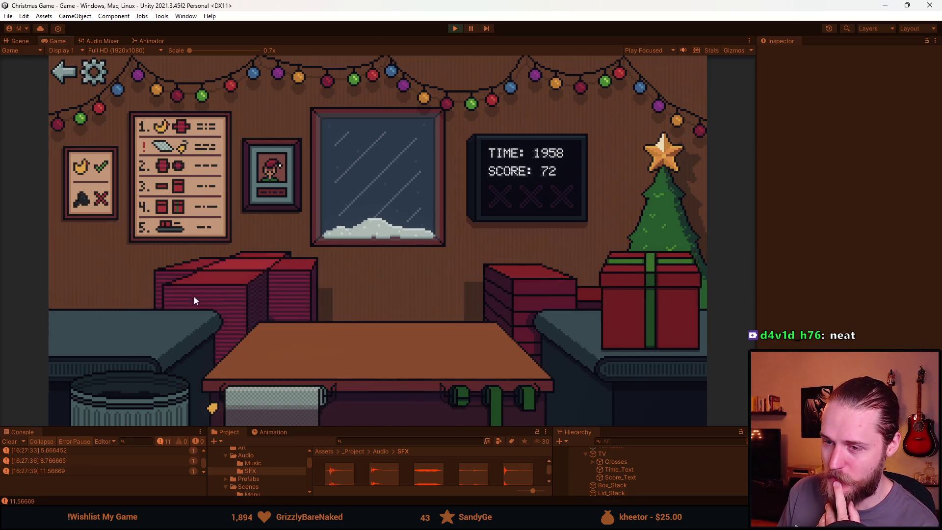
Wrap, box and ribbon the next toy, then send the gift to the tree.
left_click(123, 328)
left_click(372, 343)
left_click(545, 280)
left_click(528, 397)
left_click(414, 362)
Wrap the car into a ribboned box and send it to the tree.
left_click(112, 325)
left_click(376, 388)
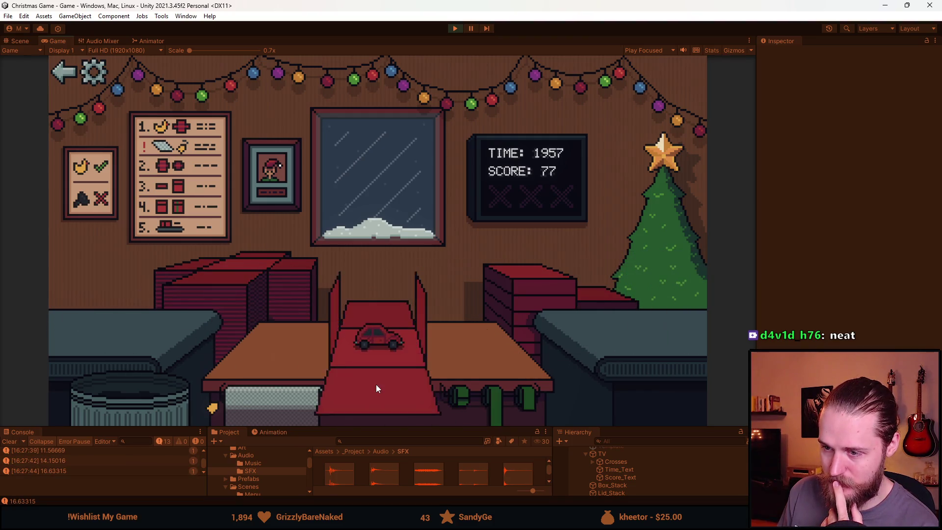
left_click(499, 389)
left_click(340, 336)
left_click(181, 353)
Wrap the grey toy into a ribboned box and send it to the tree.
left_click(276, 352)
left_click(525, 275)
left_click(495, 393)
left_click(381, 314)
left_click(136, 342)
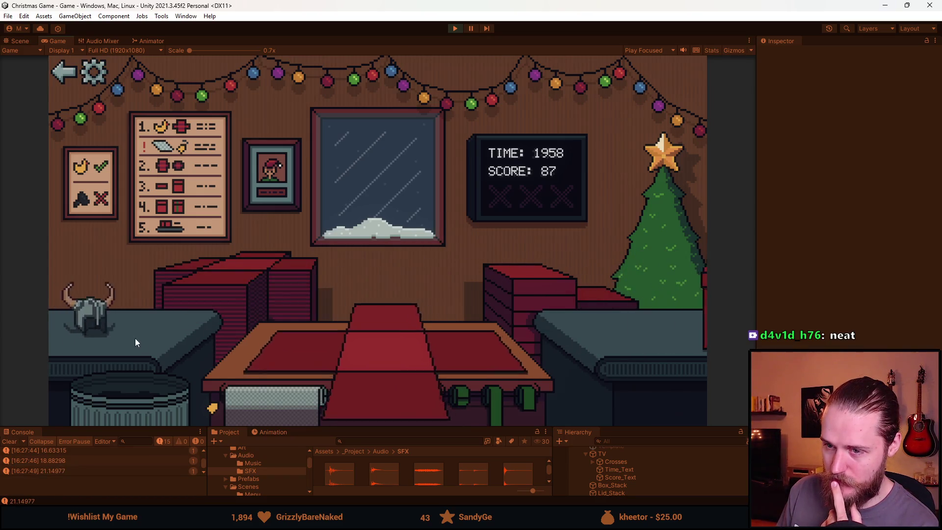
Move the helmet onto the table paper and wrap it into a box.
left_click(308, 343)
left_click(552, 275)
left_click(514, 383)
left_click(334, 320)
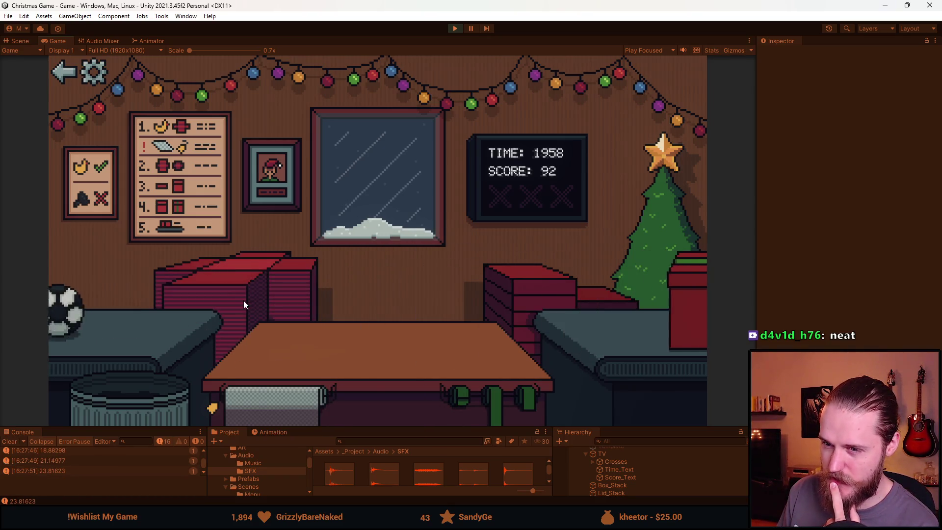
Box the soccer ball, add the lid and green ribbon, and send it off.
left_click(120, 315)
left_click(552, 268)
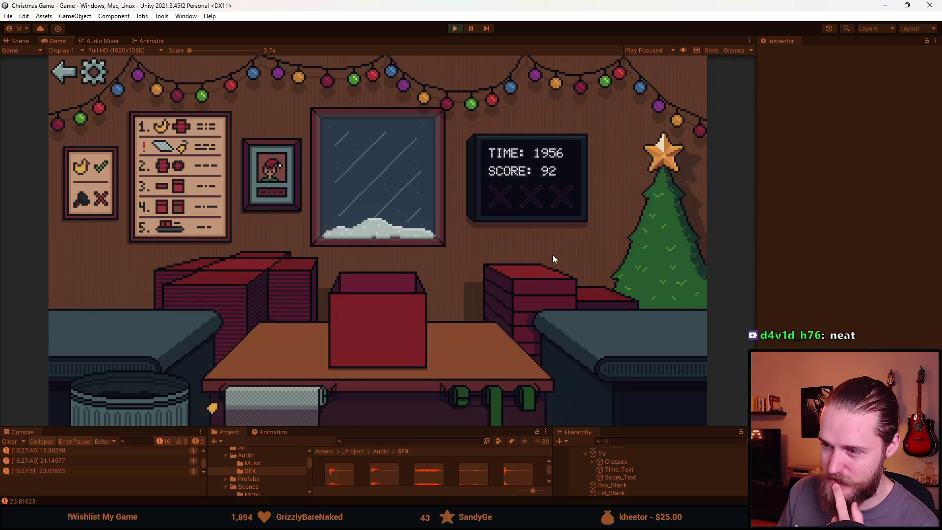
left_click(493, 390)
left_click(372, 300)
Wrap and send off the next item, trash a junk item, and lay fresh wrapping paper.
left_click(122, 325)
left_click(530, 294)
left_click(493, 393)
left_click(360, 310)
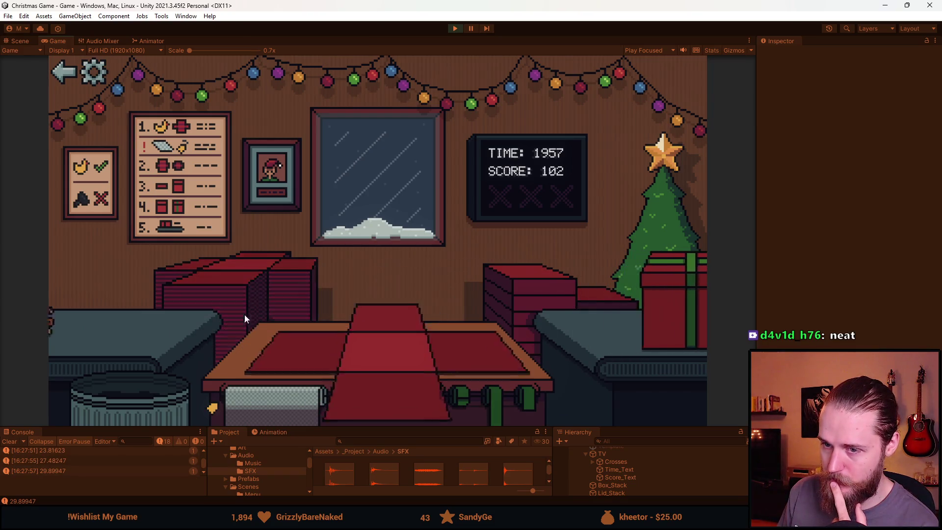
left_click(243, 334)
left_click(151, 373)
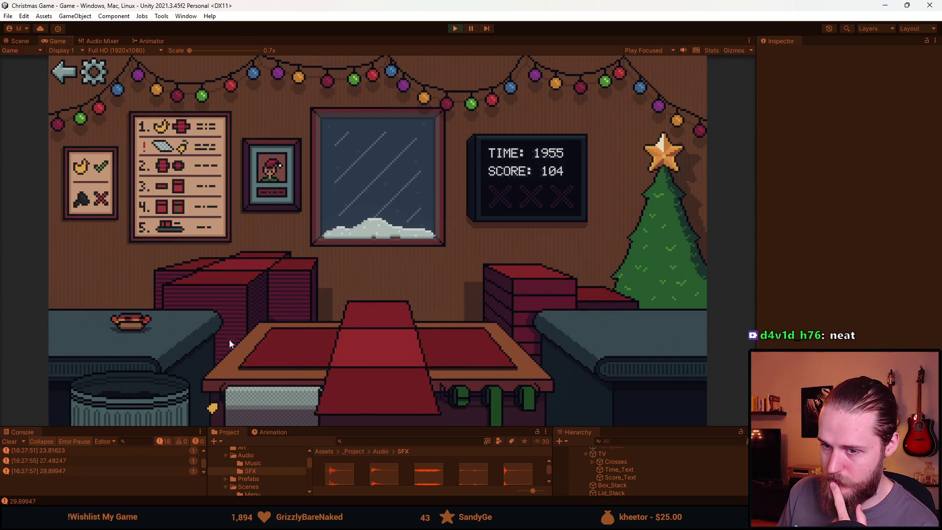
Box the hotdog with lid and ribbon and send it to the tree.
left_click(120, 322)
left_click(526, 304)
left_click(461, 395)
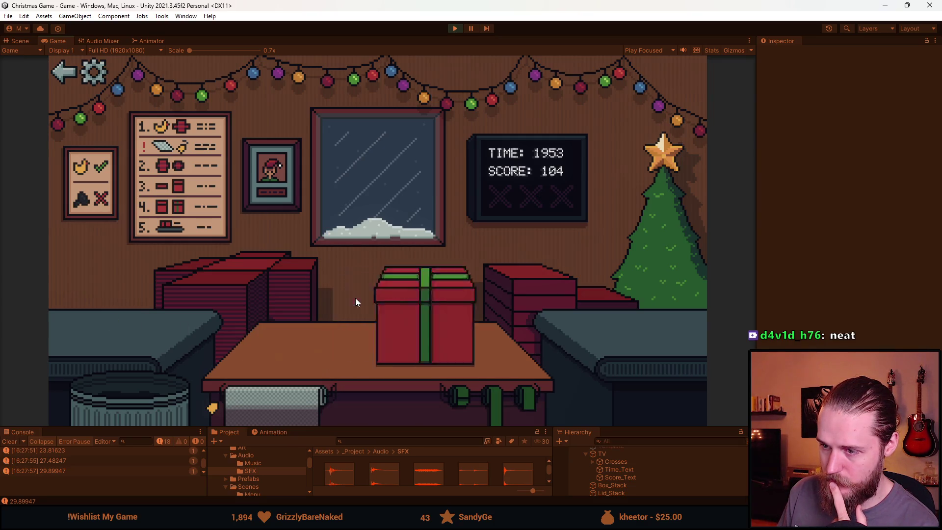
left_click(355, 298)
Wrap the bottle into a red box and the cube into a ribboned box, sending both to the tree.
left_click(126, 314)
left_click(486, 399)
left_click(400, 347)
left_click(165, 340)
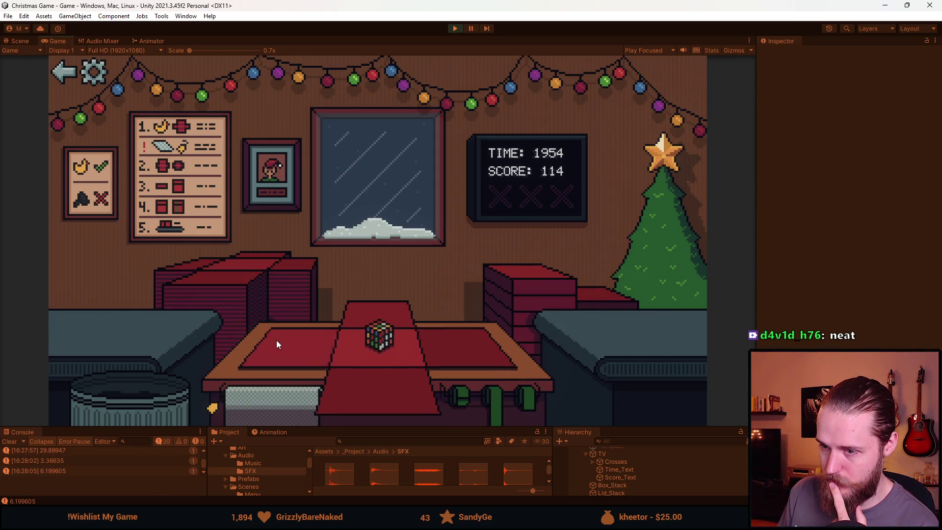
left_click(517, 275)
left_click(493, 397)
left_click(373, 300)
left_click(231, 291)
Wrap the ball, send its gift to the tree, and lay new red paper on the table.
left_click(171, 325)
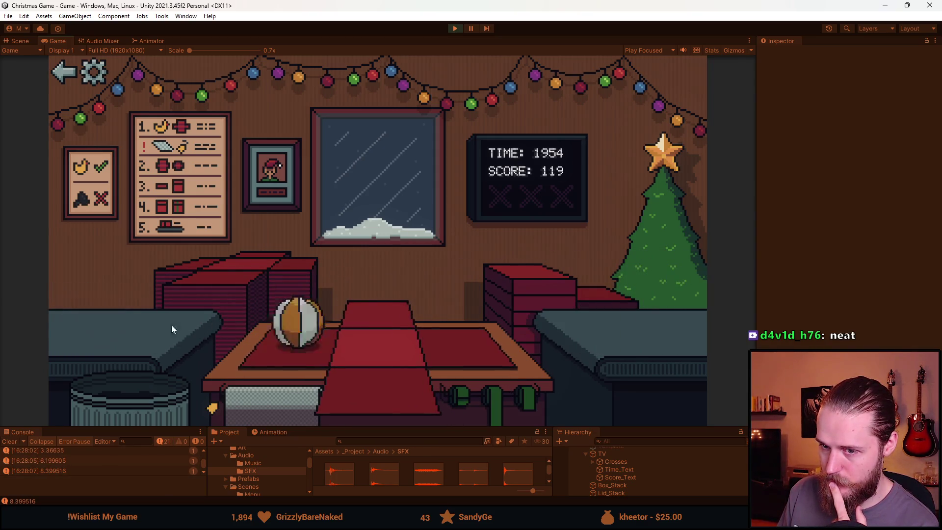
left_click(472, 315)
left_click(508, 397)
left_click(205, 287)
Drag three junk items into the trash, then wrap the helmet and send it to the tree.
left_click_drag(113, 319, 131, 375)
left_click_drag(104, 316, 142, 382)
left_click_drag(108, 325, 140, 400)
left_click_drag(131, 326, 432, 358)
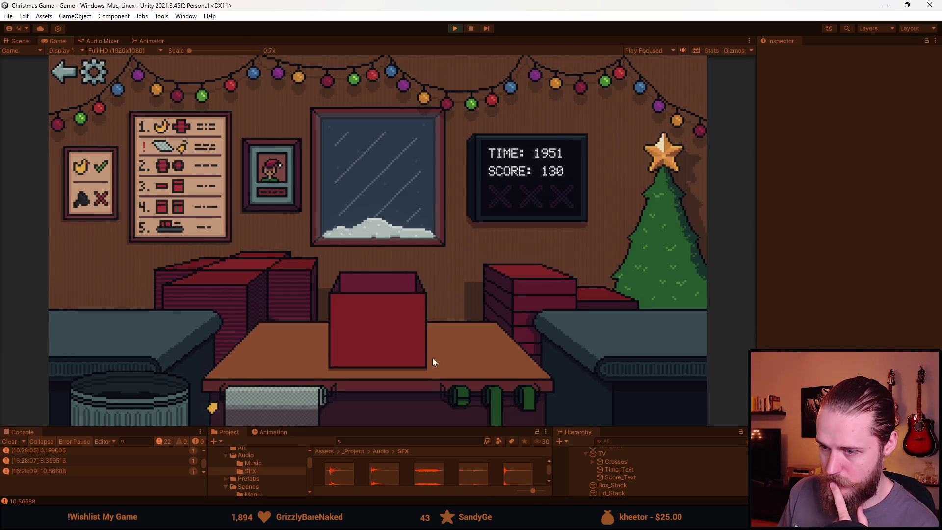
left_click(458, 395)
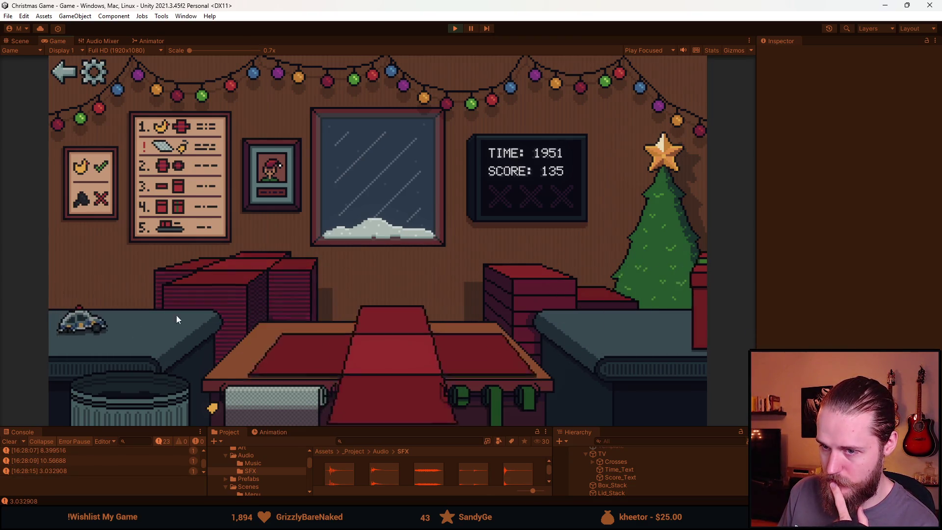
Trash the extra helmet, then wrap the duck with a ribbon and send it off.
left_click_drag(112, 317, 405, 339)
left_click_drag(112, 314, 131, 391)
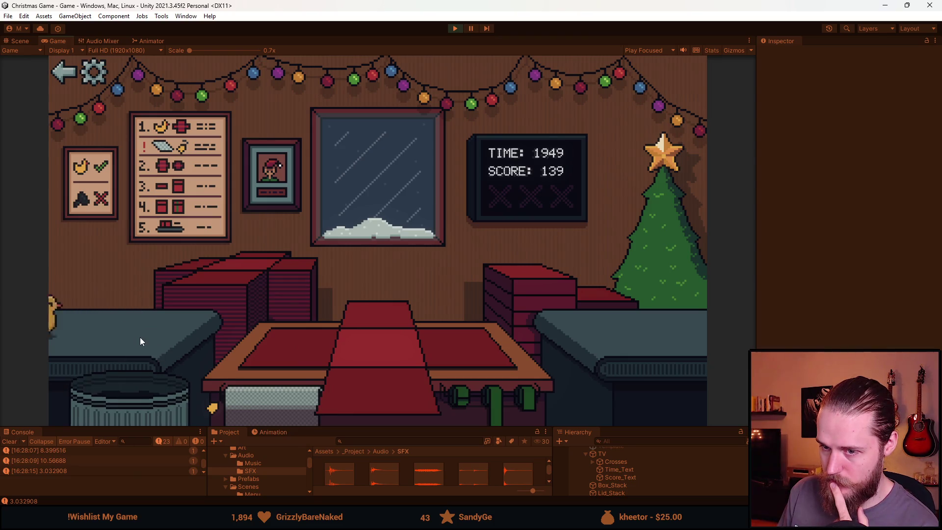
left_click_drag(137, 331, 376, 381)
left_click(500, 402)
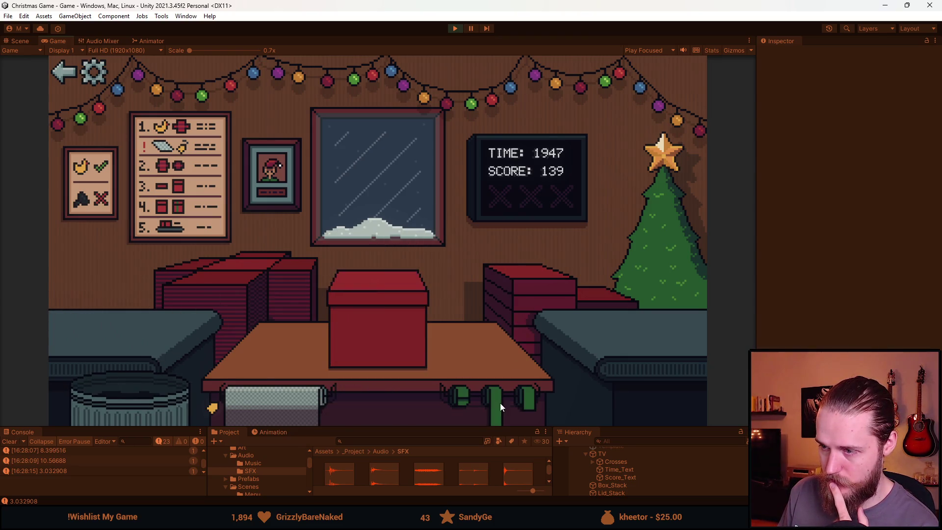
Wrap the car and the soccer ball and send both gifts to the tree.
left_click_drag(98, 326, 300, 346)
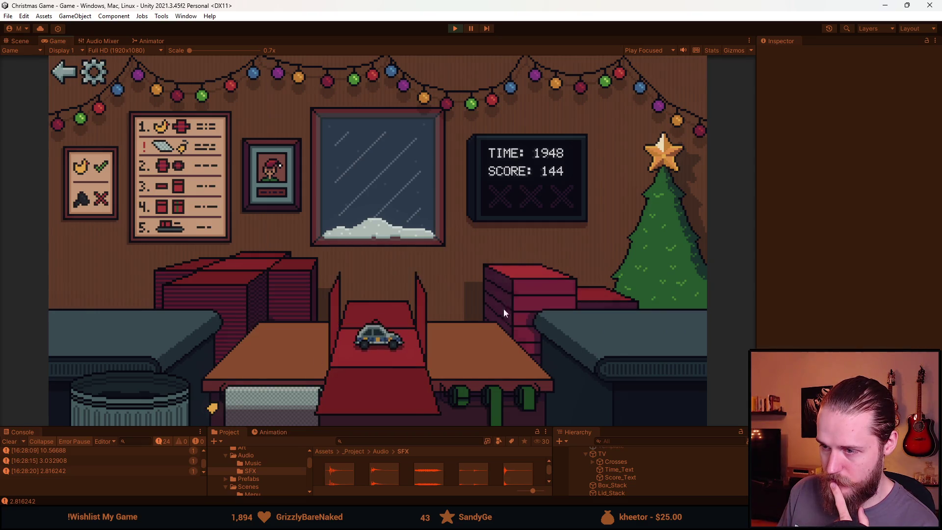
left_click_drag(513, 293, 358, 316)
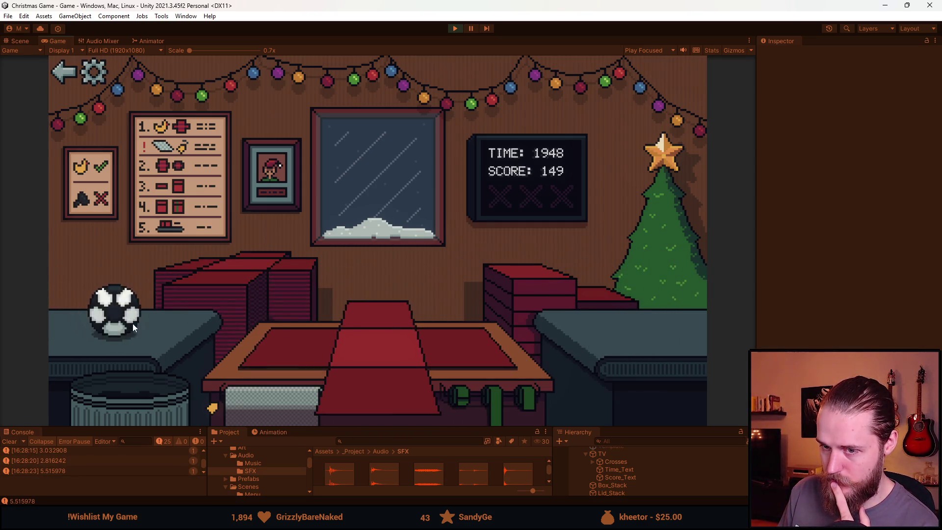
left_click_drag(115, 321, 385, 376)
left_click(498, 373)
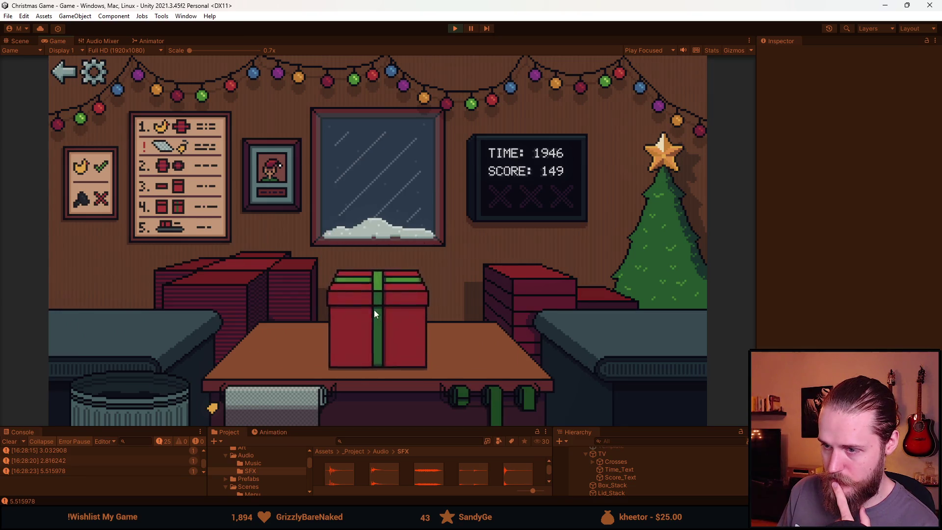
Box another car, ribbon it and send it off, then unroll fresh wrapping paper.
left_click_drag(229, 323, 278, 347)
left_click(524, 259)
left_click(494, 381)
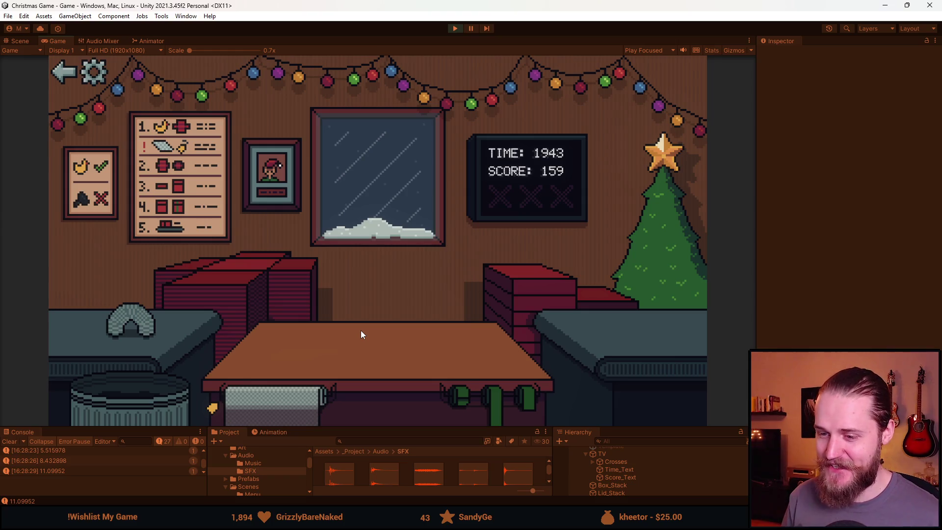
left_click(347, 270)
Box the headphones with lid and green ribbon and send the present to the tree.
left_click(150, 310)
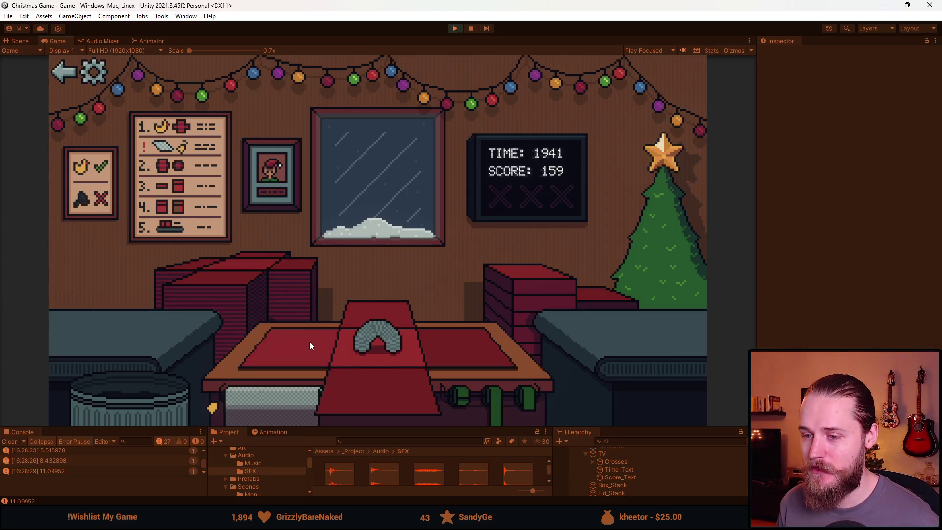
left_click(513, 307)
left_click(534, 285)
left_click(526, 399)
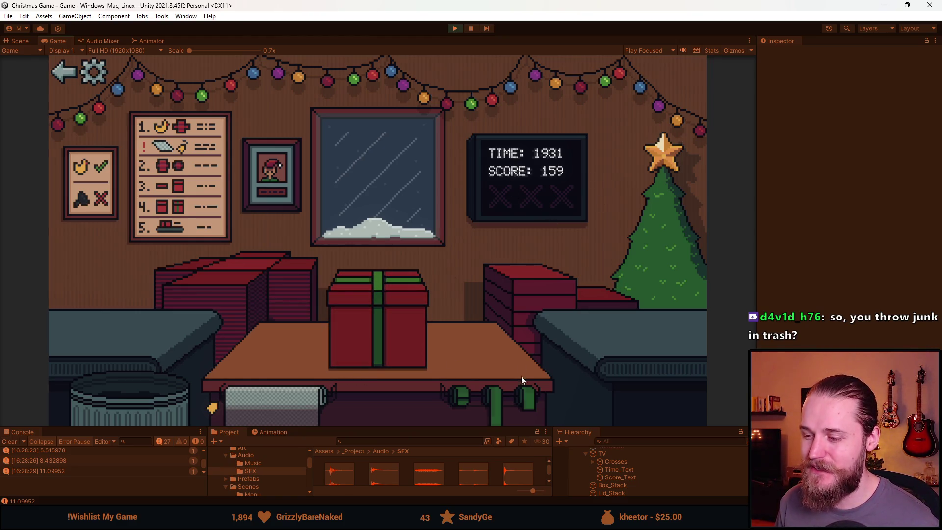
left_click(414, 309)
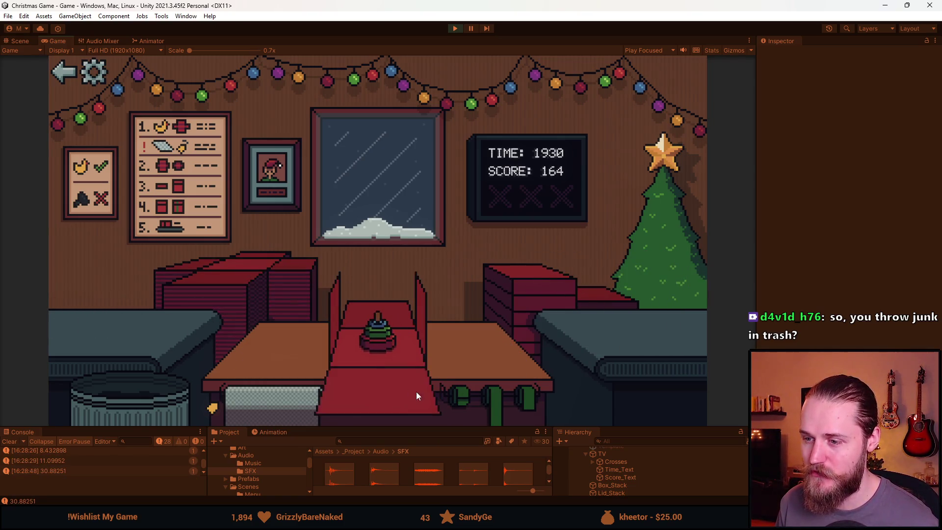
left_click(499, 400)
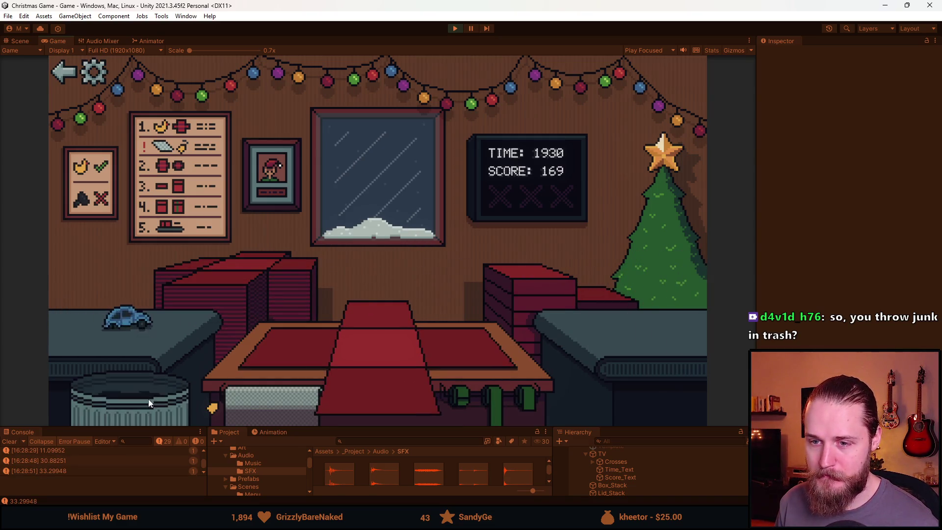
Trash the toy car as junk, then close and ribbon the teddy bear's box and send it.
left_click(133, 304)
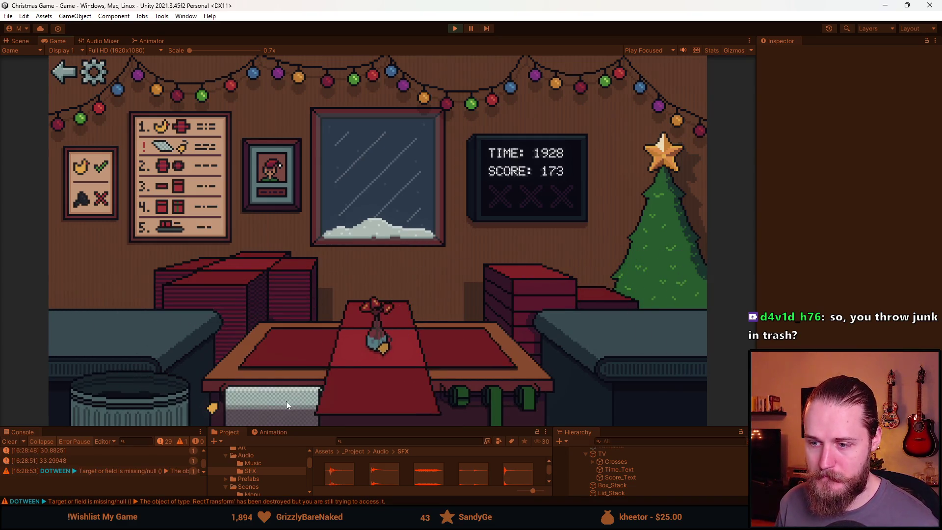
left_click(499, 404)
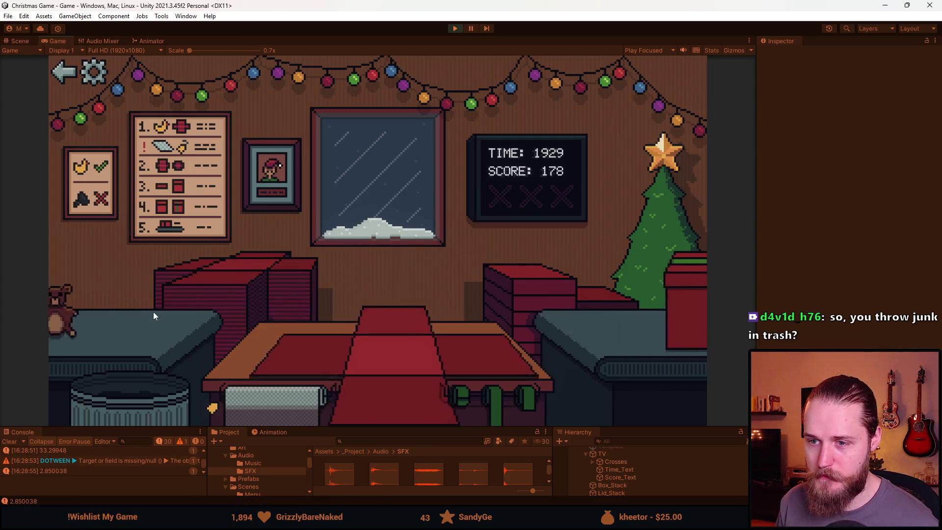
left_click(534, 280)
left_click(496, 397)
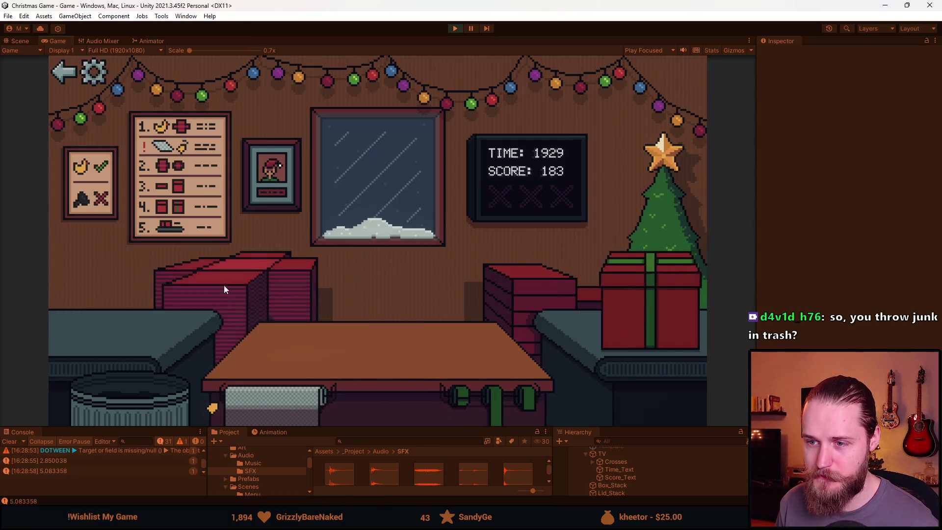
Box and ribbon the toy train, then box the sunglasses and send them off.
left_click(108, 315)
left_click(509, 391)
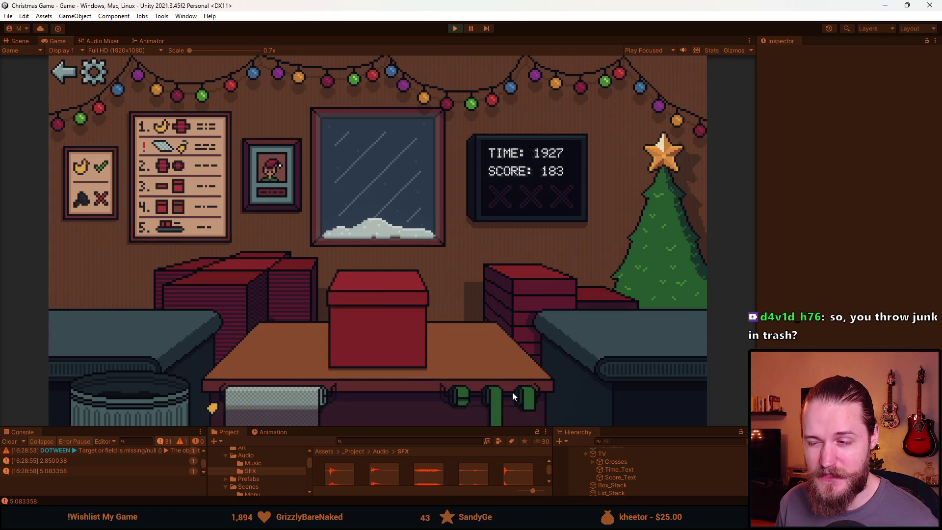
left_click(105, 318)
left_click(472, 340)
left_click(529, 397)
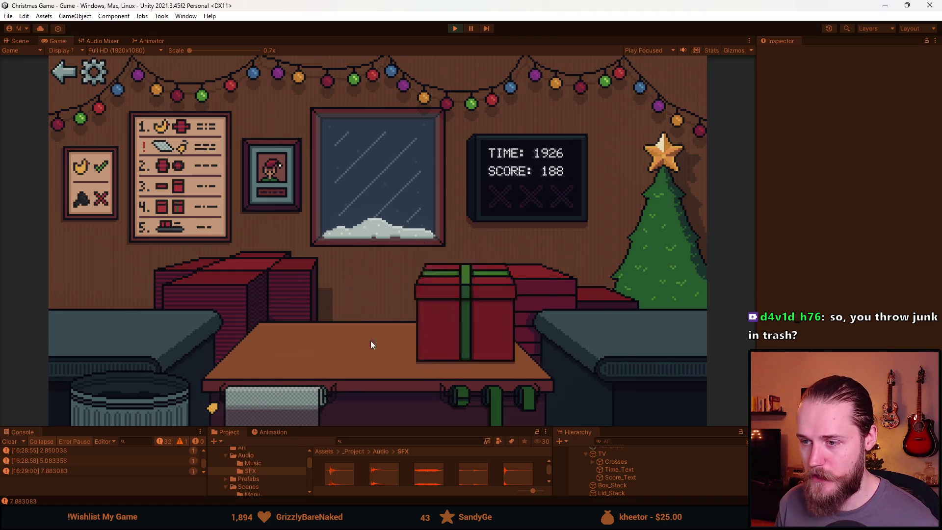
Box and ribbon the toy car, then the mustache, sending both gifts off.
left_click(123, 319)
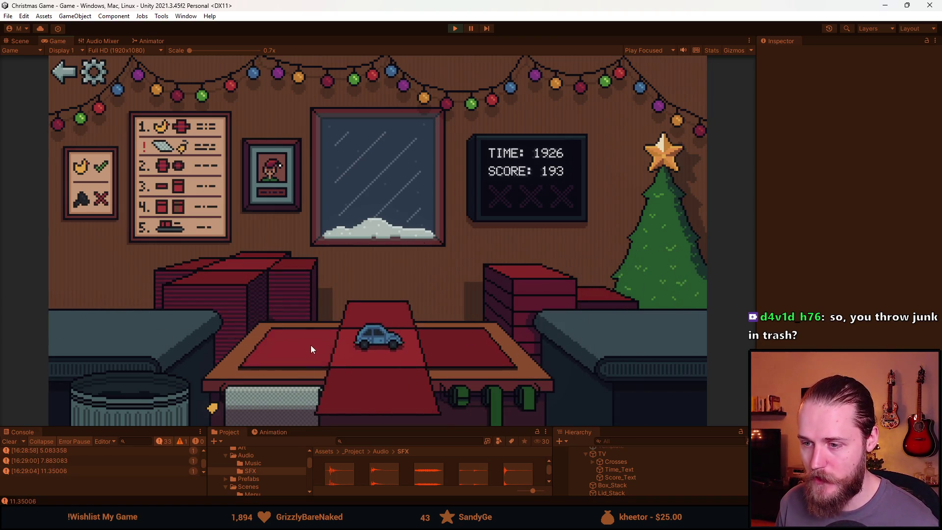
left_click(492, 324)
left_click(484, 405)
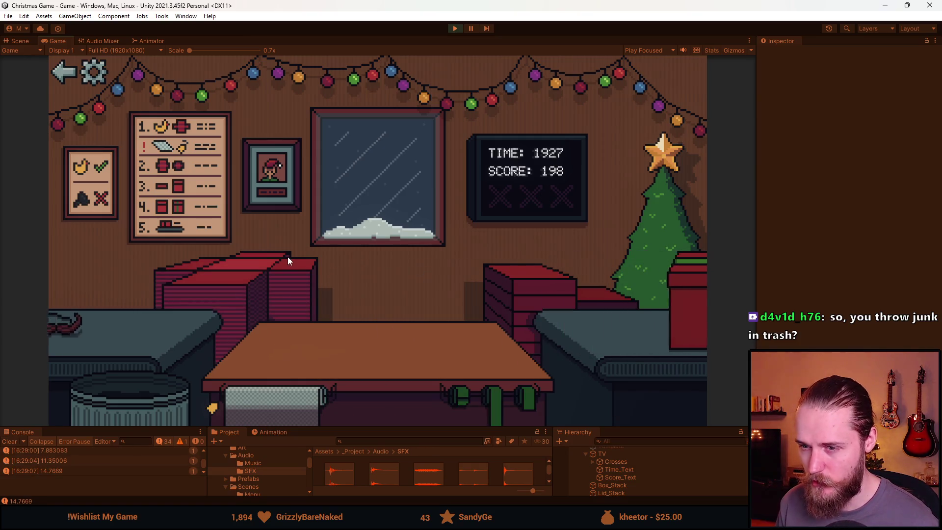
left_click(189, 316)
left_click(517, 299)
left_click(381, 319)
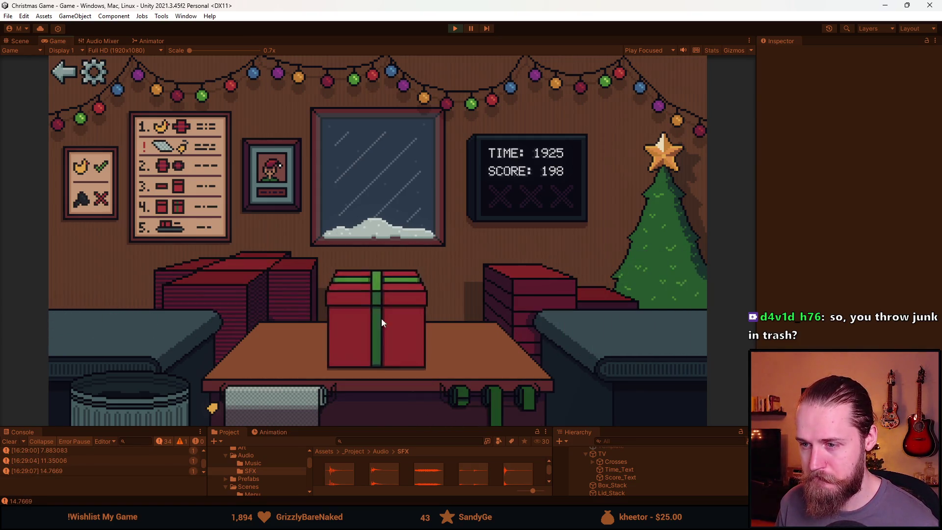
Trash a junk item, send off another mustache box and a car box, and trash the extra car.
left_click(112, 393)
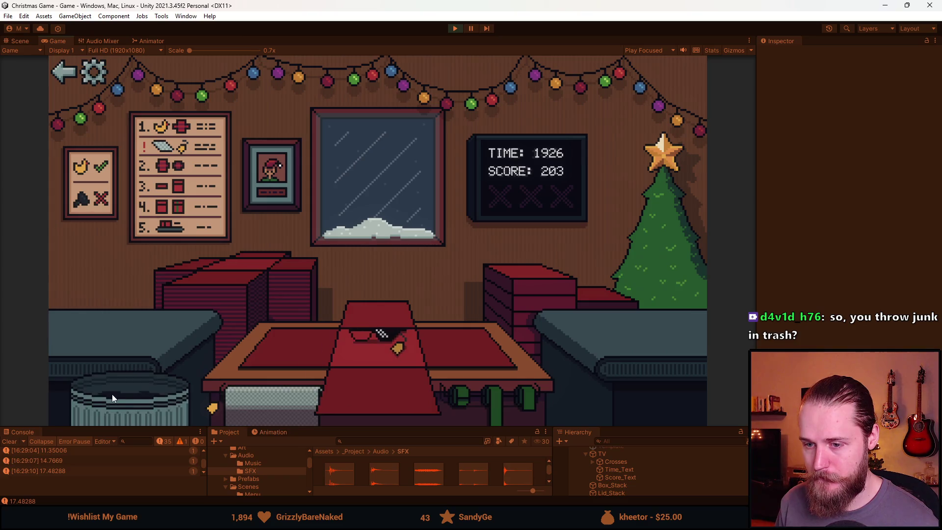
left_click(139, 370)
left_click(483, 404)
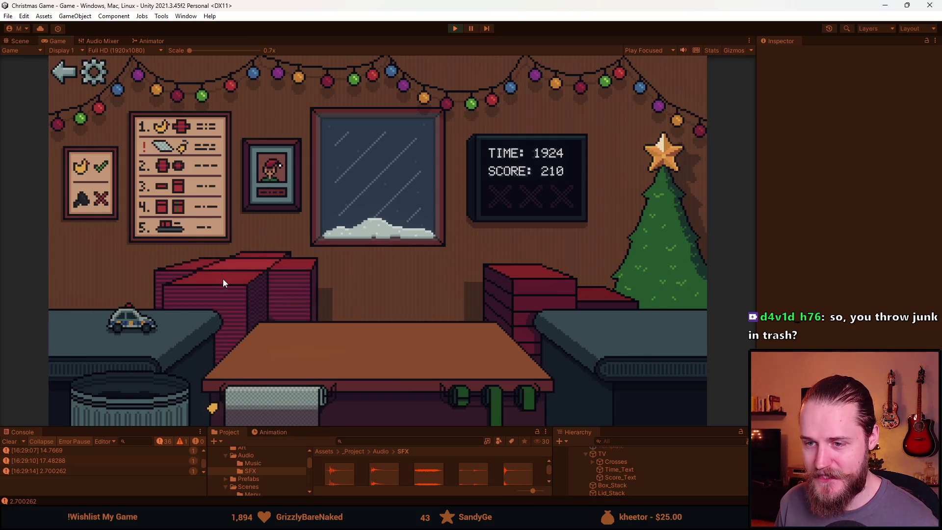
left_click(150, 333)
left_click(474, 394)
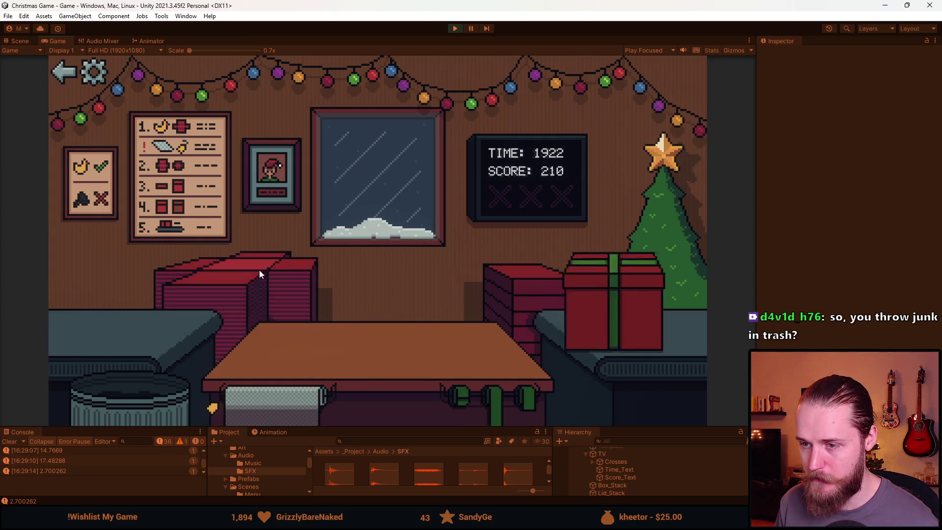
left_click(131, 399)
Send off a ribboned teddy bear box, then move the bottle onto the paper and wrap it into a red box.
left_click(157, 272)
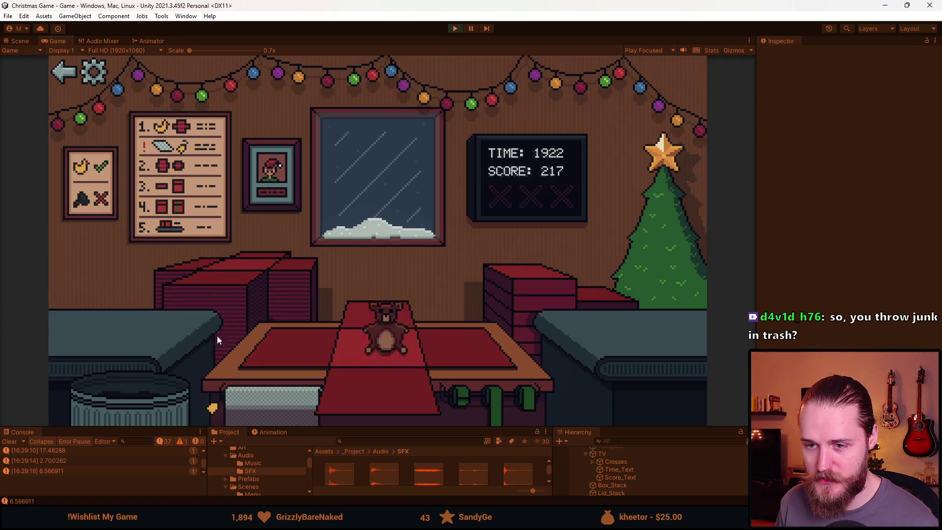
left_click(511, 298)
left_click(476, 401)
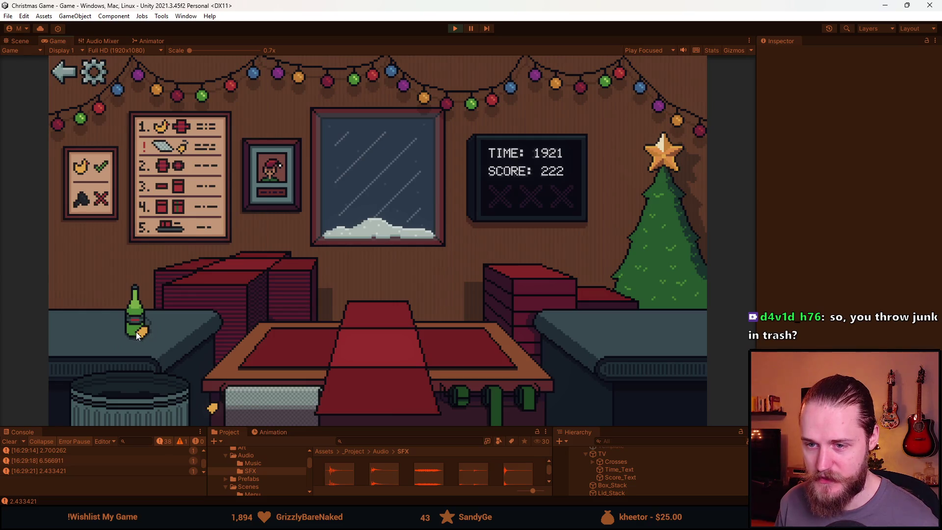
left_click(135, 332)
left_click(275, 413)
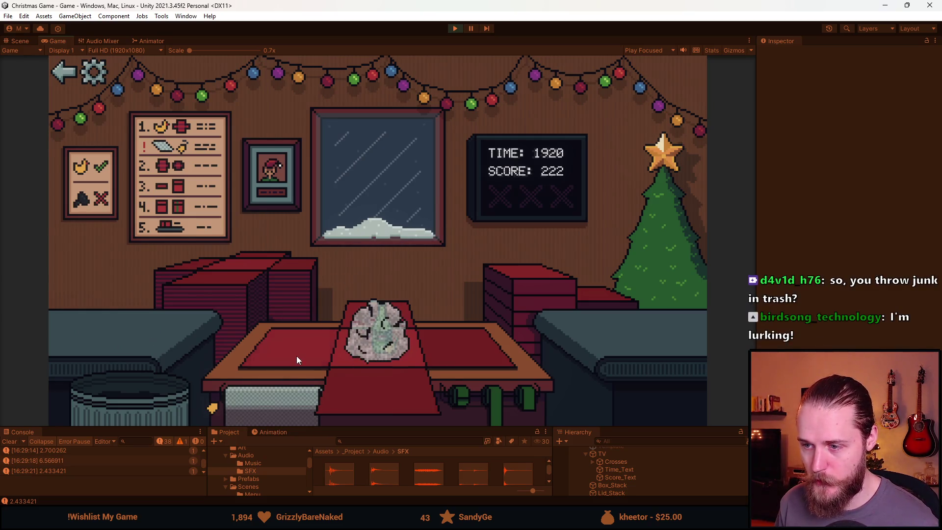
Ribbon and ship the bottle box, then gift-wrap and ship the viking helmet and toy trains.
left_click(487, 396)
left_click(142, 317)
left_click(348, 379)
left_click(491, 409)
left_click(109, 341)
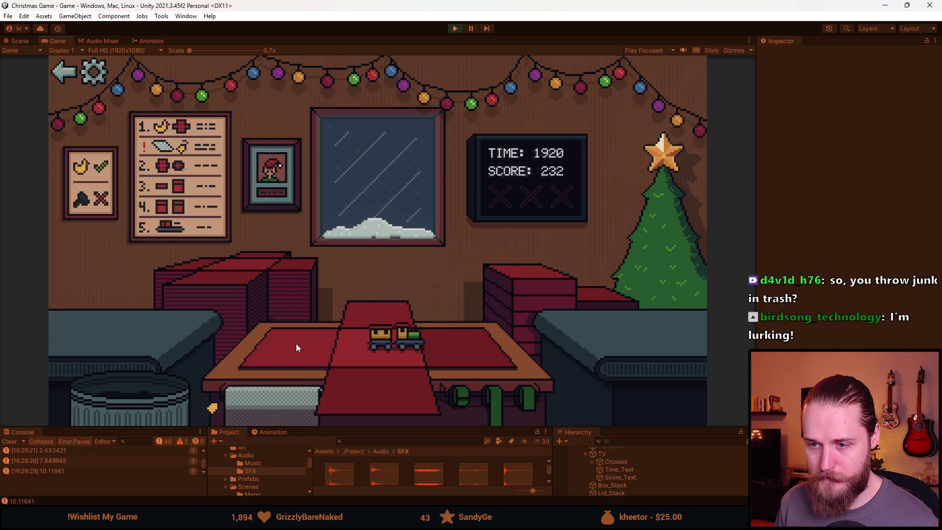
left_click(378, 392)
left_click(499, 397)
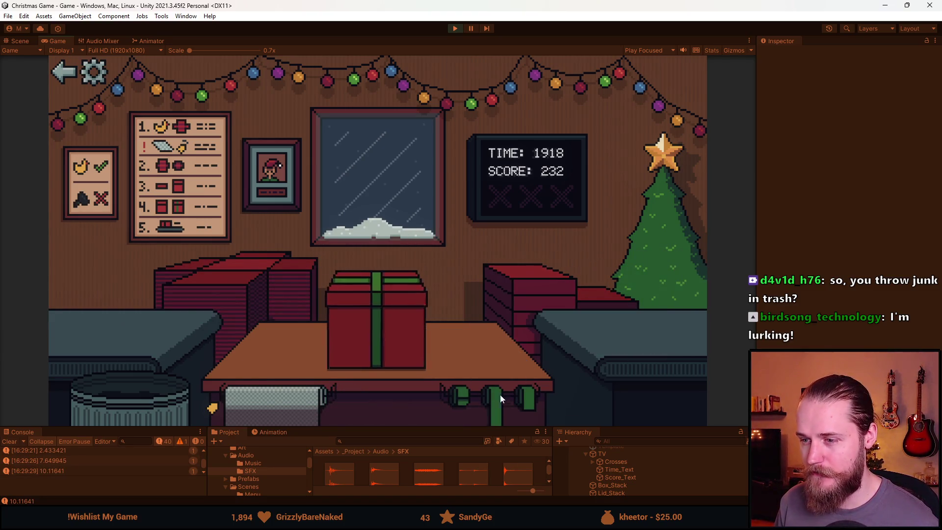
left_click_drag(95, 314, 145, 399)
Wrap, ribbon and ship the football, sunglasses and blue toy car as gifts.
left_click(108, 327)
left_click(427, 354)
left_click(485, 383)
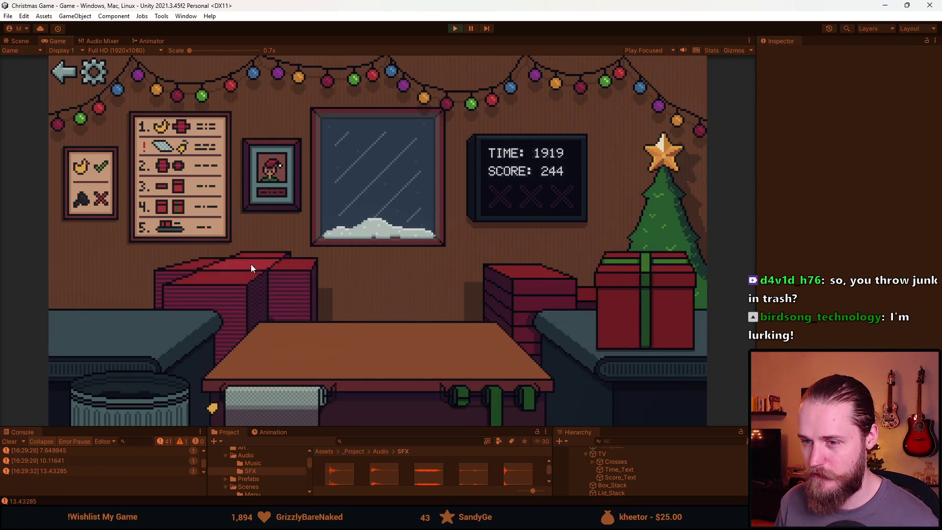
left_click(111, 324)
left_click(268, 396)
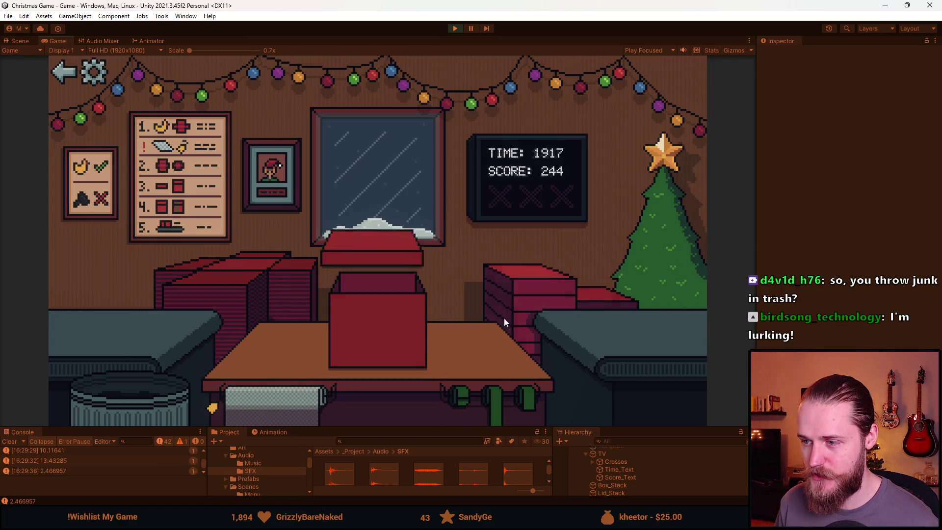
left_click(393, 305)
left_click(133, 328)
left_click(399, 386)
left_click(458, 403)
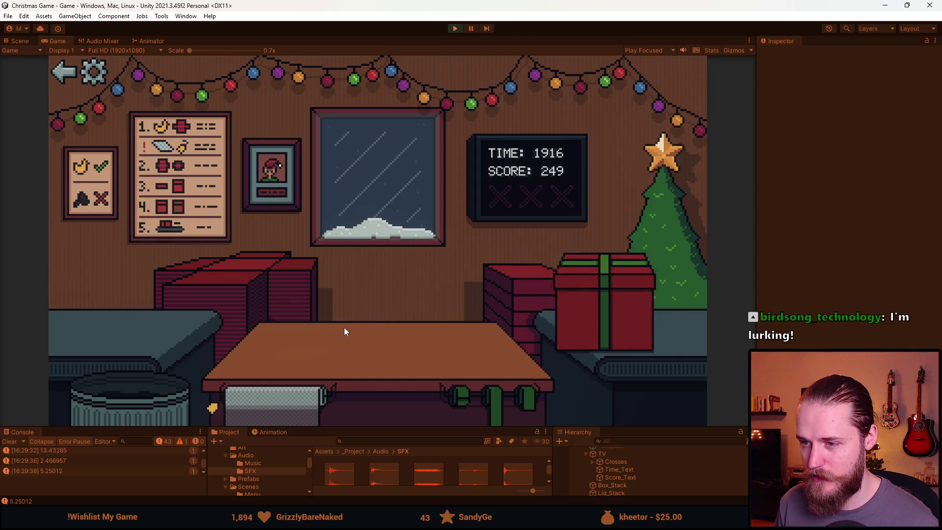
Ship the red car as a ribboned gift and bin the police car and red junk items.
left_click(273, 348)
left_click(497, 399)
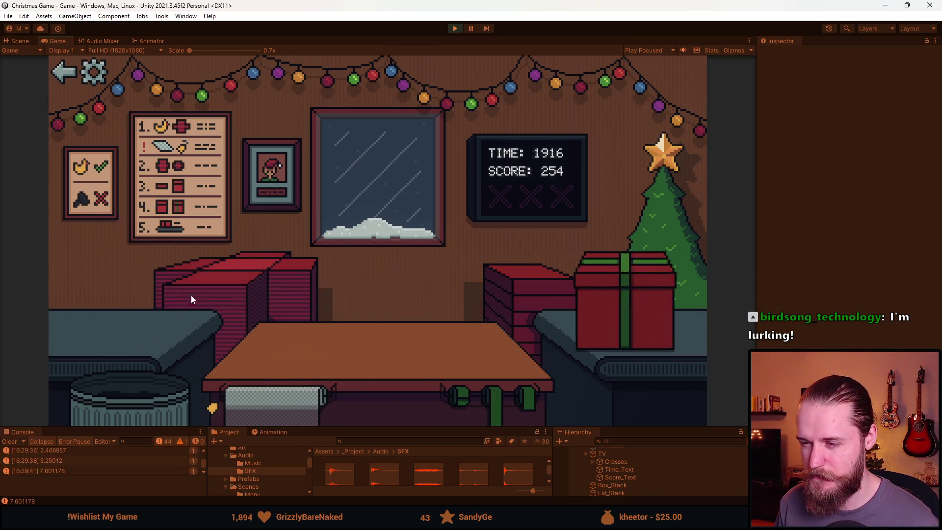
left_click(114, 340)
left_click(143, 396)
left_click(145, 353)
left_click(147, 392)
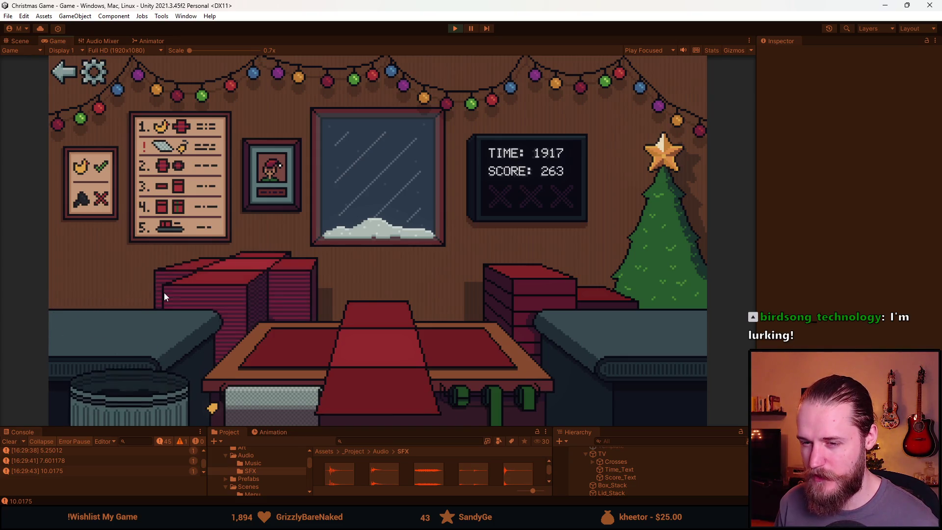
Gift-wrap and ship the Rubik's cube, the ball and the next incoming item.
left_click(129, 343)
left_click(358, 375)
left_click(494, 397)
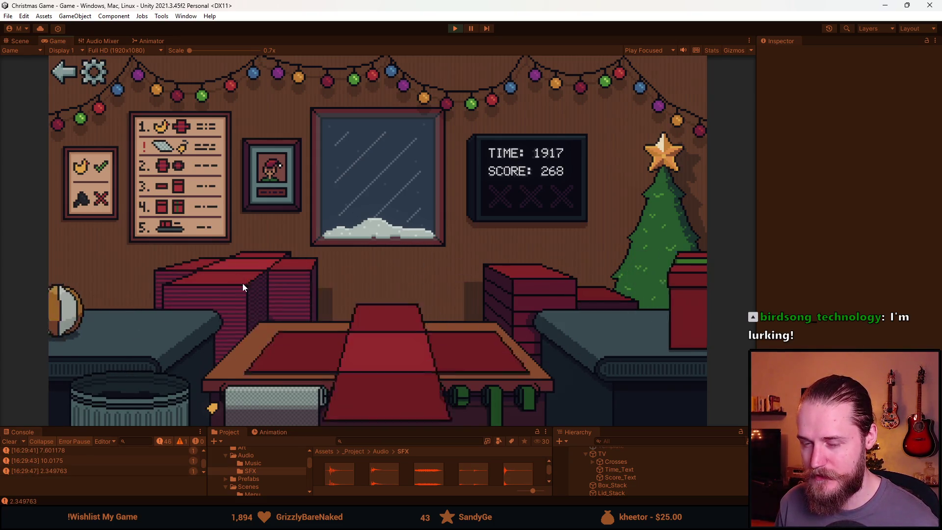
left_click(68, 314)
left_click(378, 353)
left_click(495, 397)
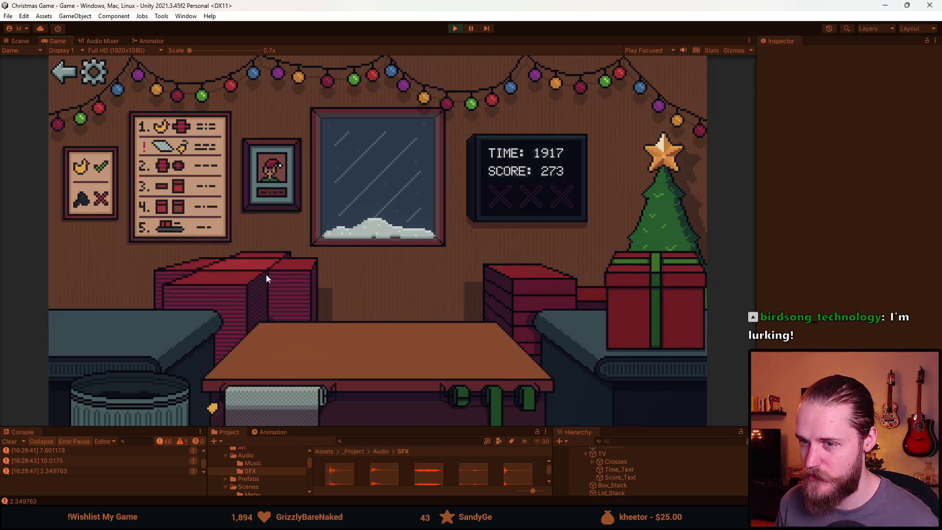
left_click(132, 325)
left_click(382, 388)
left_click(509, 399)
Wrap, ribbon and ship the vase, then trash the grey junk item.
left_click(127, 307)
left_click(320, 345)
left_click(381, 297)
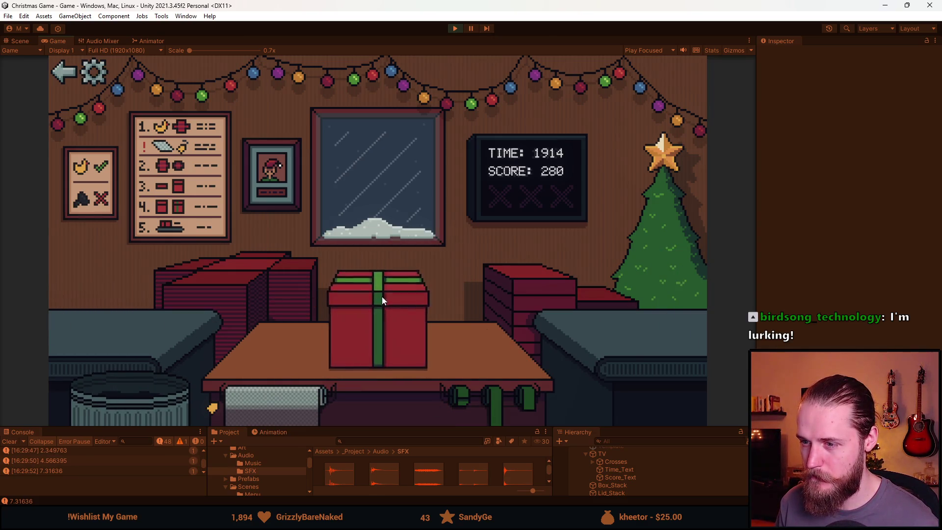
left_click(235, 326)
left_click(162, 377)
Wrap, ribbon and ship the next two counter items as gifts.
left_click(110, 323)
left_click(290, 344)
left_click(503, 380)
left_click(120, 349)
left_click(248, 354)
left_click(370, 309)
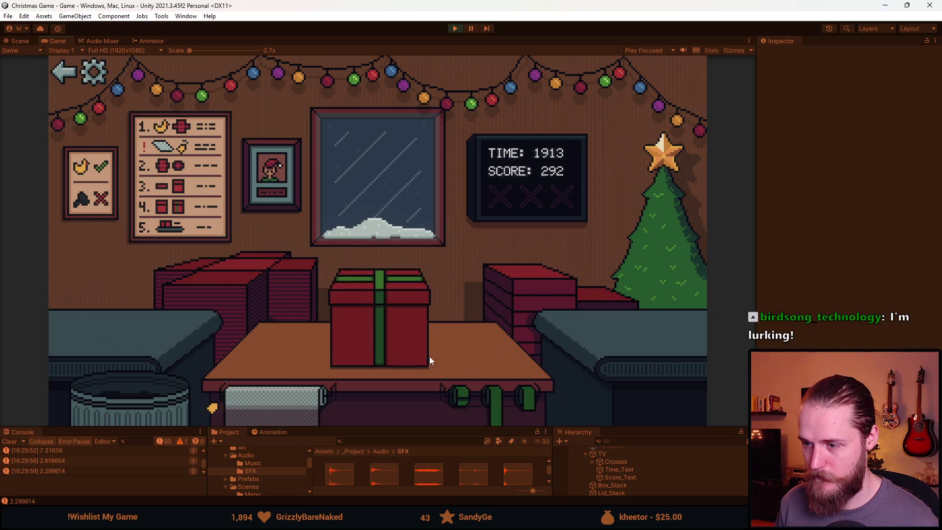
left_click(429, 356)
Gift-wrap and ship the duck and another red car.
left_click(103, 319)
left_click(339, 377)
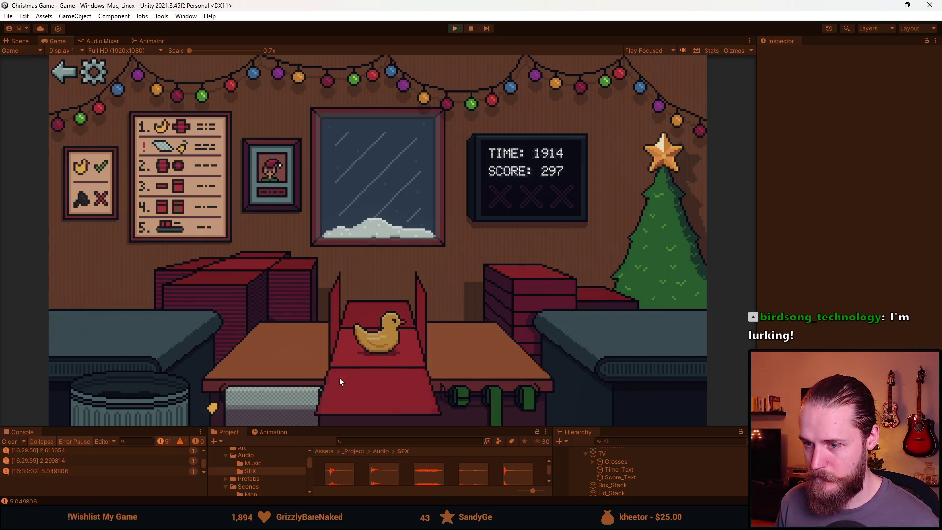
left_click(502, 362)
left_click(373, 332)
left_click(362, 324)
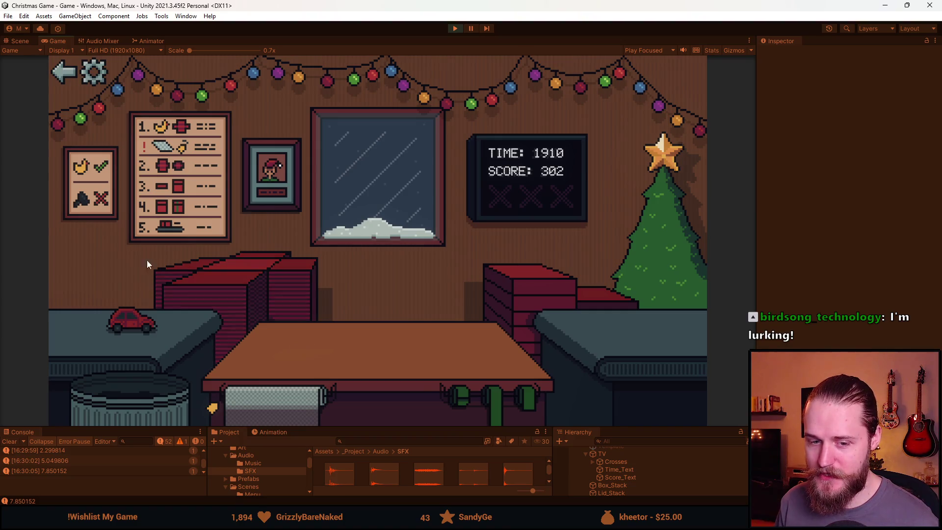
left_click(131, 321)
left_click(393, 379)
left_click(509, 400)
Trash the blue item, then wrap and ship the next item and the teddy bear.
left_click(120, 323)
left_click(134, 387)
left_click(124, 334)
left_click(397, 338)
left_click(395, 296)
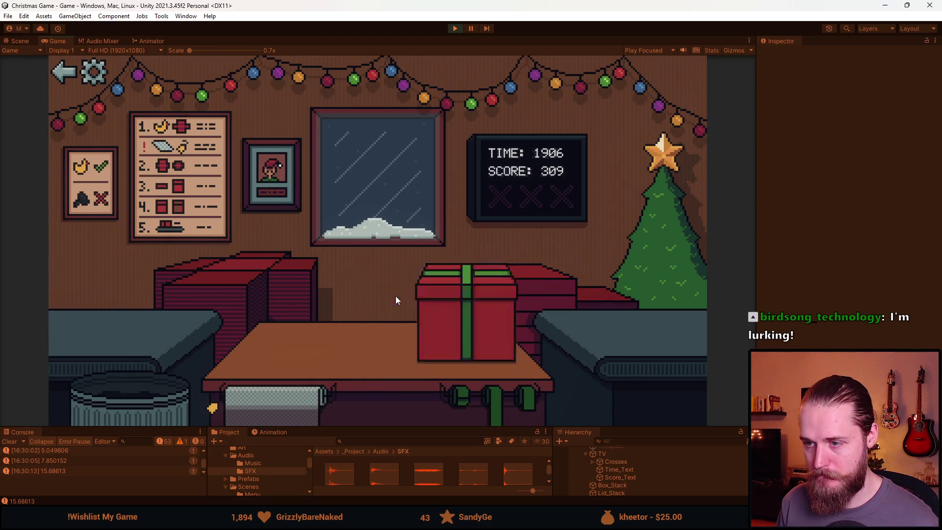
left_click(96, 311)
left_click(532, 271)
left_click(389, 326)
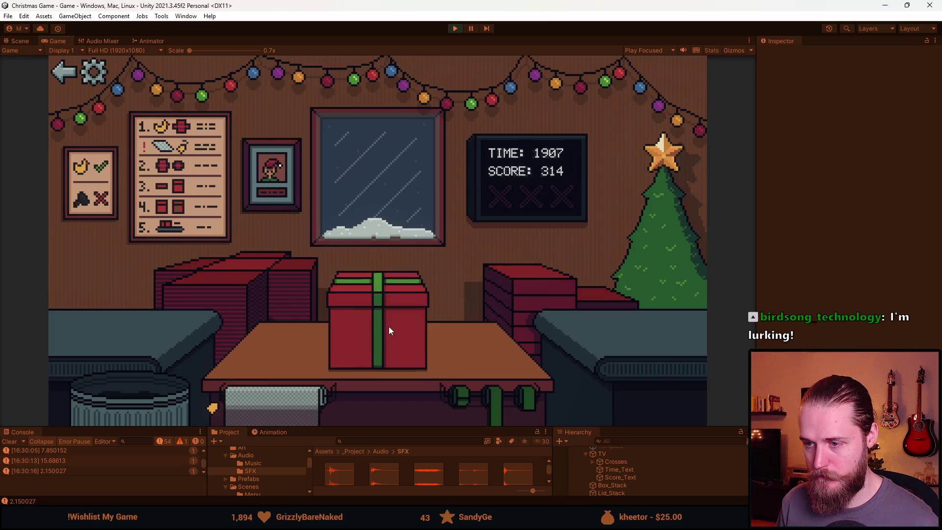
Ship a wrapped toy, bin a junk toy, and gift-wrap and ship the sunglasses.
left_click(105, 321)
left_click(402, 359)
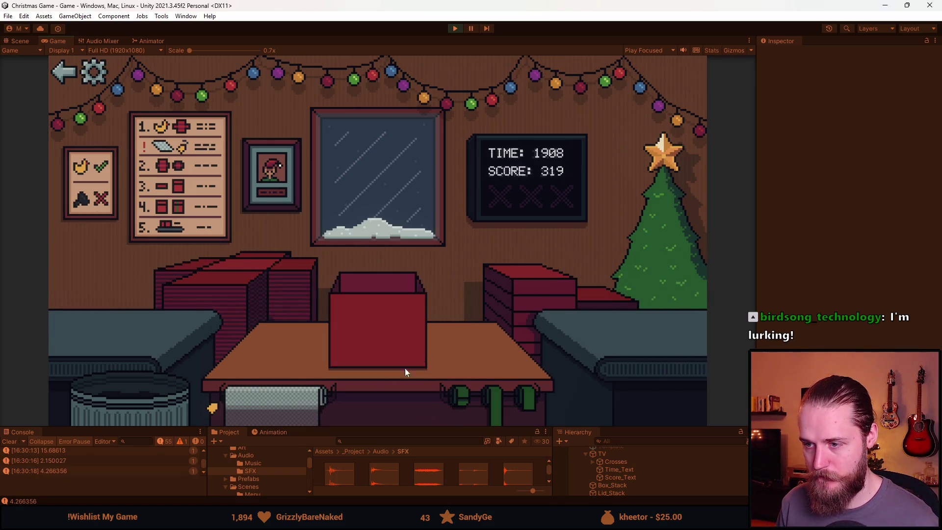
left_click(505, 380)
left_click(148, 366)
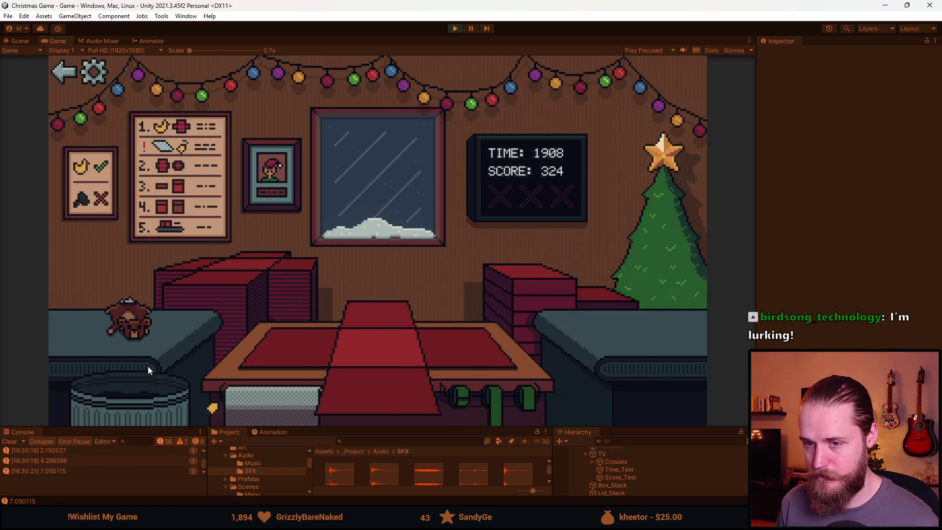
left_click(142, 332)
left_click(395, 390)
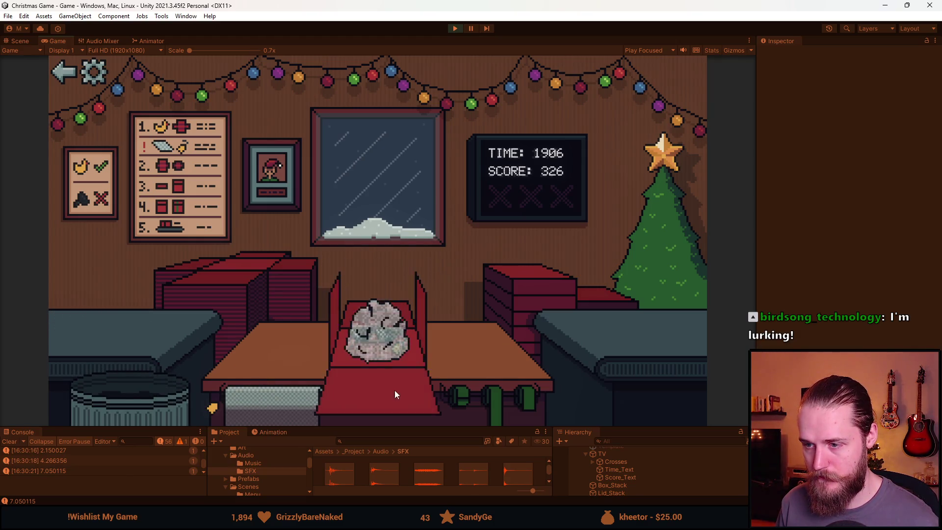
left_click(377, 324)
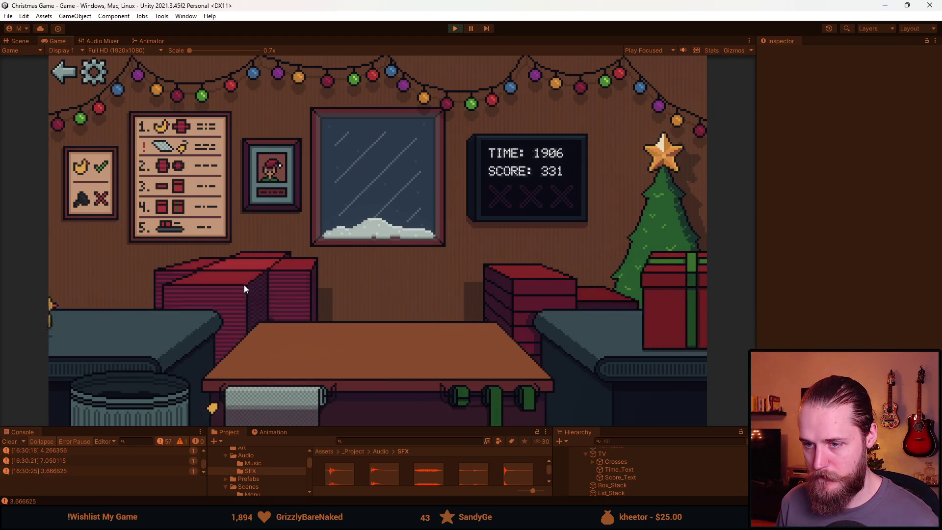
Ship the duck, trash the controller, and wrap and ship the bottle to reach 343.
left_click(127, 316)
left_click(362, 317)
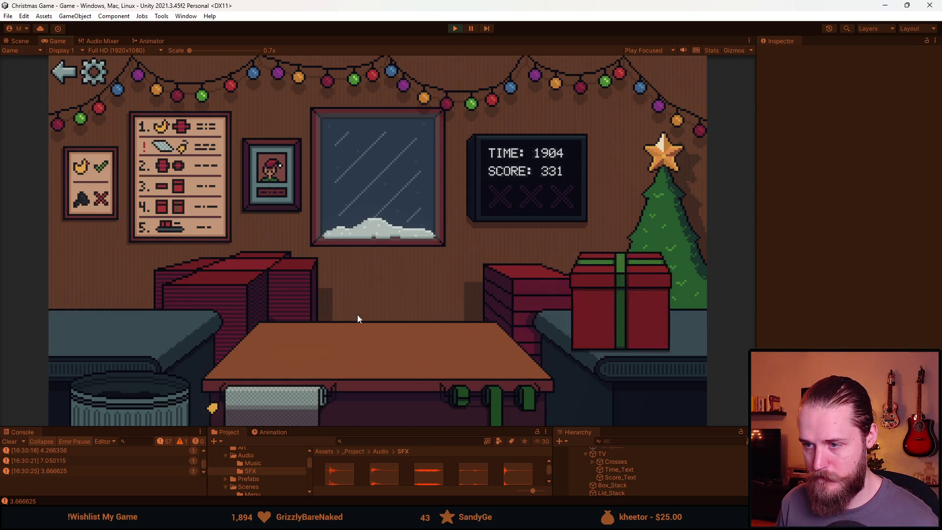
left_click(144, 400)
left_click(145, 340)
left_click(293, 331)
left_click(394, 314)
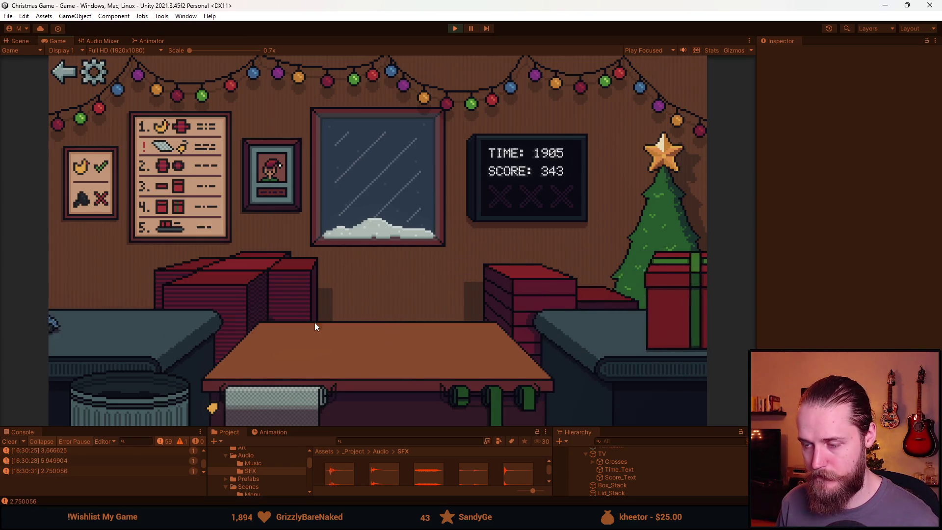
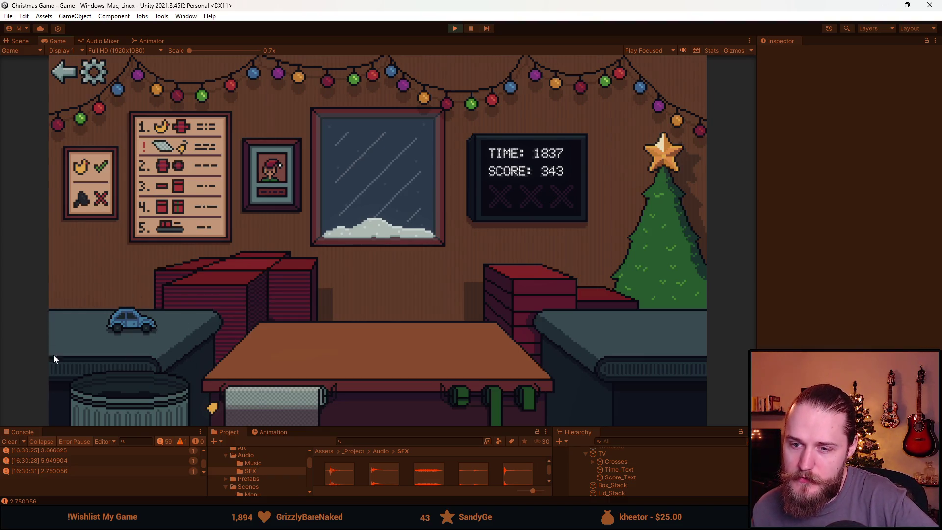
Clear the toy car off the table, then box the Rubik's cube and send it to the tree.
left_click(231, 282)
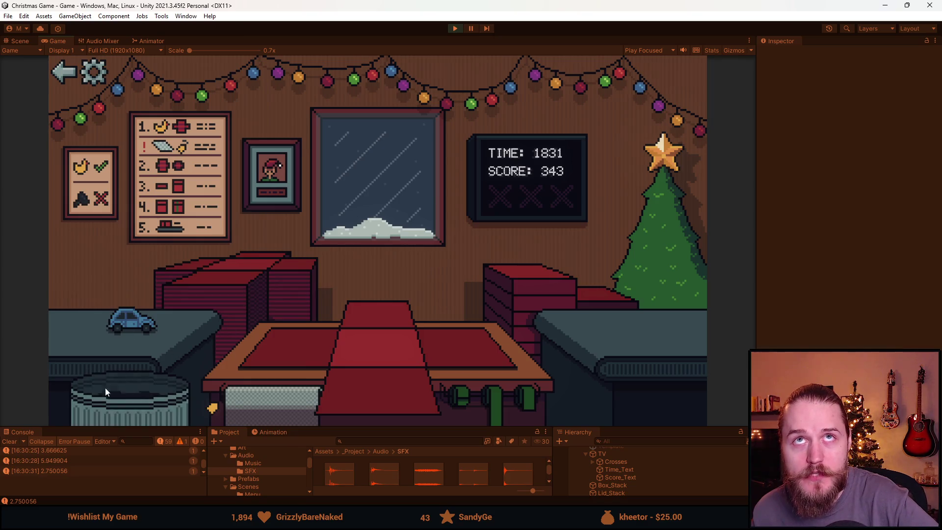
left_click(136, 327)
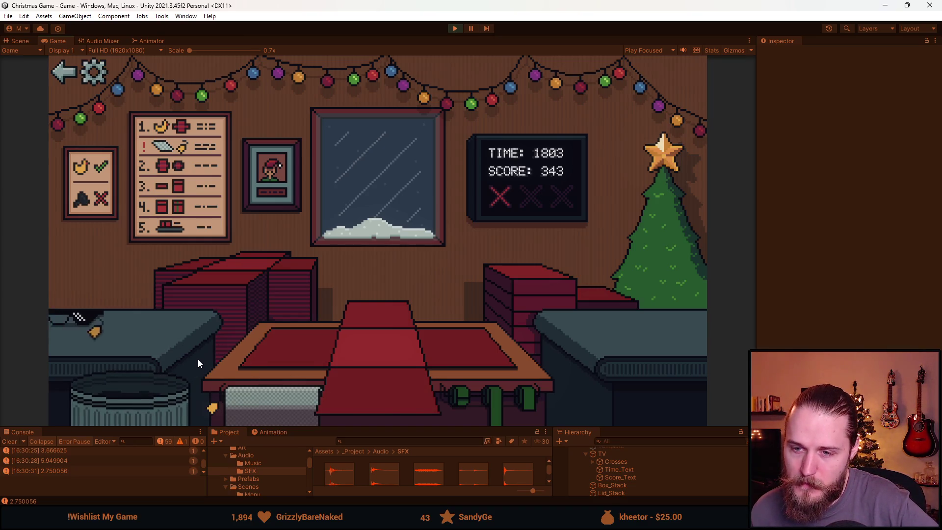
left_click_drag(128, 316, 157, 380)
left_click_drag(100, 319, 289, 348)
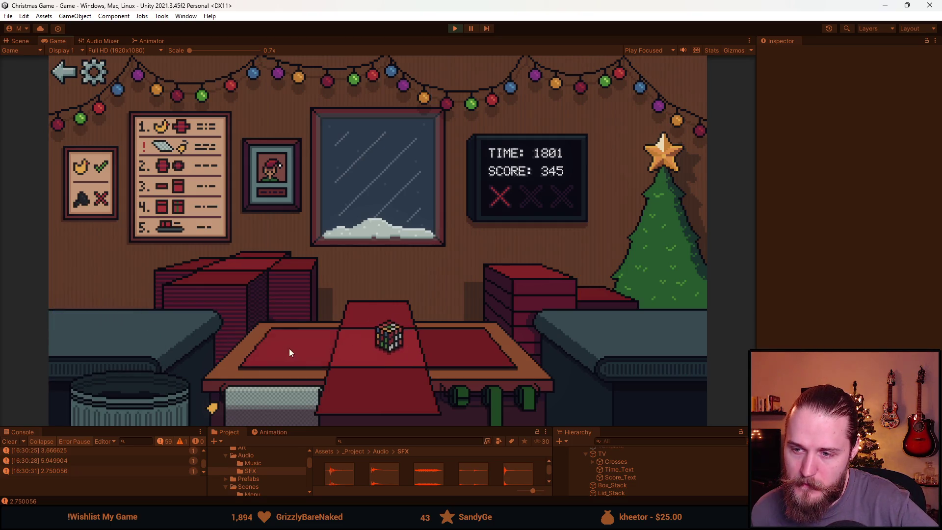
left_click(558, 282)
left_click_drag(558, 282, 425, 346)
Ribbon and ship the boxed toy car, then box, lid and ribbon the moustache.
left_click_drag(117, 335, 243, 346)
left_click(528, 295)
left_click(386, 294)
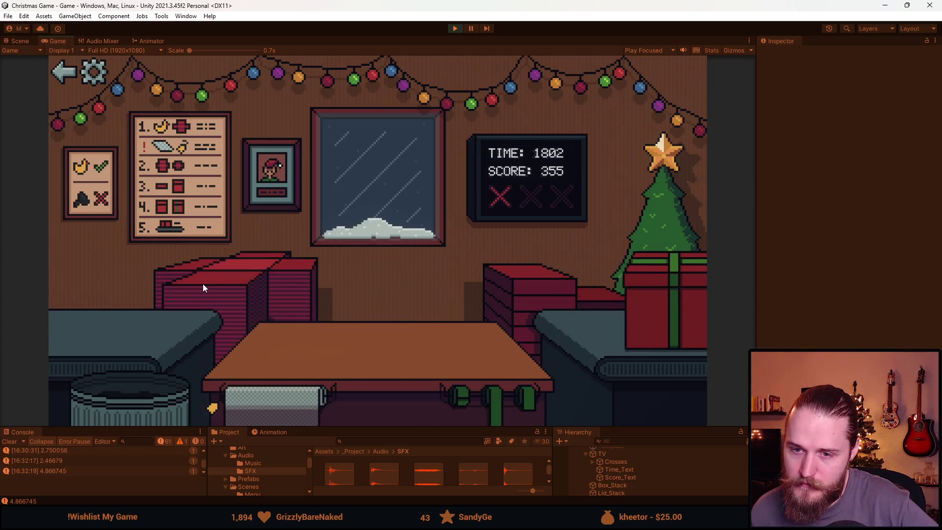
left_click(202, 283)
left_click_drag(195, 344, 317, 368)
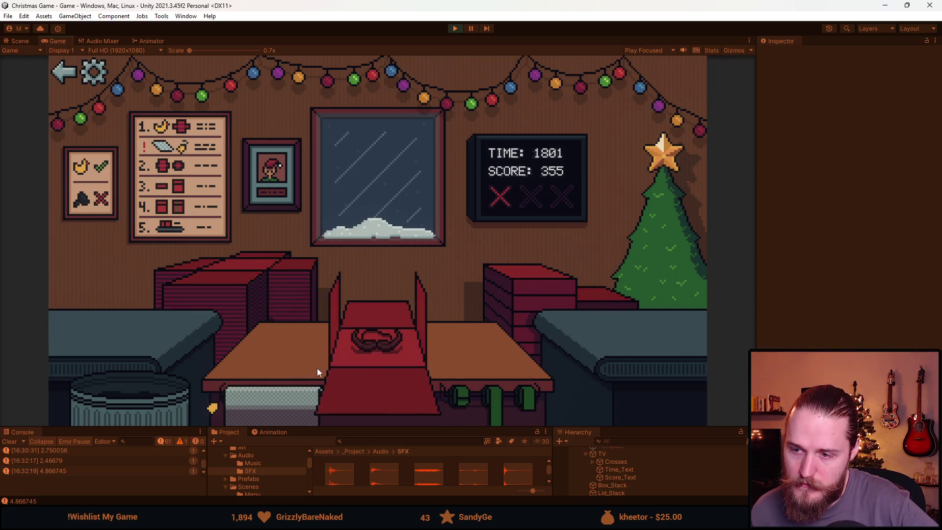
left_click(475, 388)
left_click(349, 336)
Box and lid a new toy, then box the rose, tie a green ribbon and ship it.
left_click(227, 277)
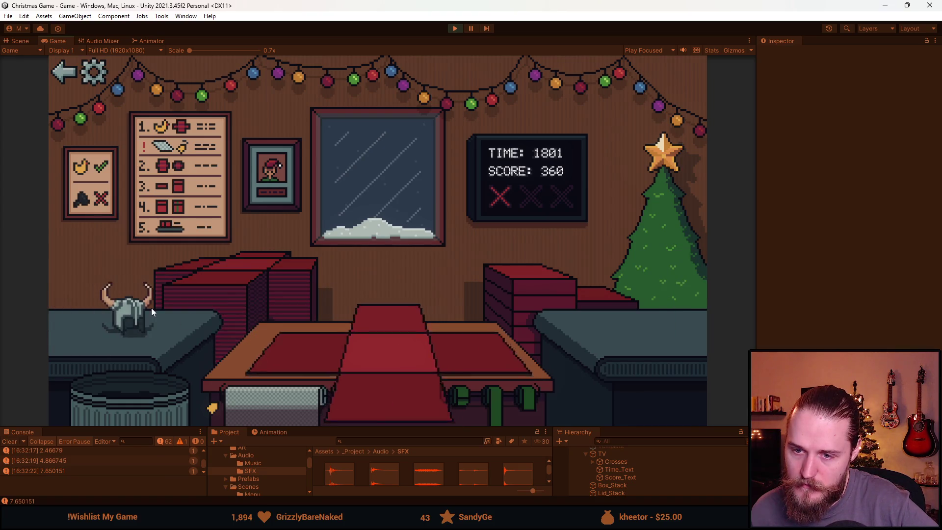
left_click_drag(151, 307, 373, 390)
left_click(499, 404)
left_click(207, 291)
left_click_drag(148, 332, 320, 343)
left_click(461, 395)
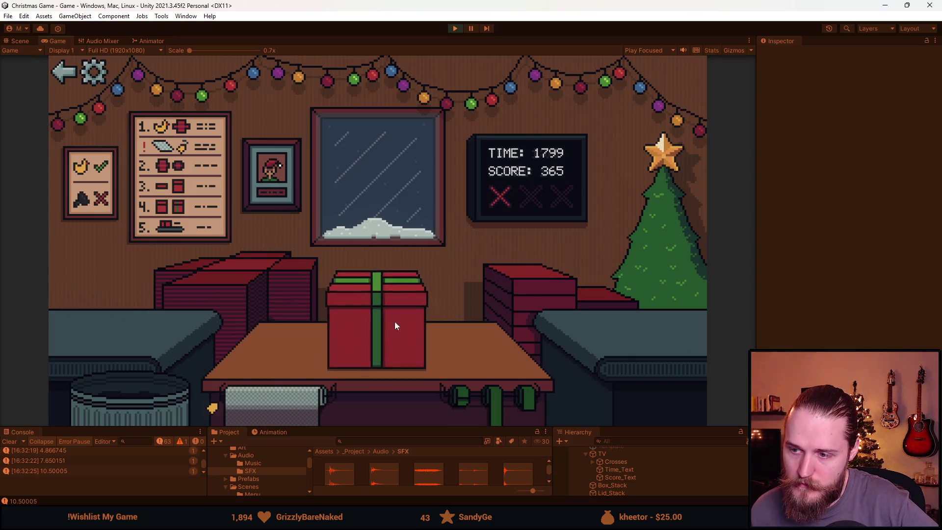
left_click(238, 279)
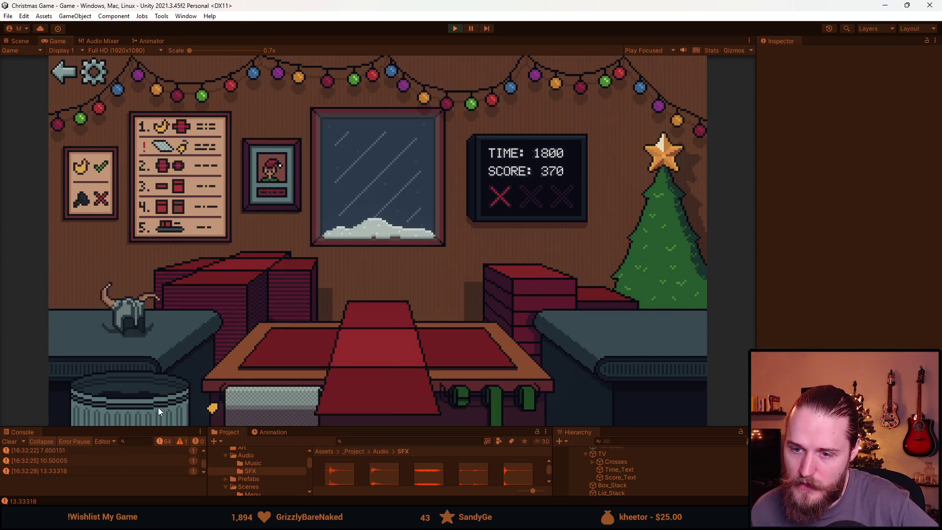
Trash the helmet and the toy car, then box, lid, ribbon and ship the ball.
left_click(137, 392)
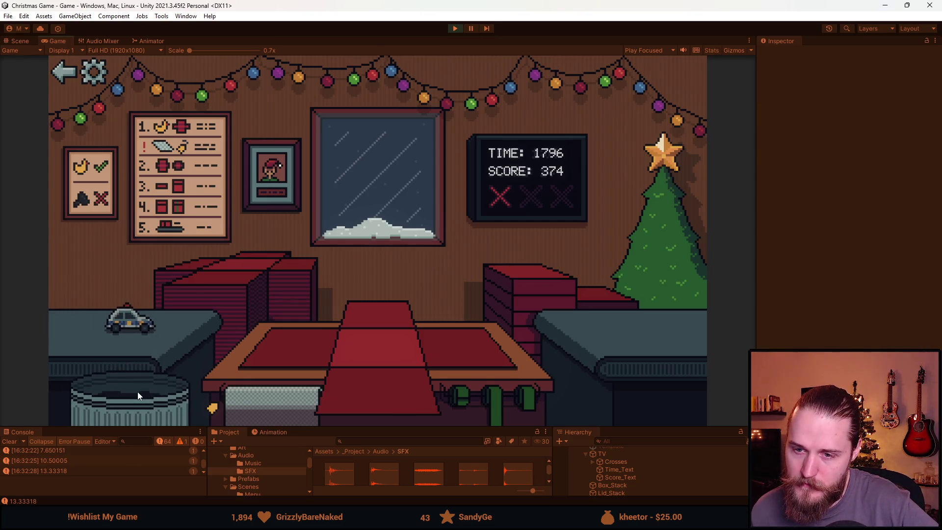
left_click(119, 318)
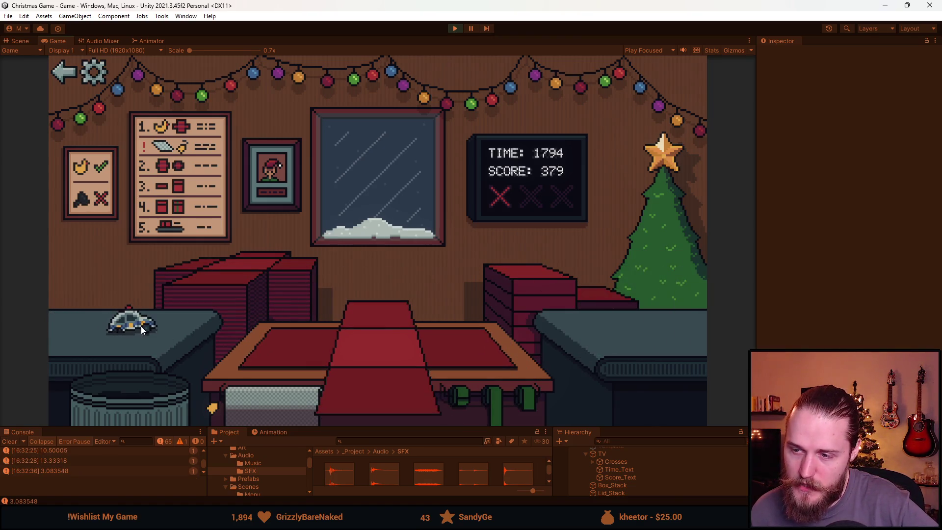
left_click(150, 393)
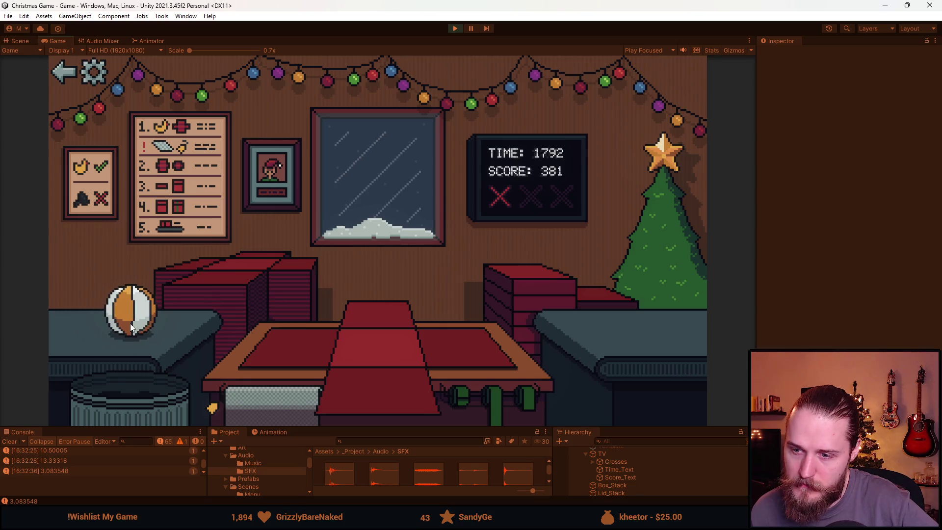
left_click(131, 323)
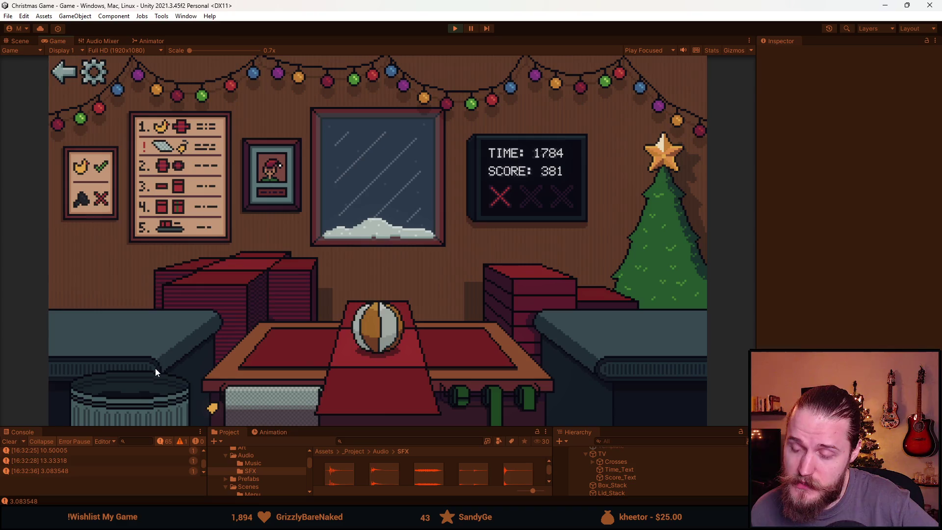
left_click(327, 363)
left_click(516, 386)
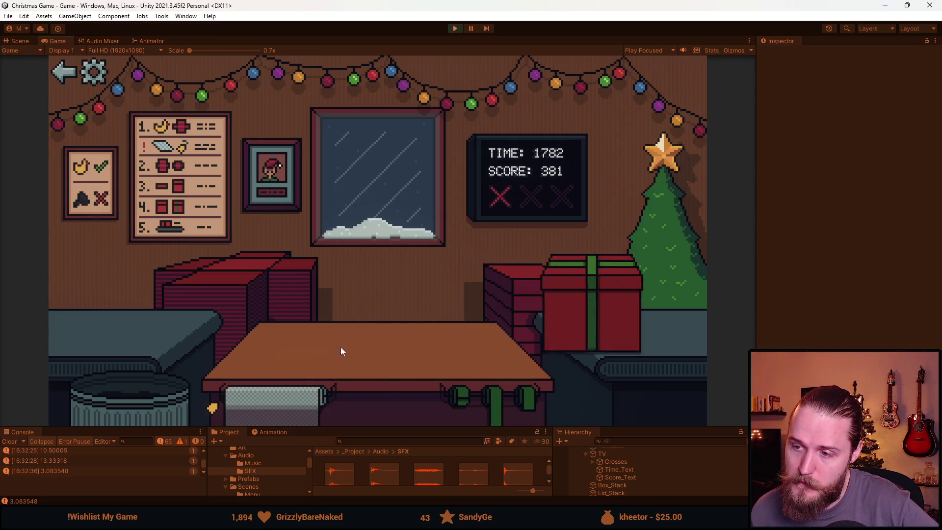
Ship another lidded box and green-ribbon the ball, bringing the score to 396.
left_click(219, 298)
left_click(504, 296)
left_click(237, 281)
left_click(365, 386)
left_click(495, 392)
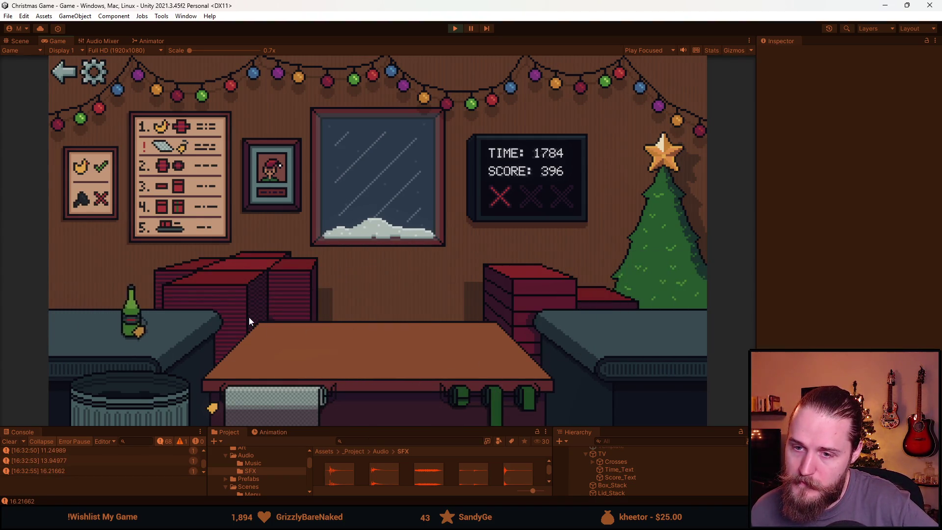
left_click(234, 278)
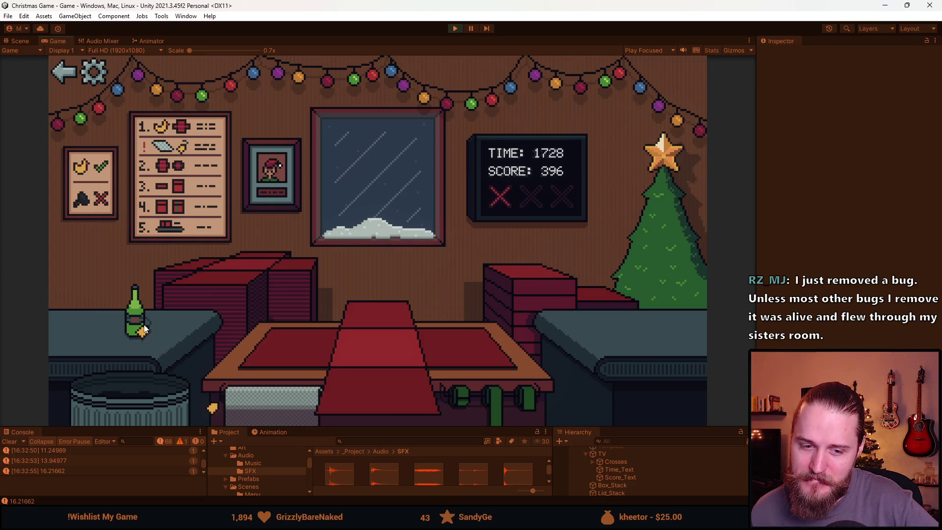
Move the green bottle from the left counter onto the wrapping table.
left_click(140, 326)
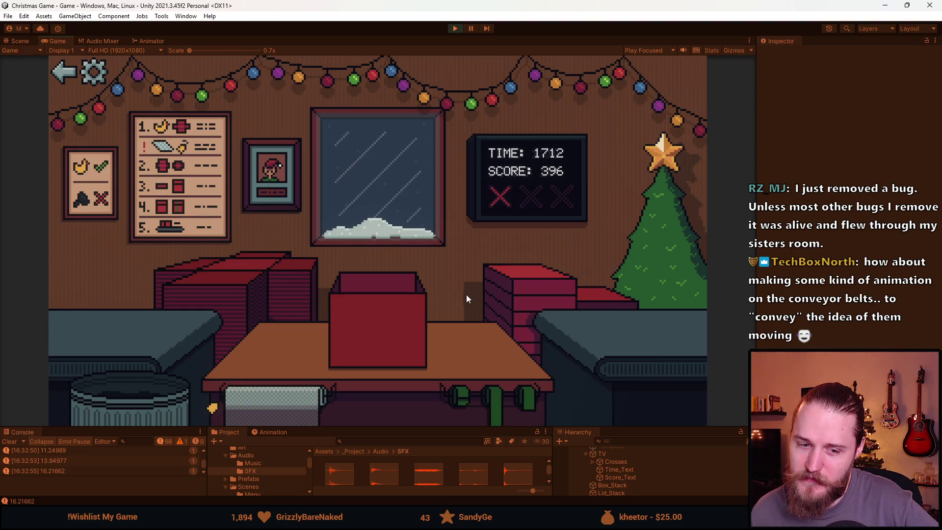
Lid, green-ribbon and submit the open box, then box, ribbon and ship the toy car.
left_click(382, 319)
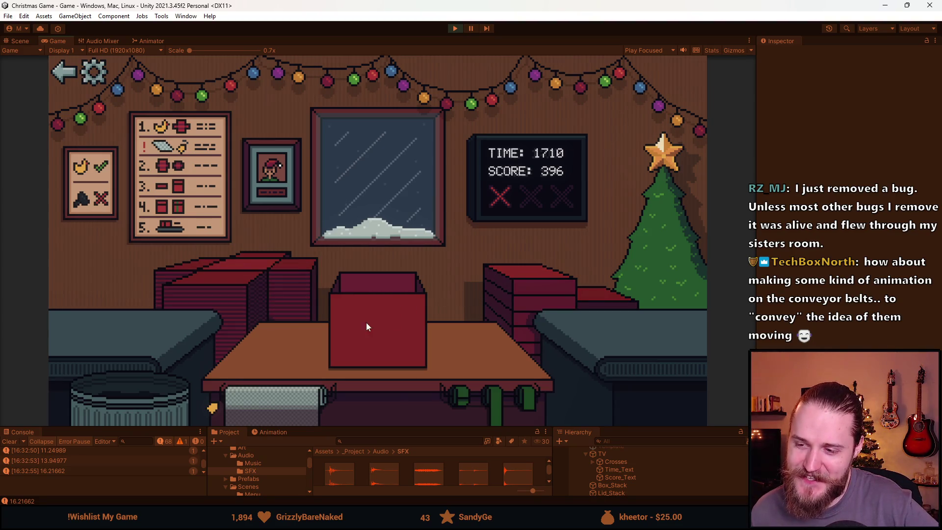
left_click(481, 387)
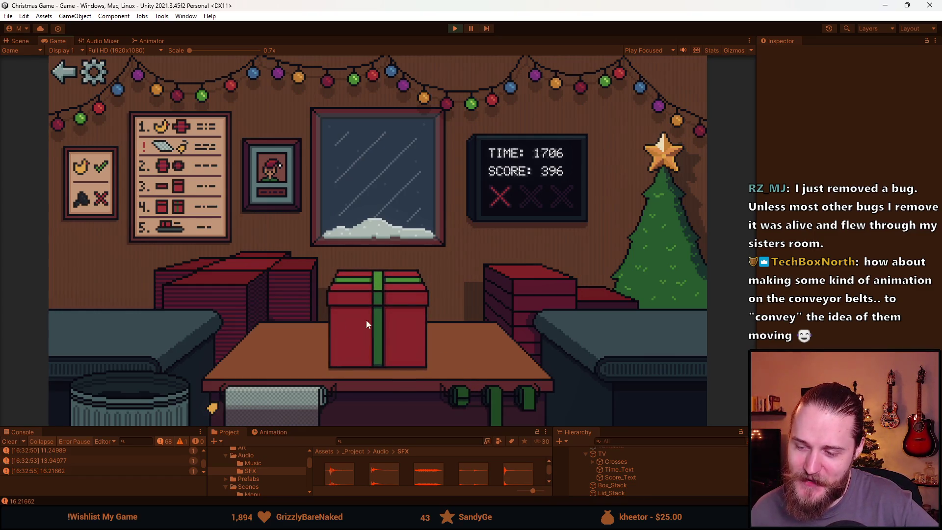
left_click(384, 320)
left_click(135, 337)
left_click(532, 288)
left_click(493, 397)
left_click(373, 339)
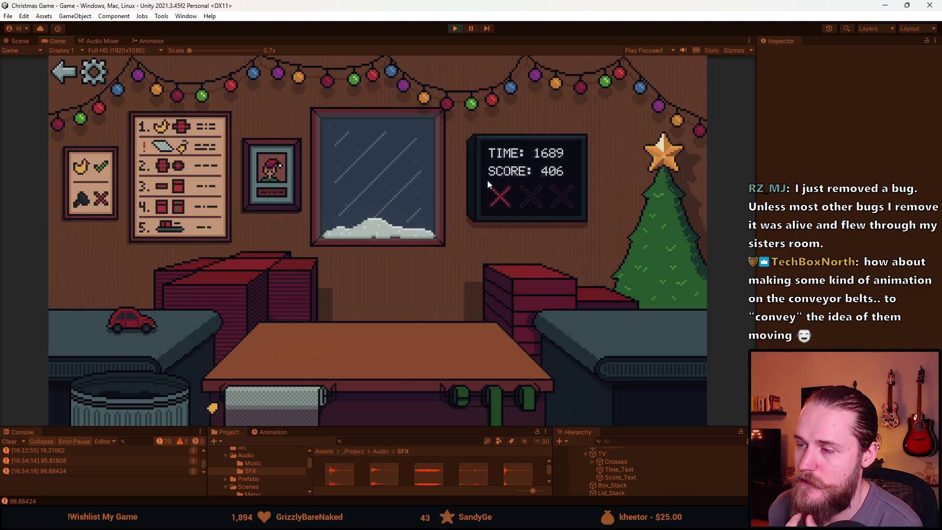
Box, lid and ship the red toy car, then trash the black-and-white item.
left_click(290, 285)
left_click(103, 318)
left_click(520, 287)
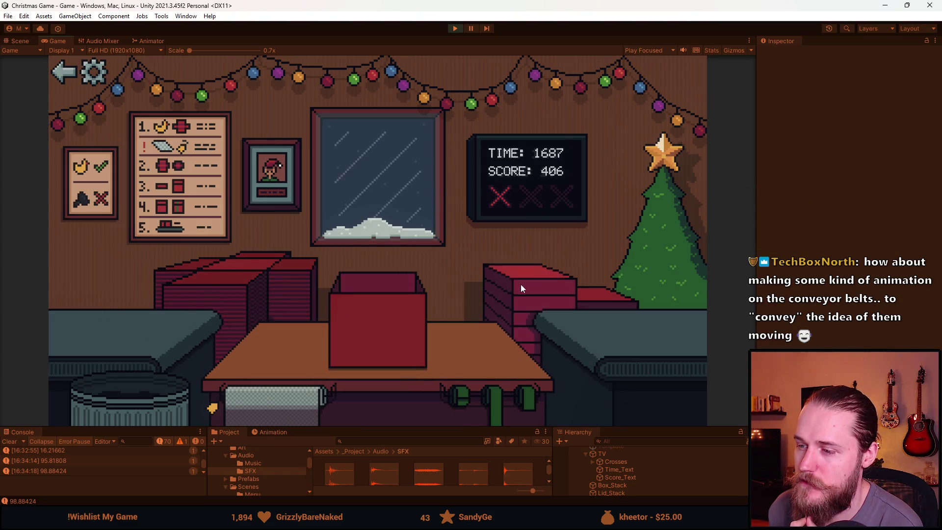
left_click(508, 394)
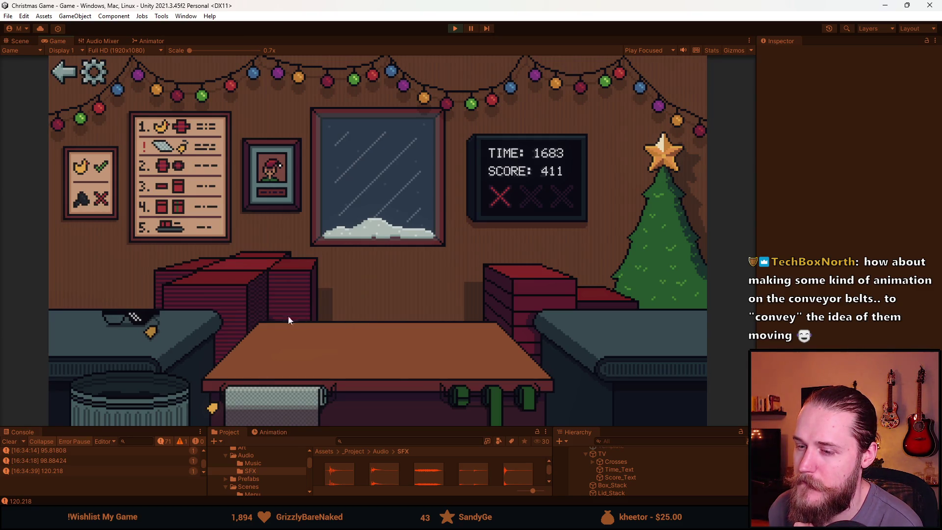
left_click(235, 310)
left_click_drag(143, 319, 115, 409)
left_click_drag(93, 316, 136, 403)
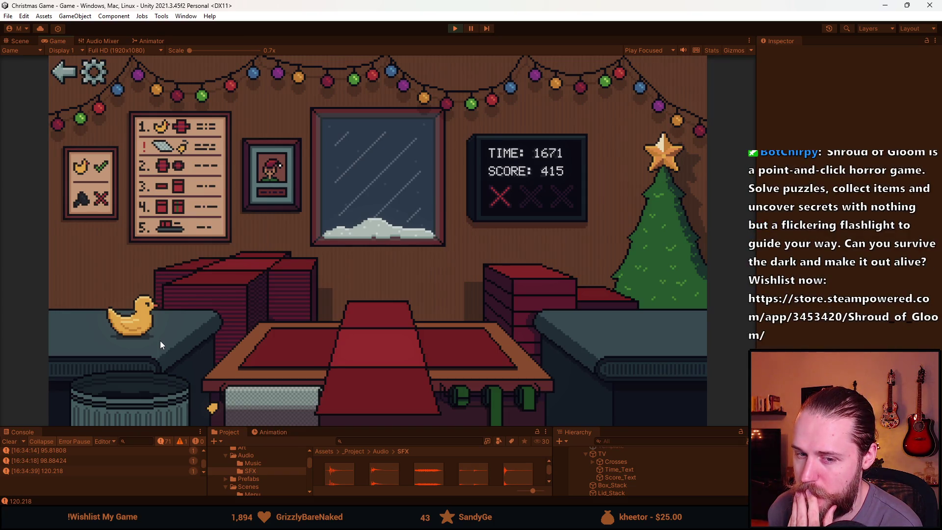
Move the duck onto the table, trash the grey item, and check the audio settings.
left_click(154, 317)
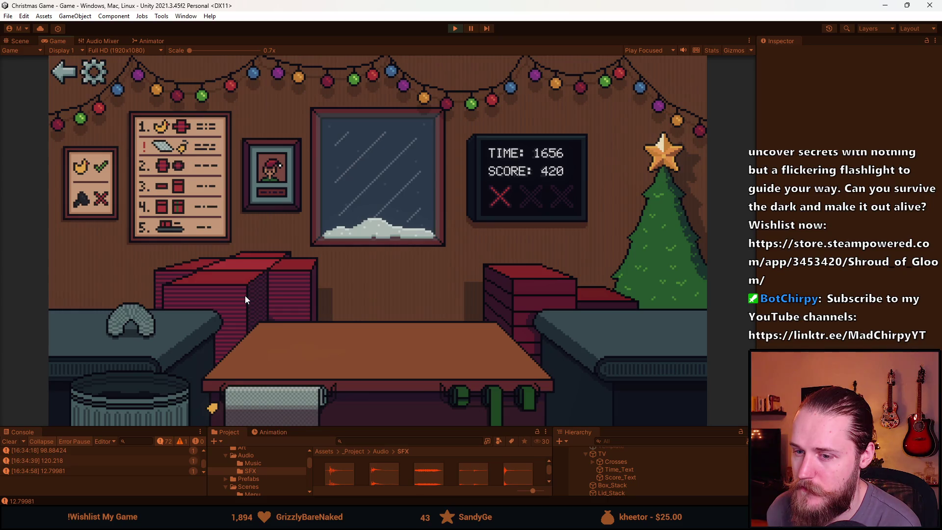
left_click(137, 322)
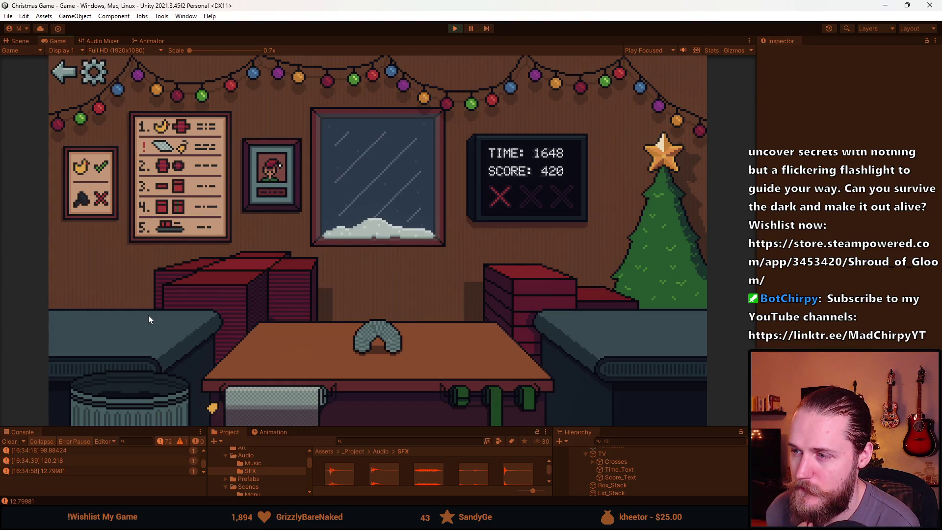
left_click(142, 398)
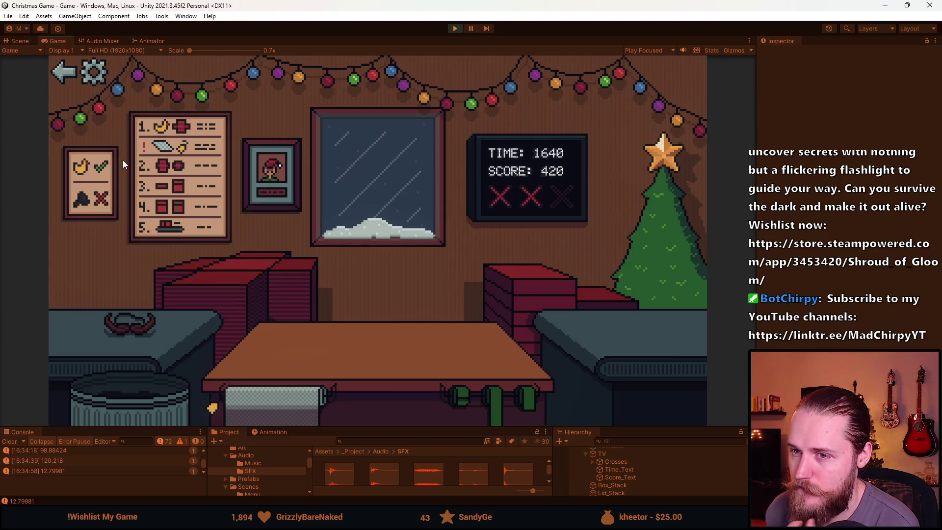
left_click(107, 77)
left_click(219, 178)
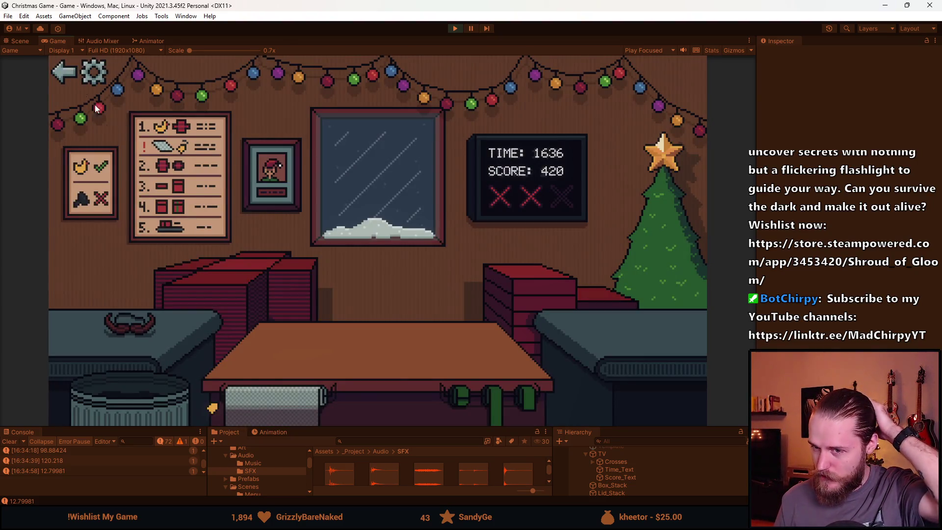
Return to the main menu, start a new round with PLAY, and move the duck onto the table.
left_click(64, 72)
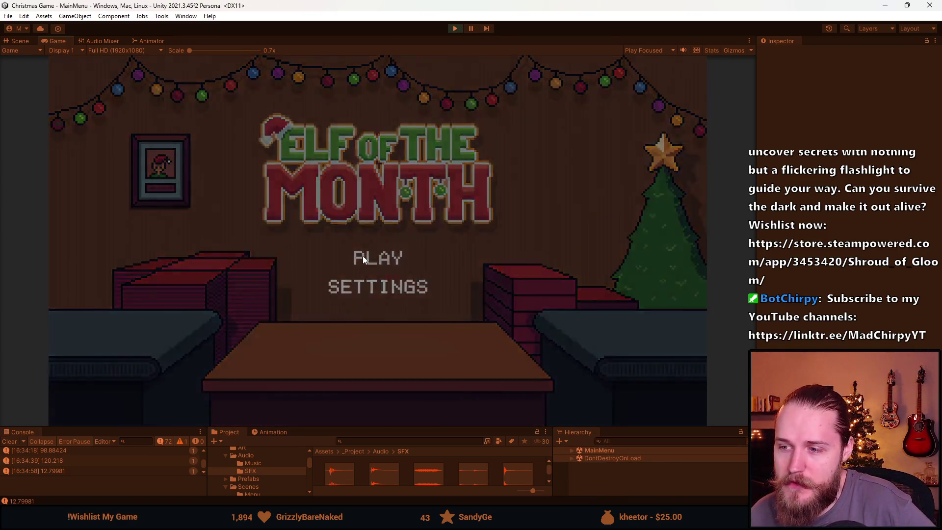
left_click(362, 257)
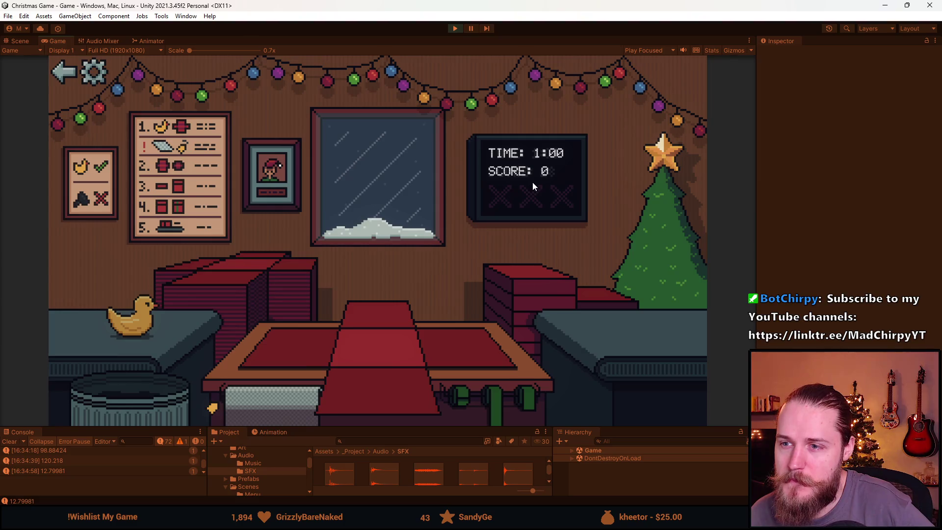
left_click_drag(151, 331, 334, 334)
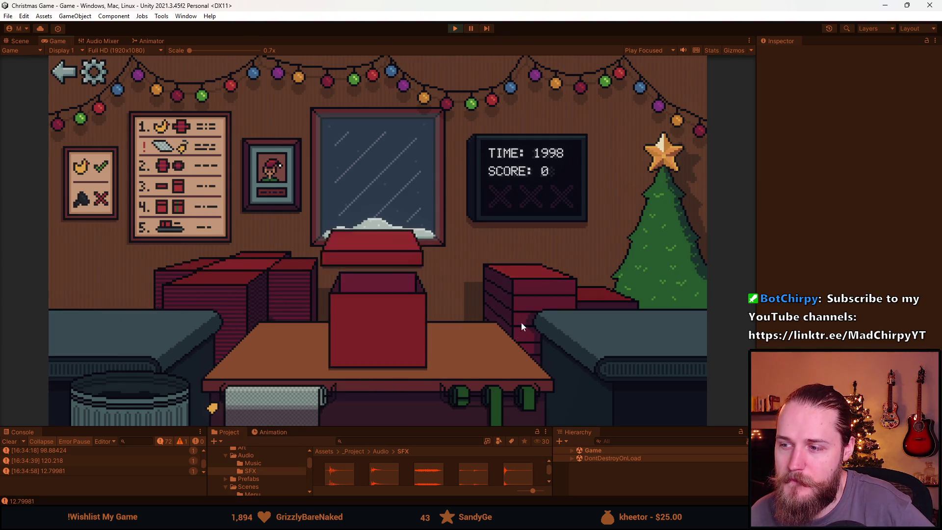
Ribbon and ship the duck, then wrap the grey toy and the soccer ball, reaching score 15.
left_click(400, 331)
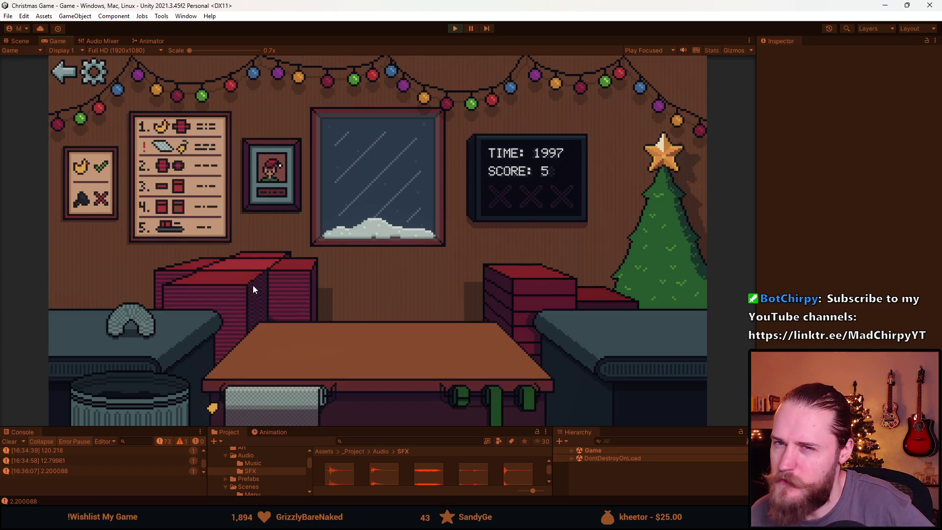
left_click(240, 281)
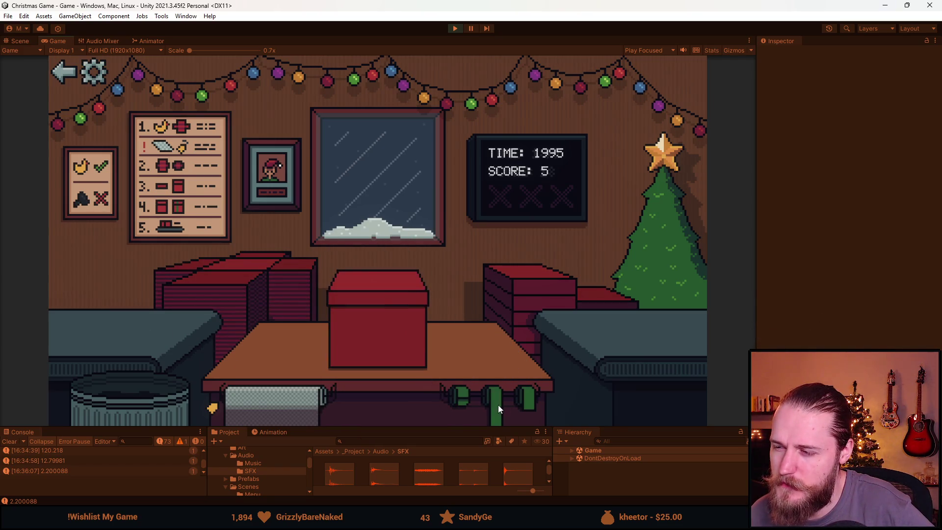
left_click(371, 315)
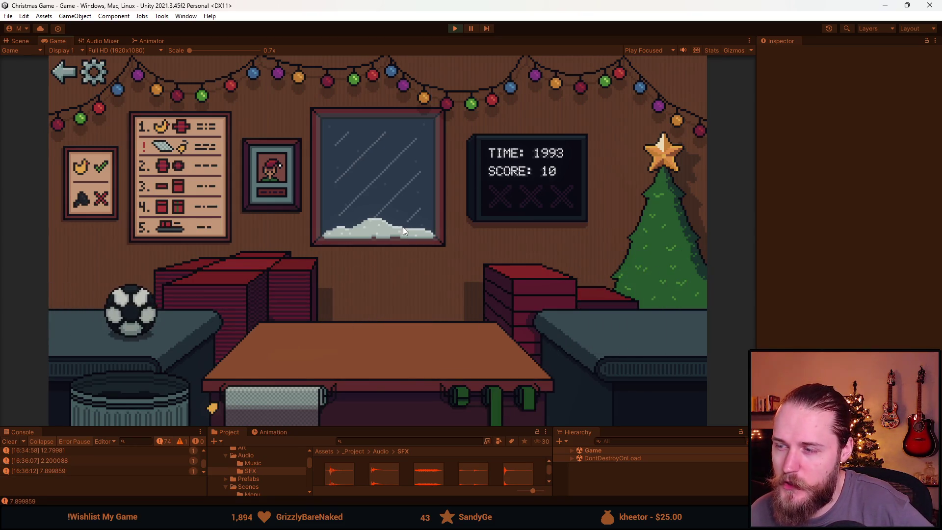
left_click(231, 284)
left_click(517, 296)
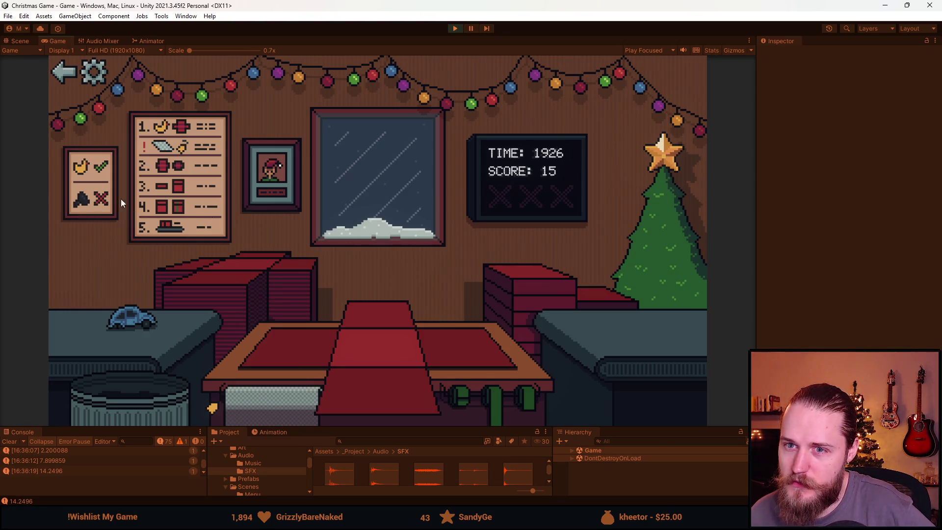
Exit Play mode and open GameManager.cs in Visual Studio at the _presents list declaration.
left_click(455, 28)
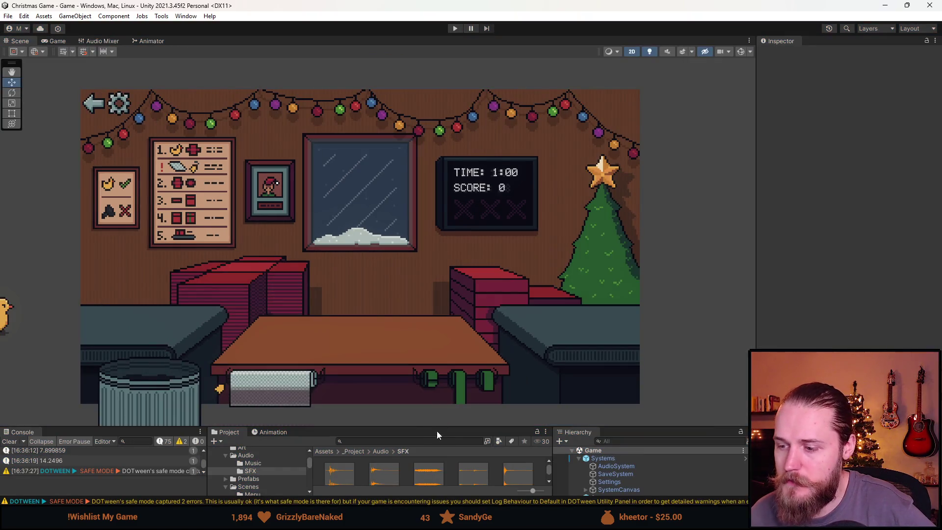
left_click_drag(445, 425, 446, 260)
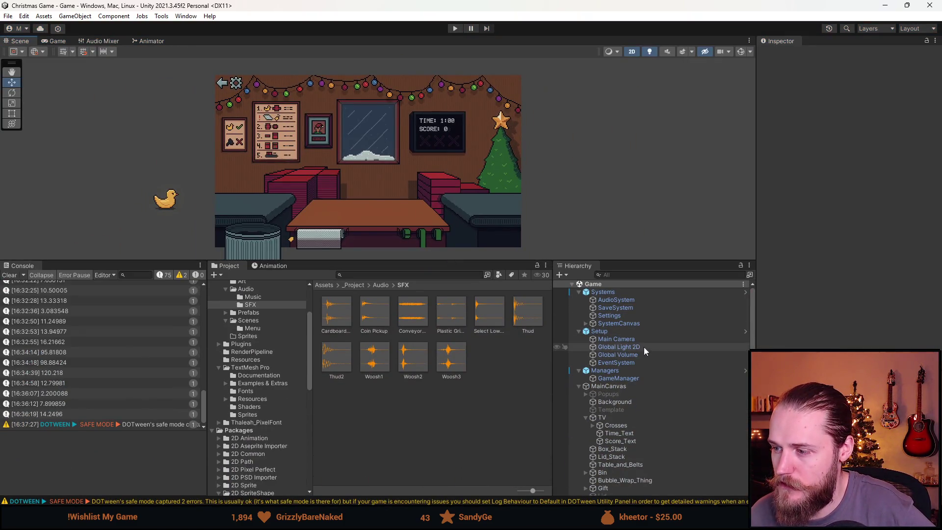
left_click(617, 378)
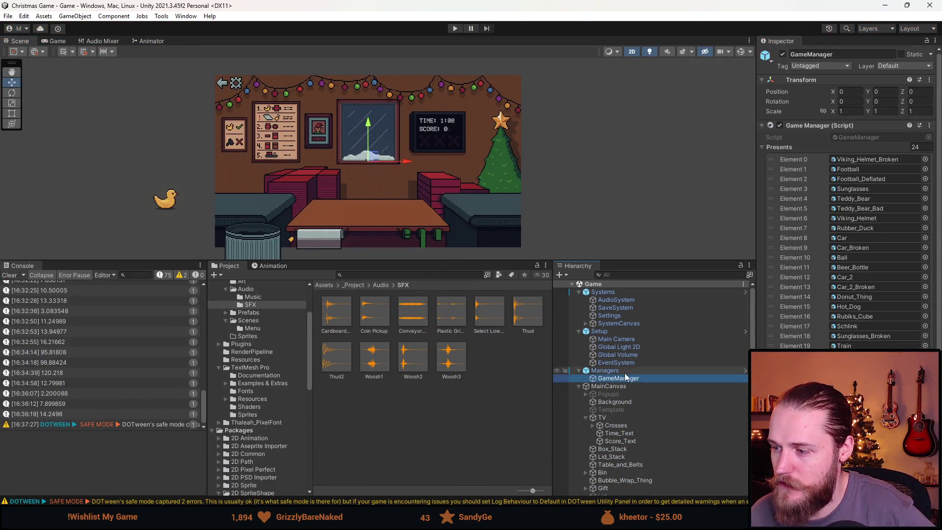
left_click(864, 136)
scroll(305, 229, "up", 20)
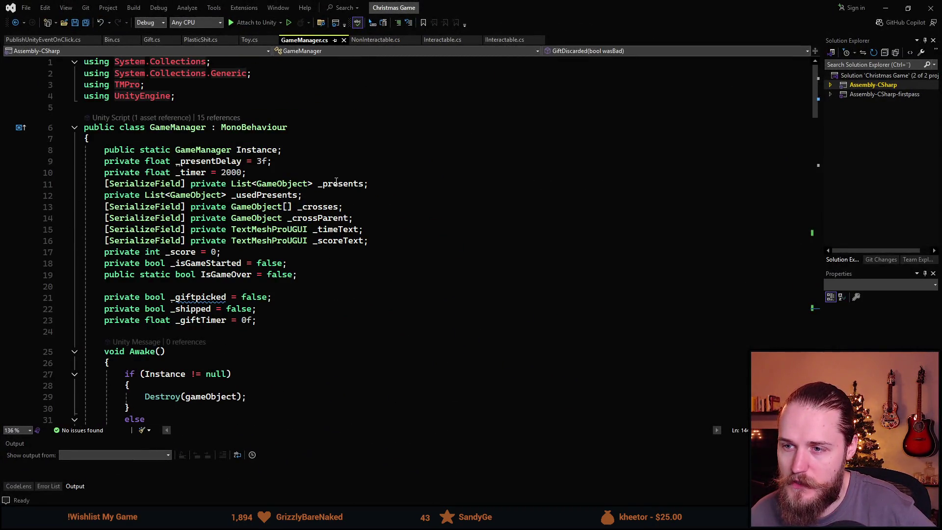
left_click(343, 184)
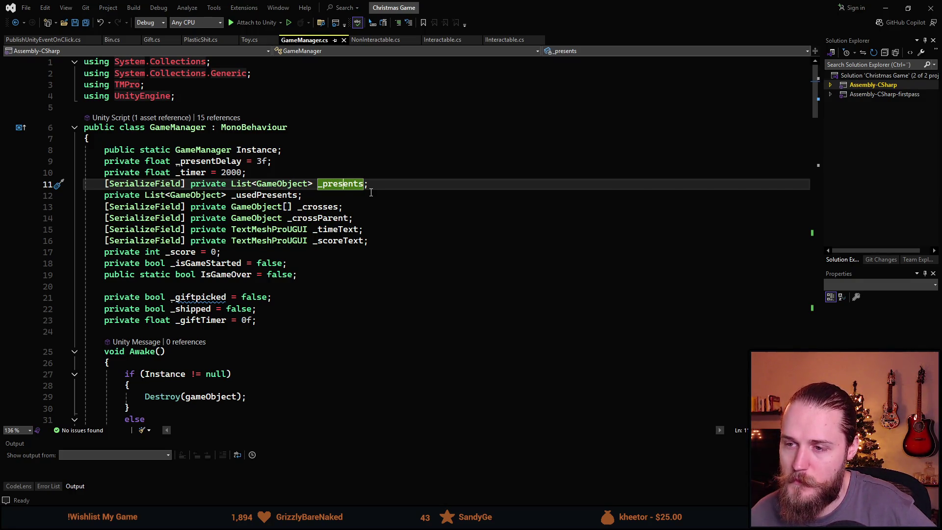
Duplicate the _presents declaration twice and rename the first copy _brokenPresents.
left_click(385, 187)
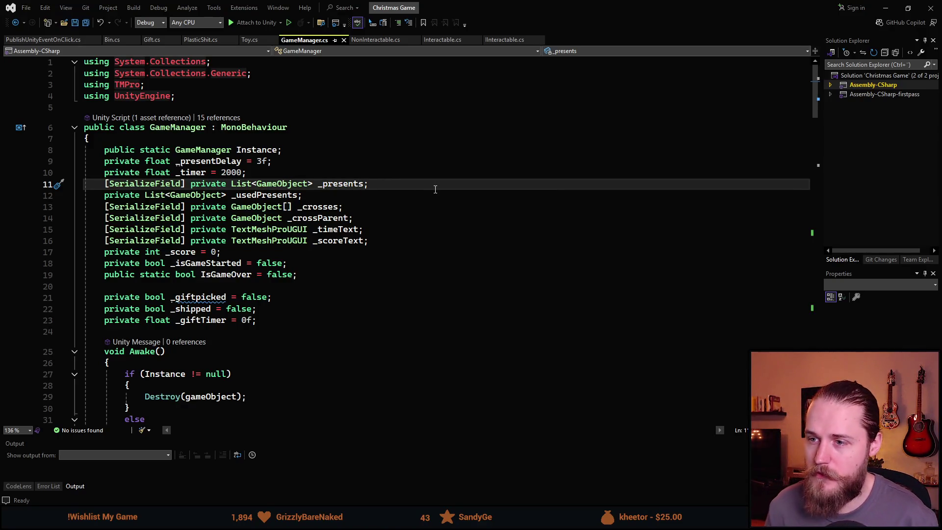
key("ctrl+d")
key("ctrl+d")
key("Up")
key("Up")
key("Left")
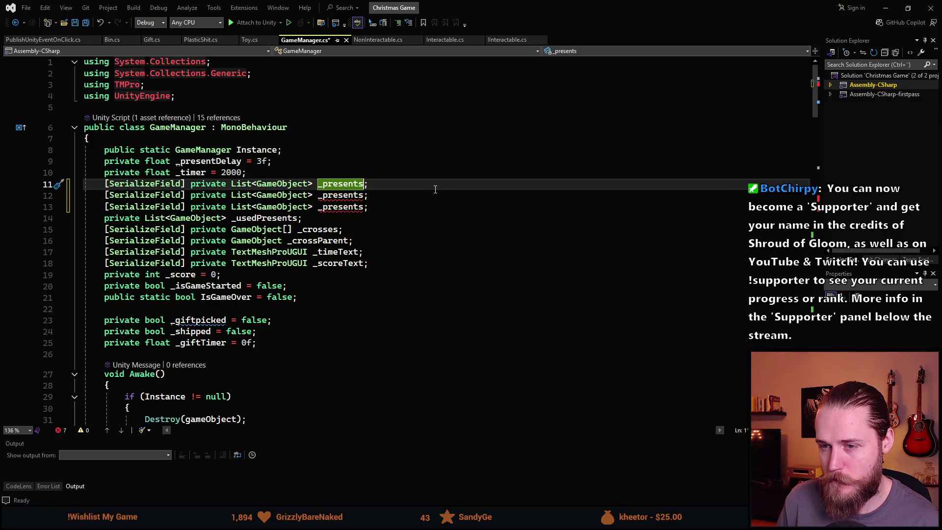
key("Down")
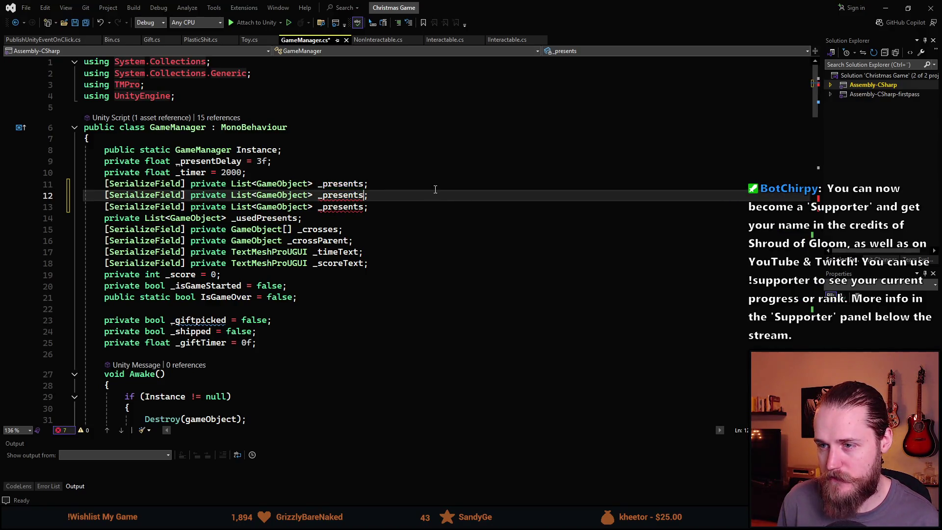
key("ctrl+shift+Left")
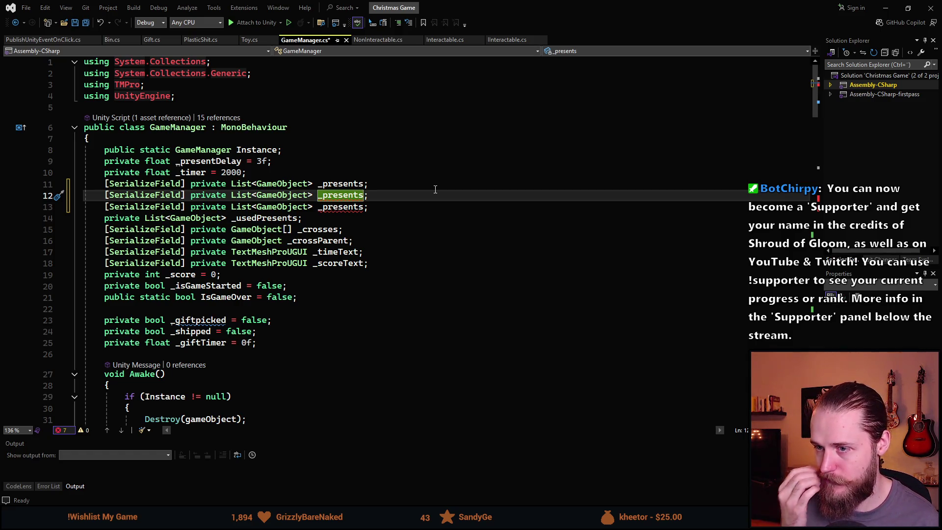
type("_brokenPresents")
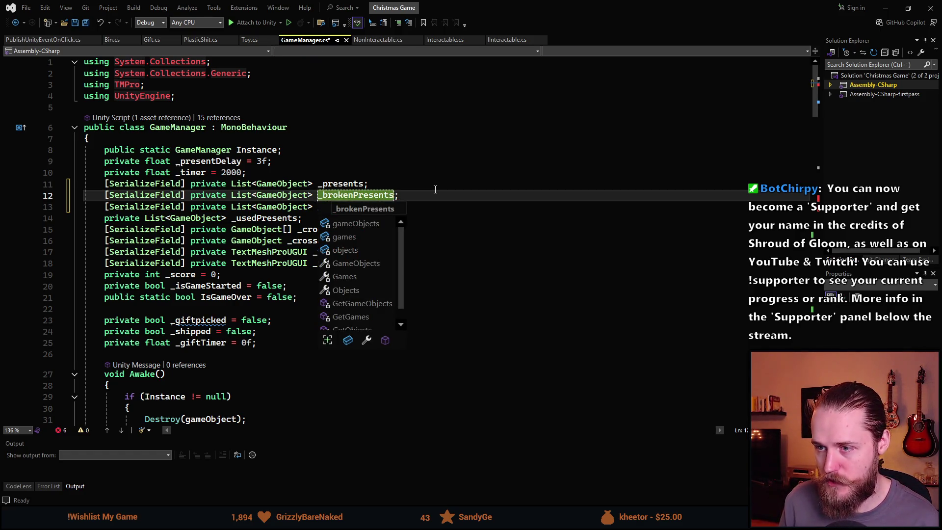
Rename the second copy _fragilePresents, save the script, and select the _usedPresents field name.
left_click(352, 208)
double_click(352, 208)
type("_fragilePresents;")
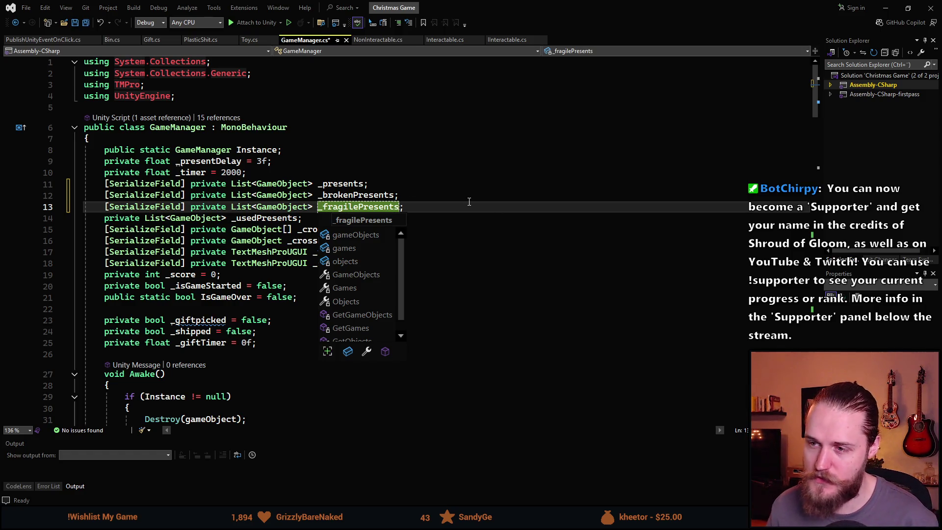
key("Escape")
key("ctrl+s")
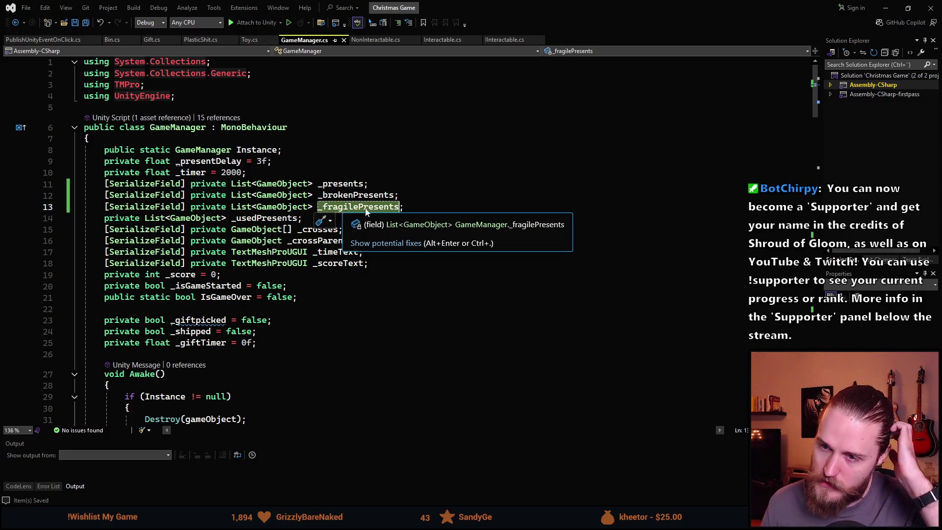
left_click(155, 218)
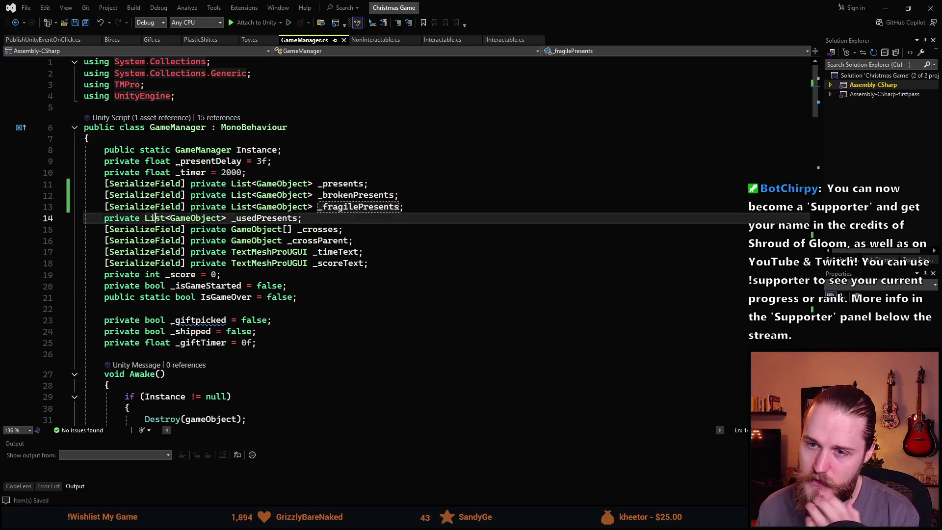
double_click(255, 218)
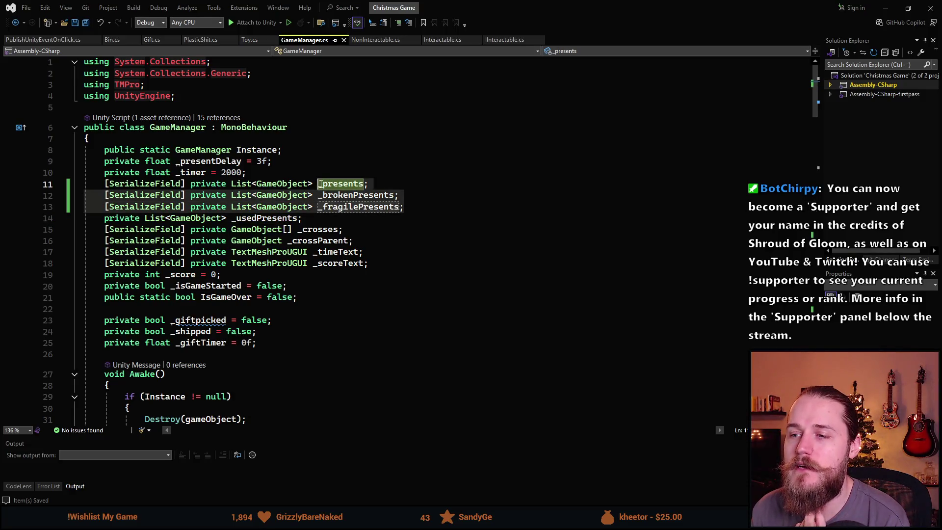
Review how SpawnNewPresent picks a random present via _presents Count and records used presents.
left_click(338, 222)
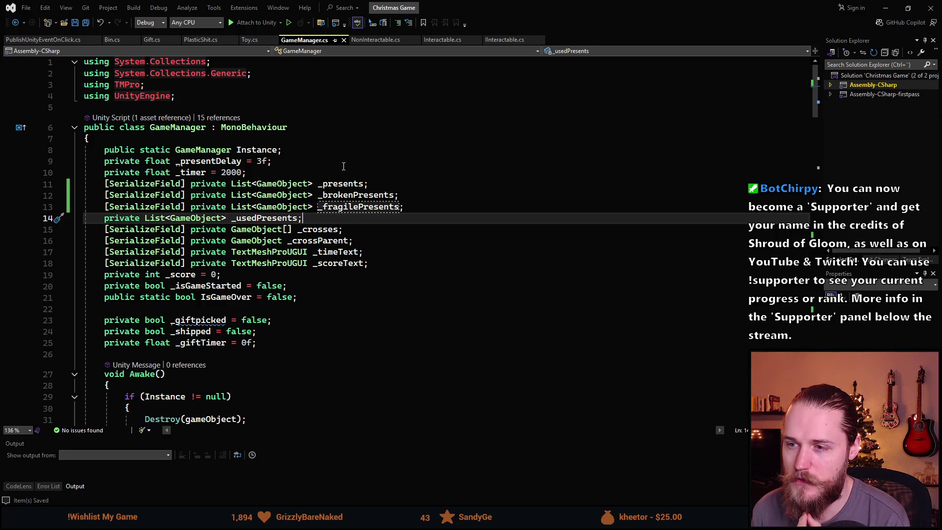
scroll(343, 166, "down", 12)
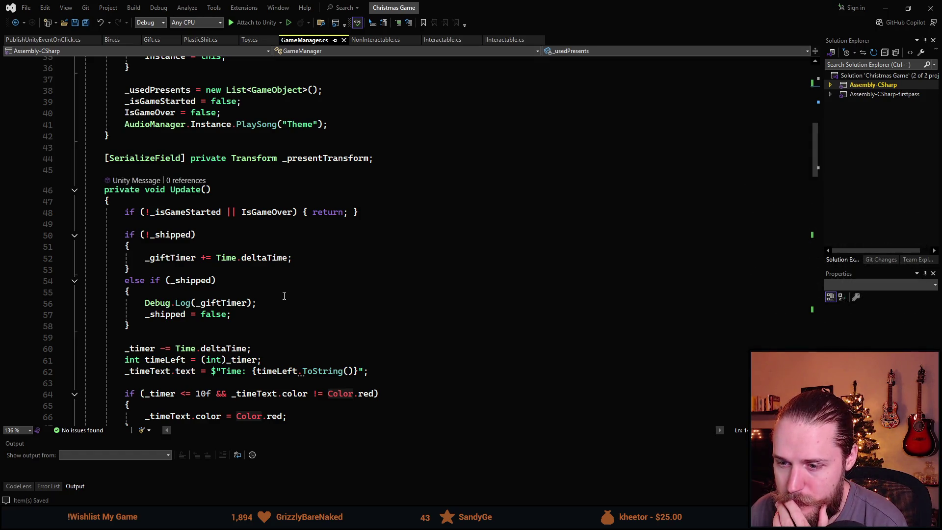
scroll(283, 296, "down", 12)
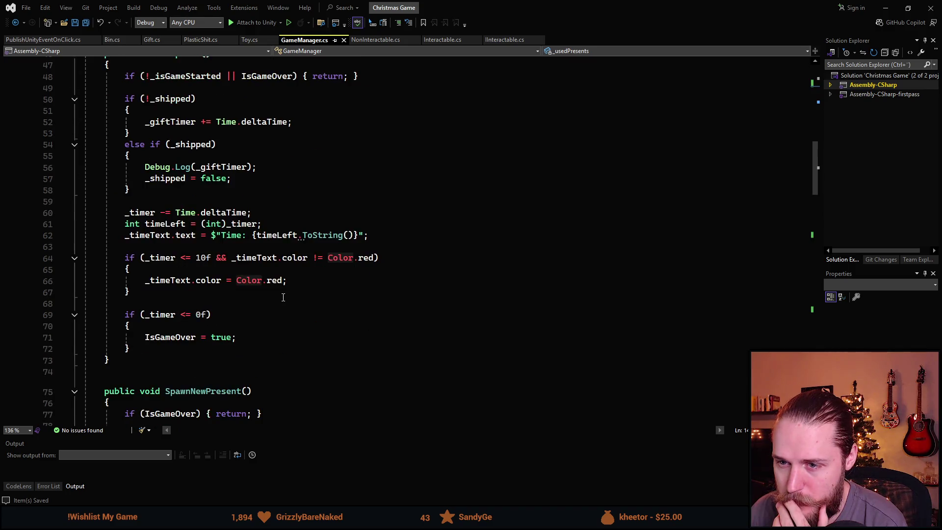
scroll(235, 289, "up", 1)
left_click(242, 153)
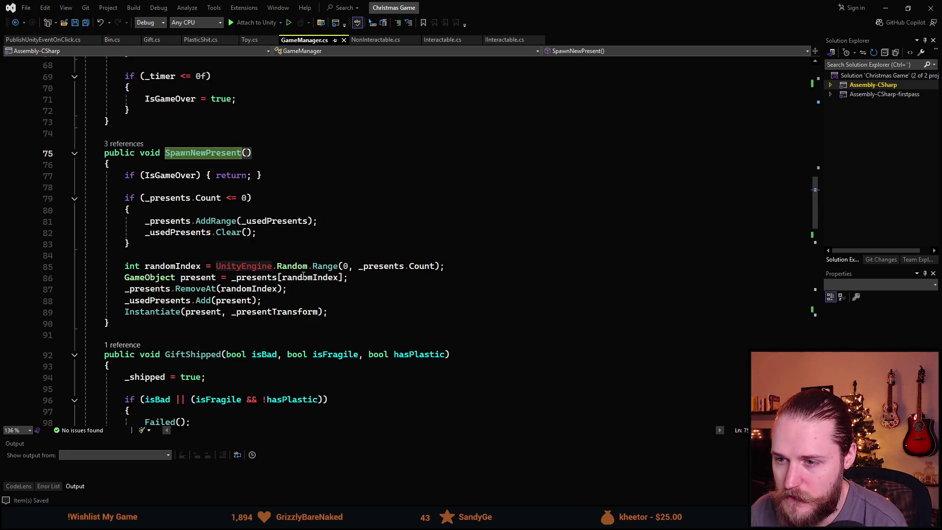
left_click(356, 266)
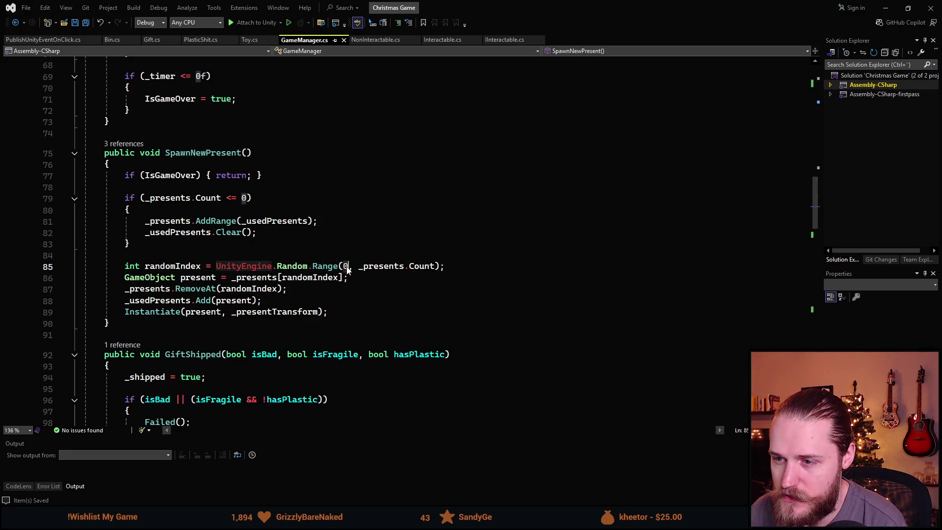
left_click(449, 269)
left_click(434, 269)
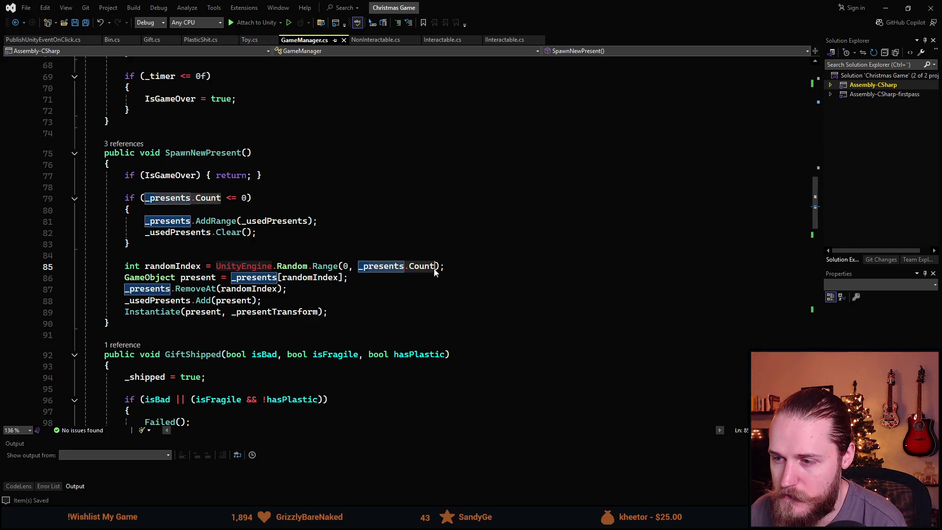
left_click(406, 299)
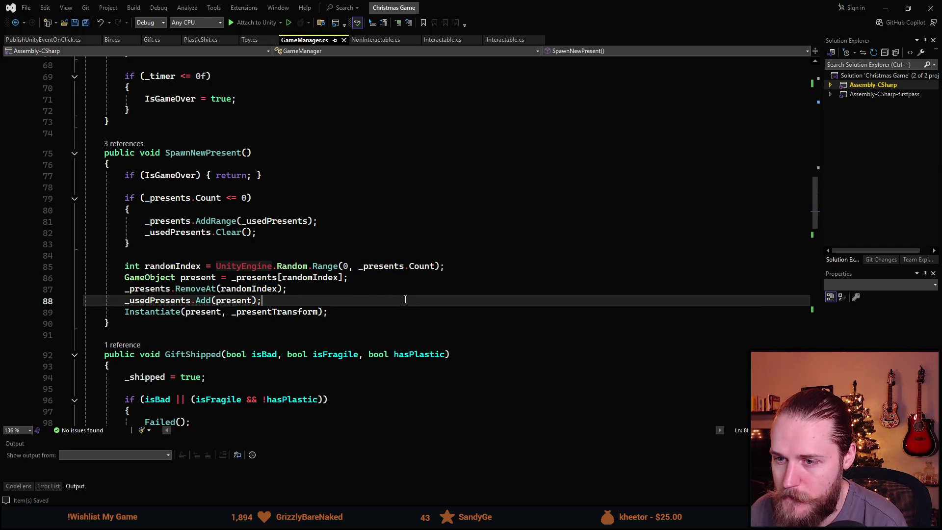
Delete the _brokenPresents and _fragilePresents lines, save GameManager.cs, and return to Unity.
scroll(358, 300, "up", 20)
scroll(360, 301, "up", 3)
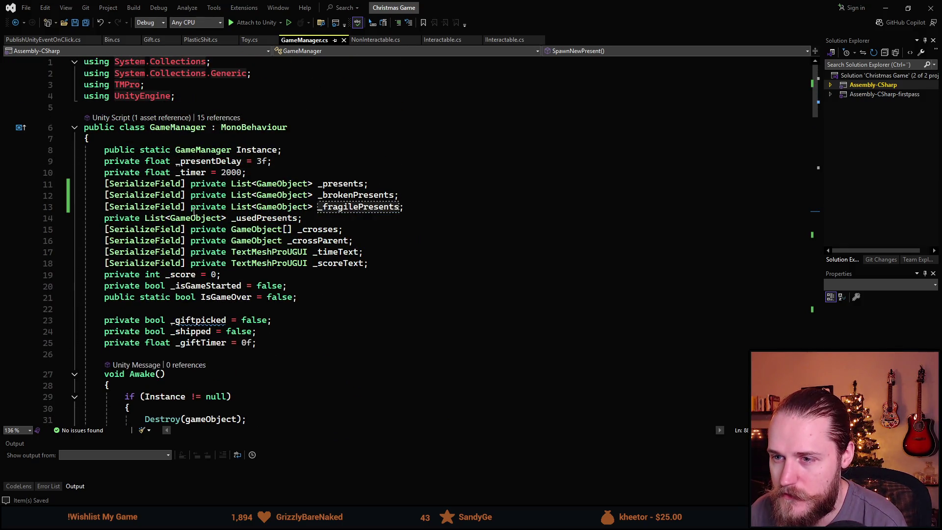
mouse_move(196, 213)
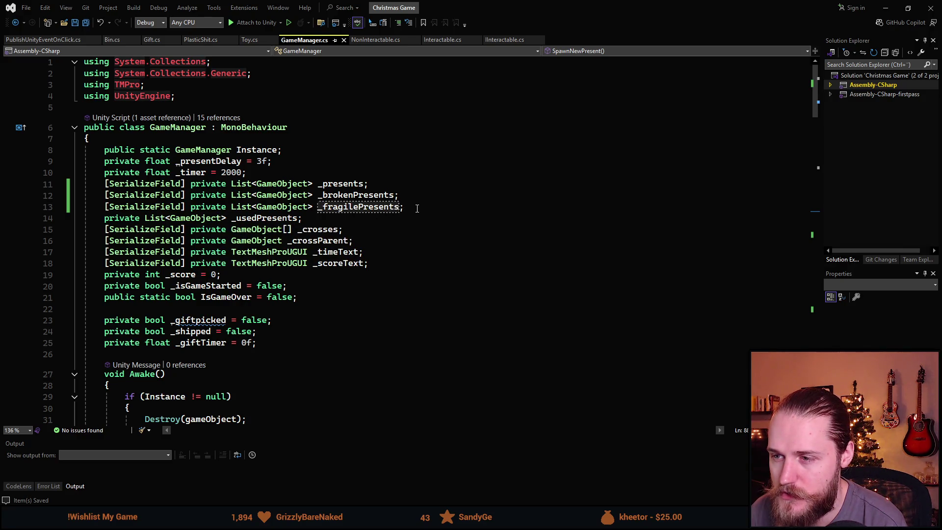
left_click_drag(416, 208, 66, 200)
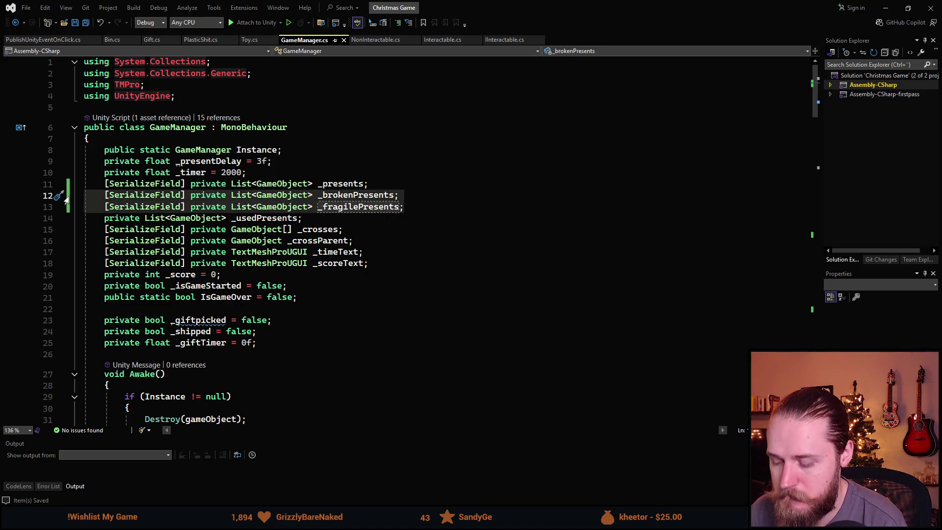
key("Delete")
key("BackSpace")
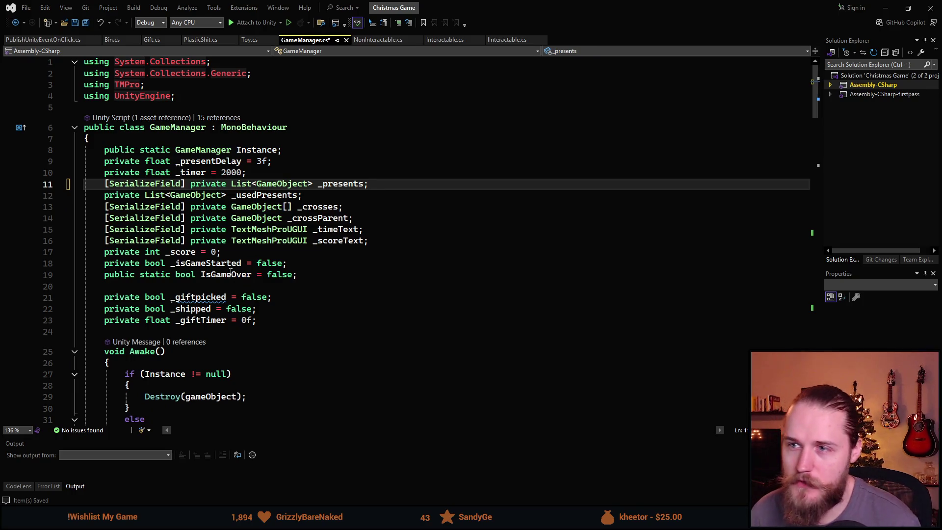
key("ctrl+s")
key("alt+Tab")
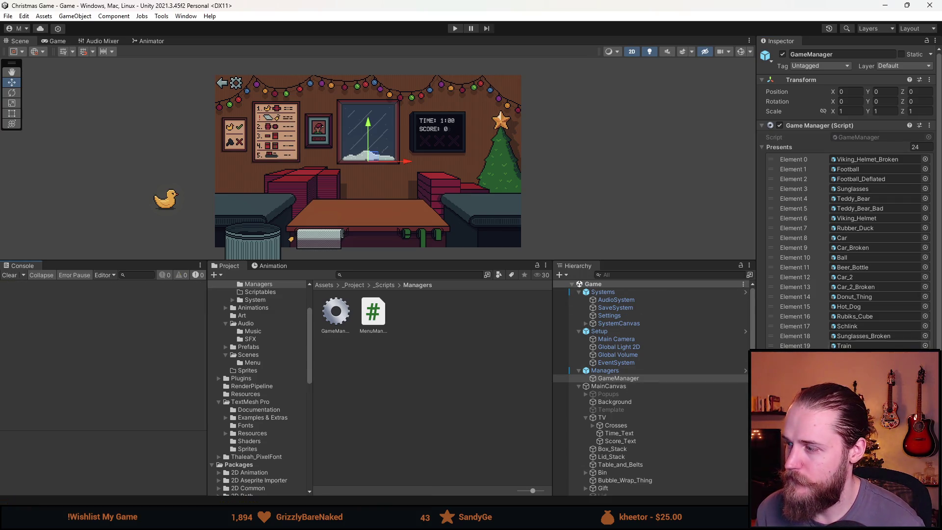
Remove all 24 entries from GameManager's Presents list.
left_click(814, 164)
left_click(814, 384, "shift")
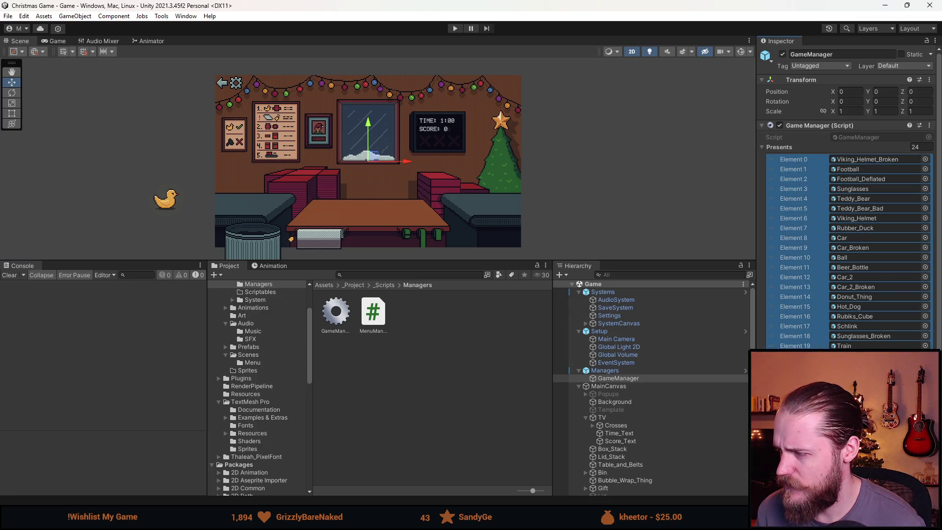
key("Delete")
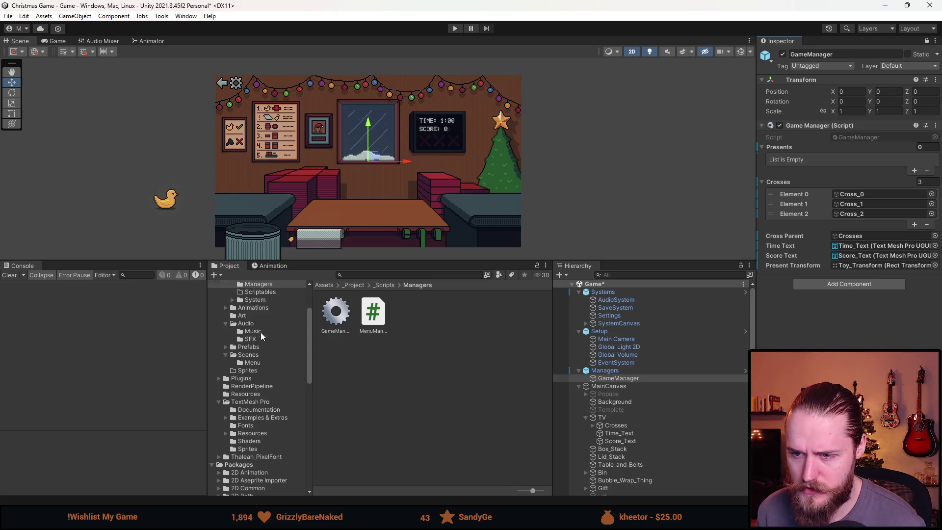
Add every prefab except Toy to the Presents list, then switch to the spritesheet in Aseprite.
scroll(260, 332, "up", 3)
left_click(260, 410)
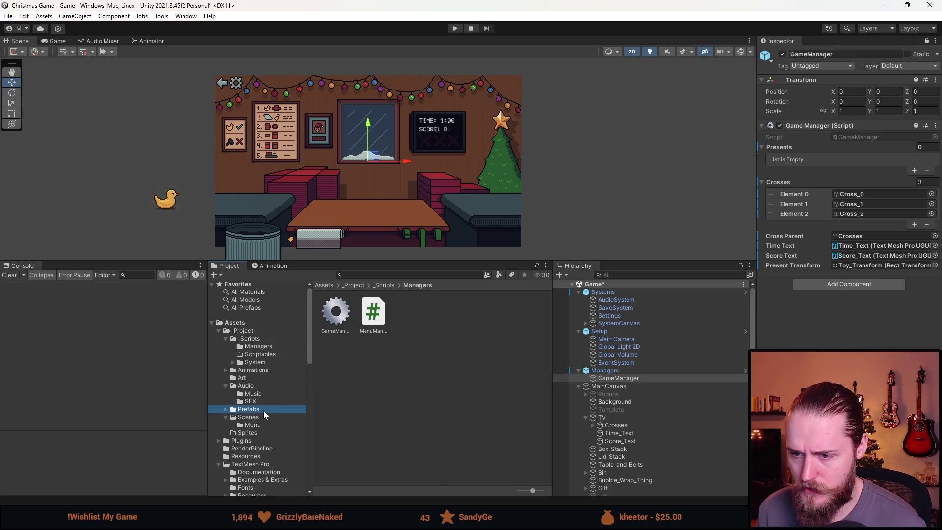
left_click(472, 314)
scroll(495, 381, "down", 3)
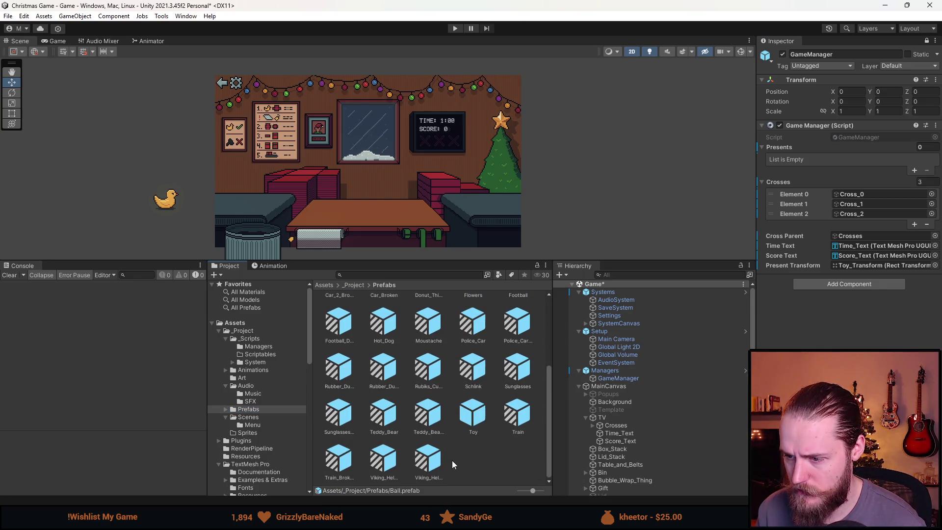
left_click(434, 465, "shift")
left_click(476, 417, "ctrl")
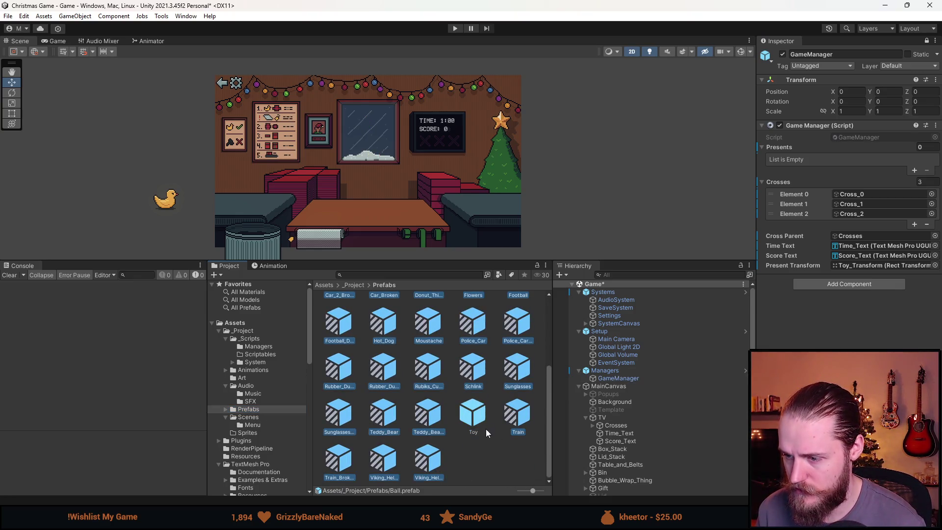
scroll(486, 429, "up", 5)
mouse_move(468, 314)
left_mouse_down()
mouse_move(768, 154)
mouse_move(783, 156)
left_mouse_up()
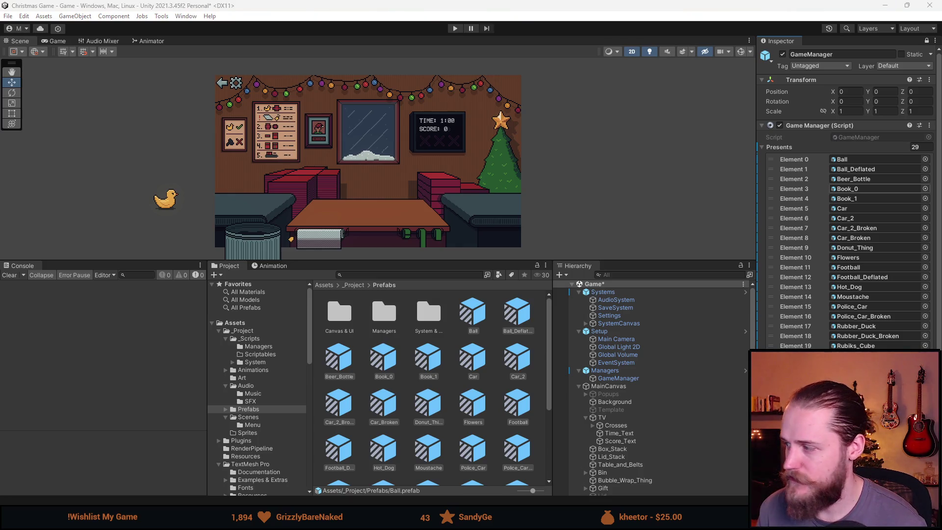
key("alt+Tab")
scroll(513, 203, "up", 3)
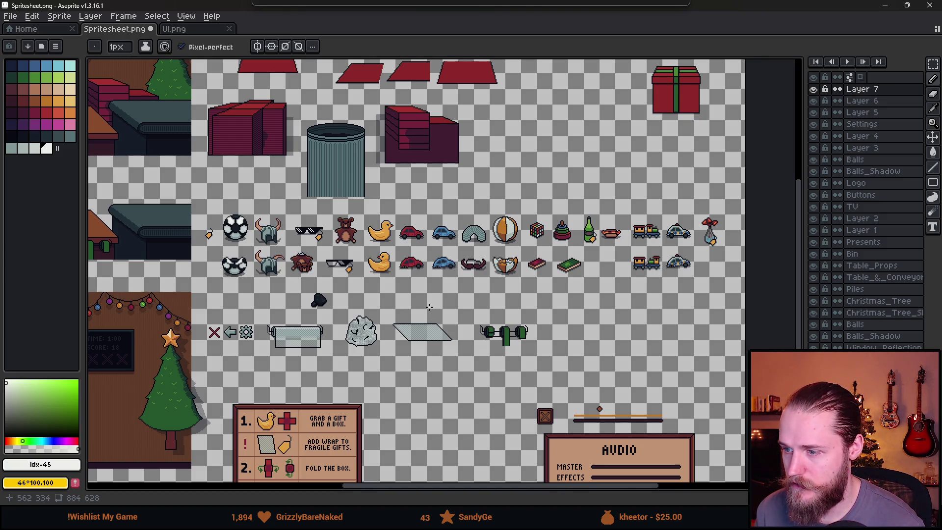
Zoom out of Spritesheet.png's toy sprites, then go back to Unity and save the scene.
scroll(429, 306, "down", 3)
key("alt+Tab")
key("ctrl+s")
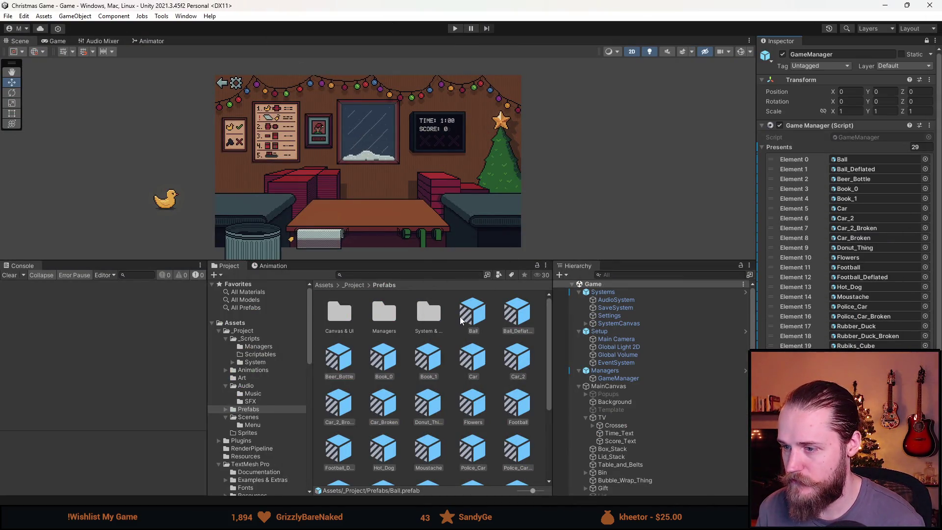
Open each toy prefab in turn, from Ball through Police_Car_Broken, to inspect them.
double_click(460, 320)
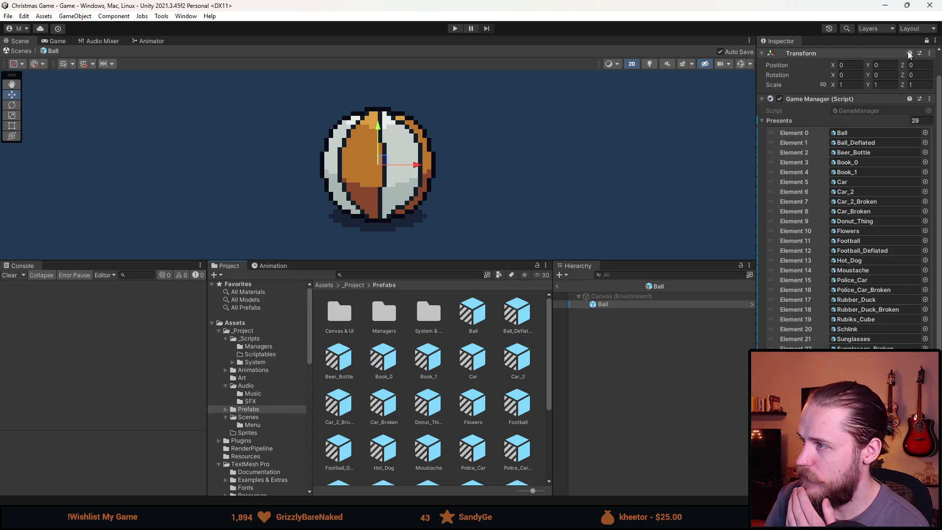
scroll(874, 306, "down", 5)
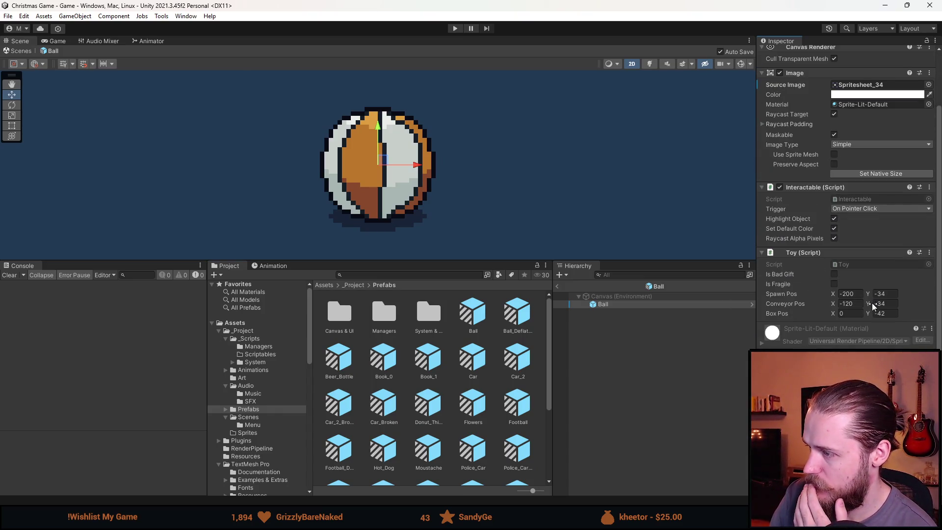
double_click(519, 316)
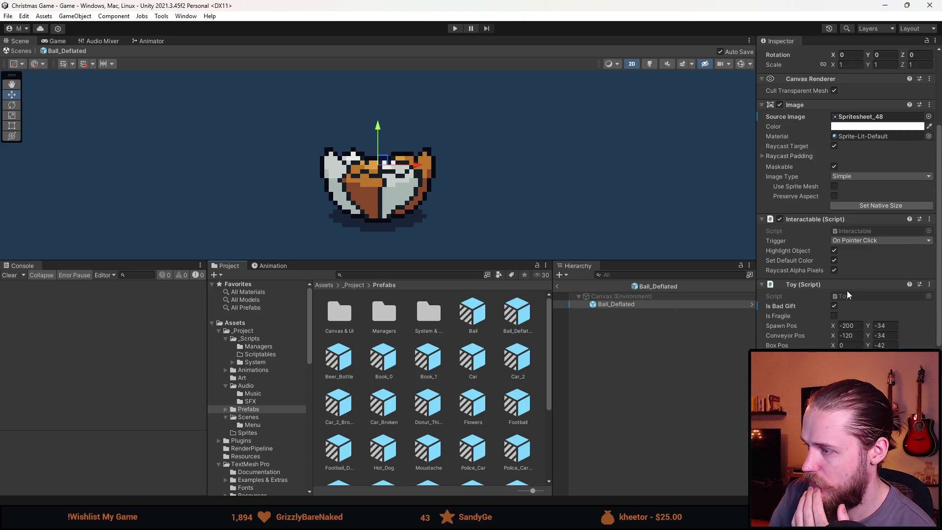
double_click(343, 371)
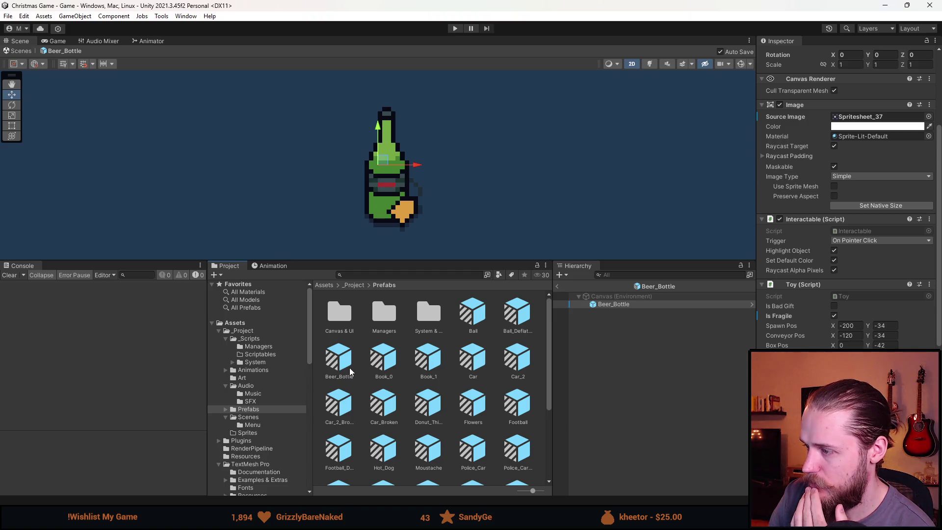
double_click(376, 363)
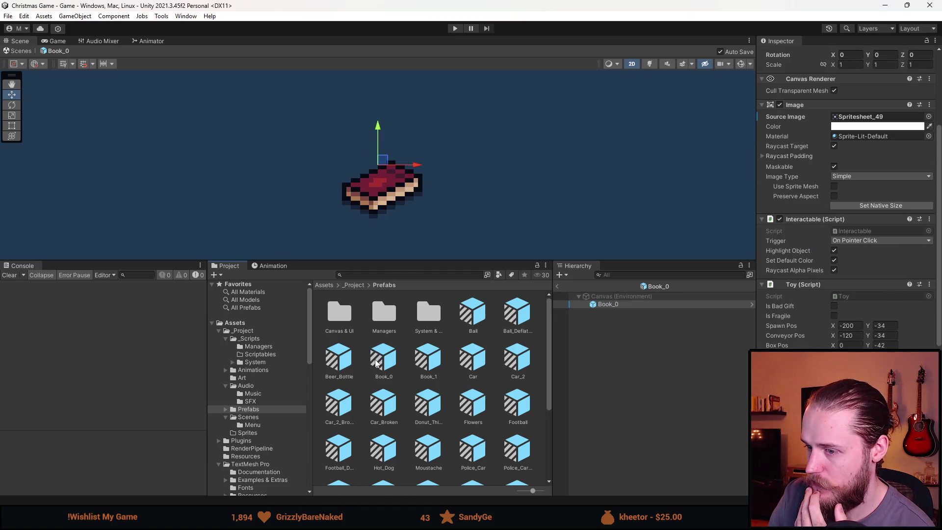
double_click(434, 360)
double_click(470, 364)
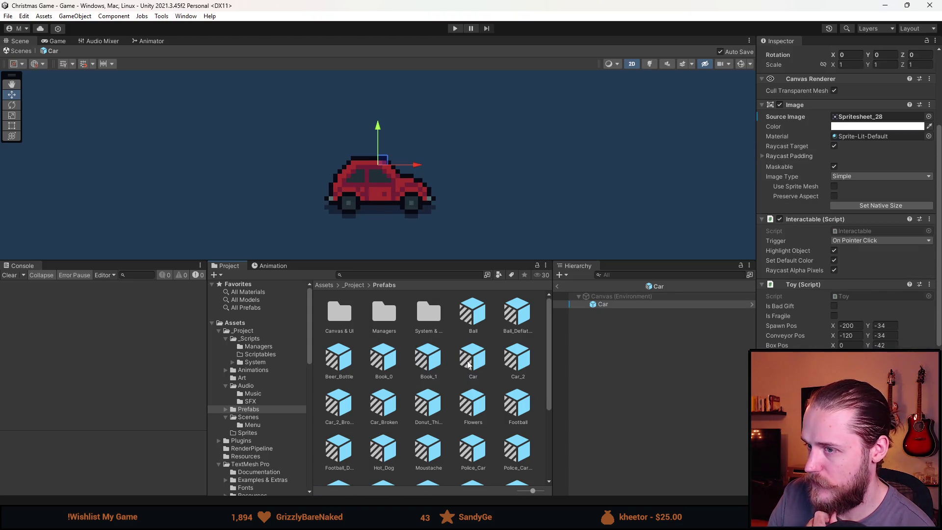
double_click(528, 363)
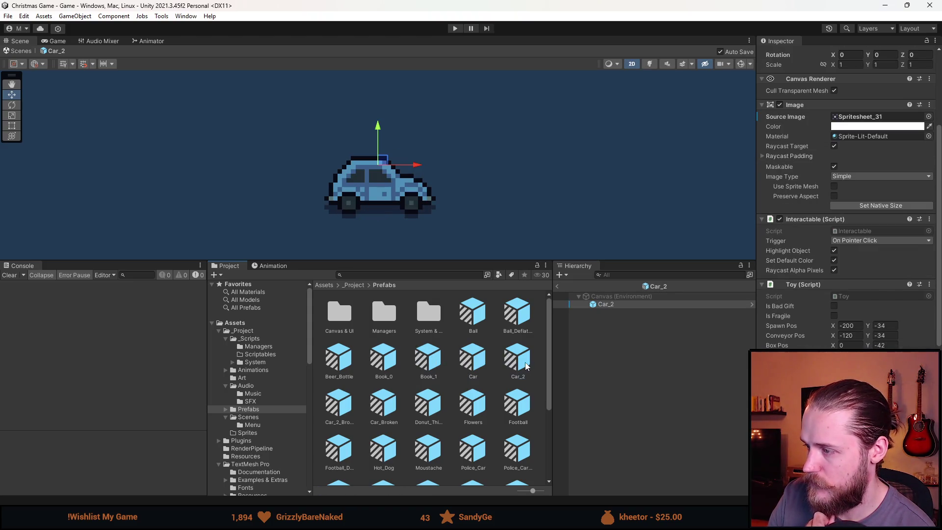
double_click(349, 400)
double_click(392, 400)
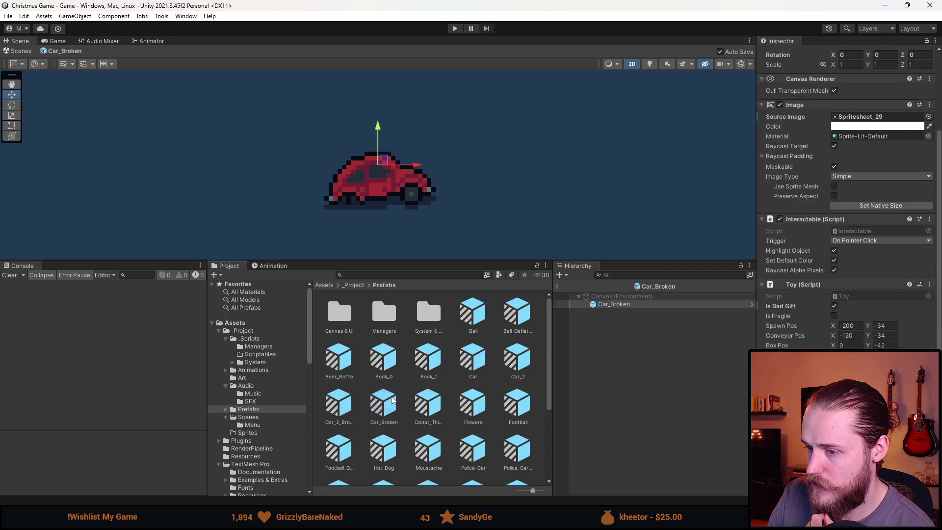
double_click(428, 402)
left_click(470, 404)
double_click(470, 404)
double_click(514, 408)
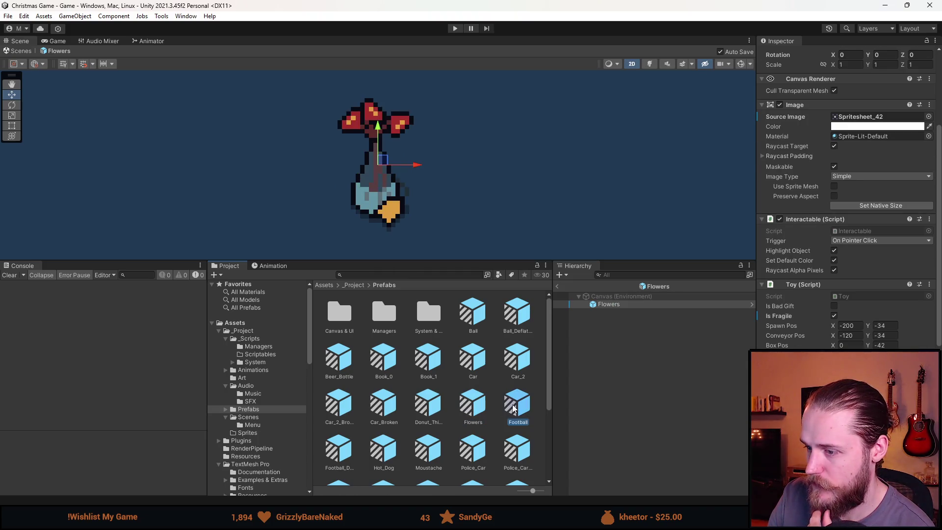
double_click(350, 461)
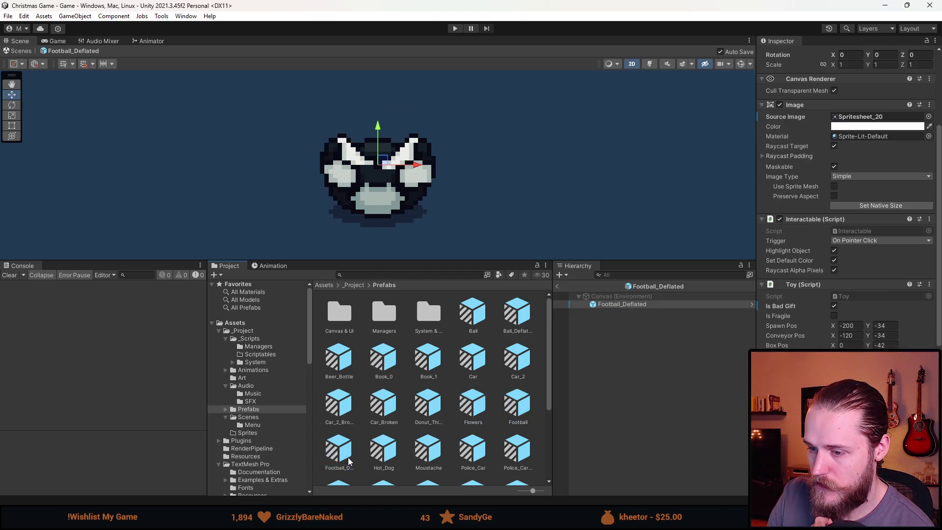
double_click(389, 455)
left_click(425, 455)
double_click(425, 454)
double_click(480, 454)
double_click(513, 456)
Inspect the remaining prefabs, Rubber_Duck_Broken through Viking_Helmet_Broken, then clear the selection.
scroll(395, 468, "down", 1)
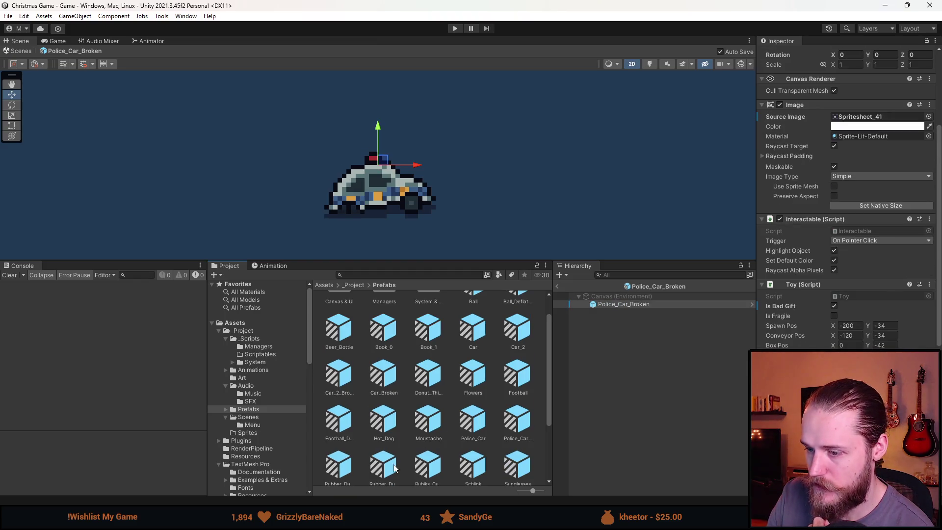
scroll(457, 438, "down", 1)
double_click(351, 443)
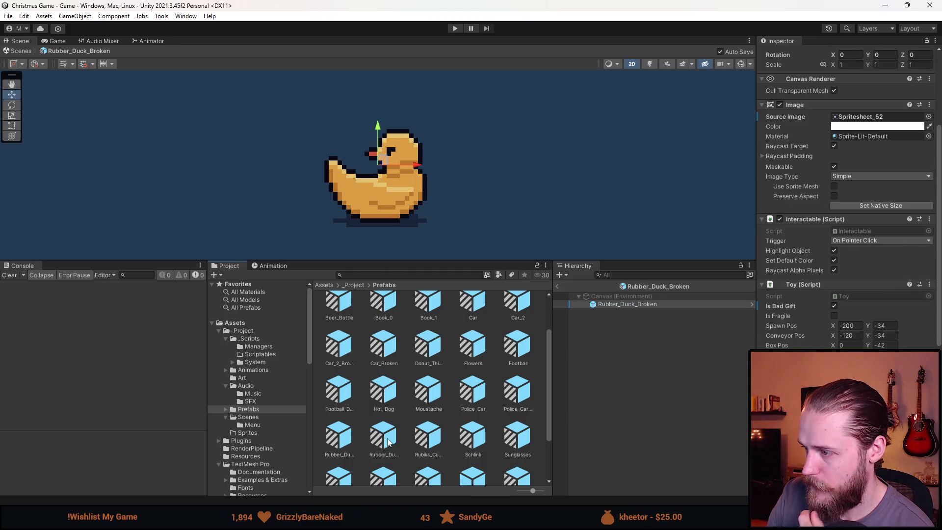
double_click(431, 442)
double_click(467, 443)
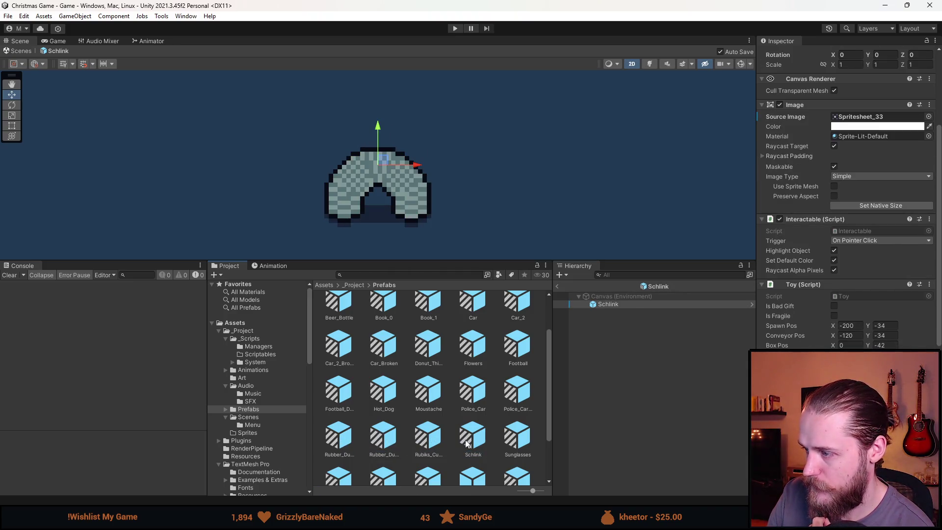
double_click(507, 444)
scroll(508, 443, "down", 1)
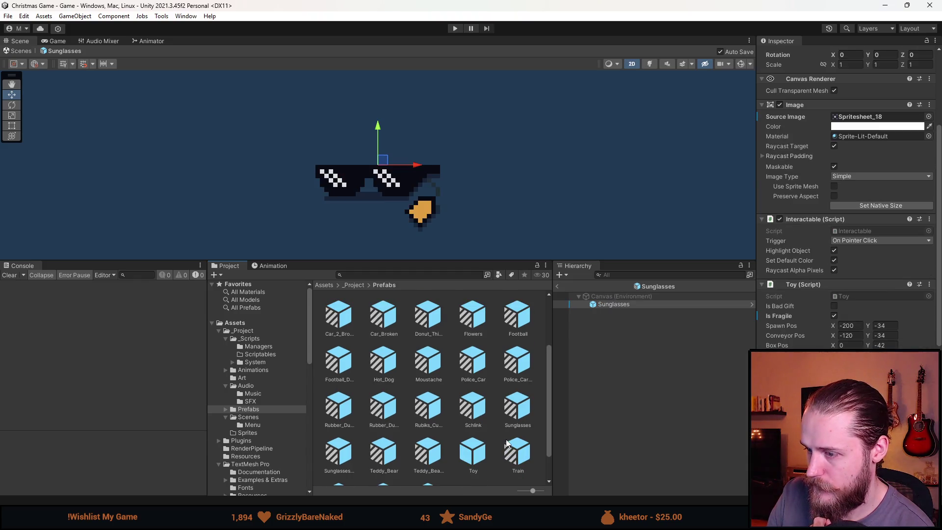
double_click(357, 448)
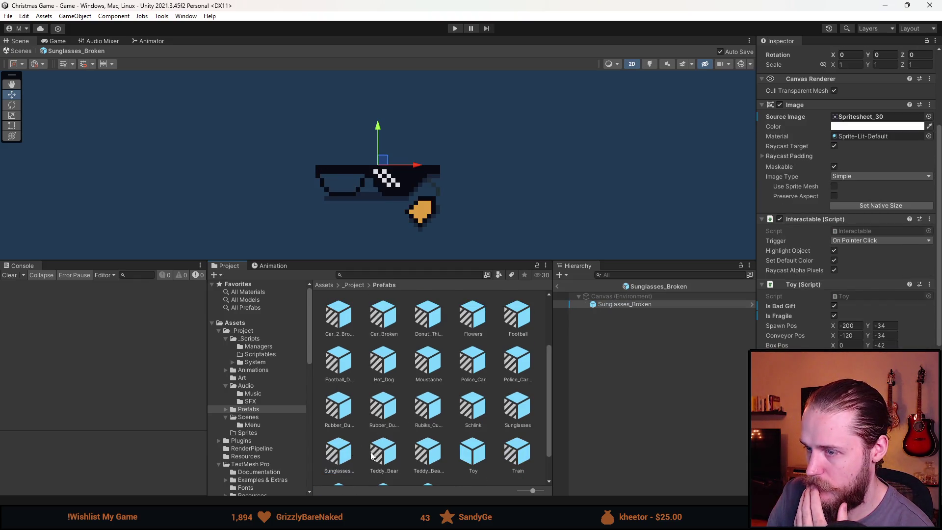
double_click(385, 456)
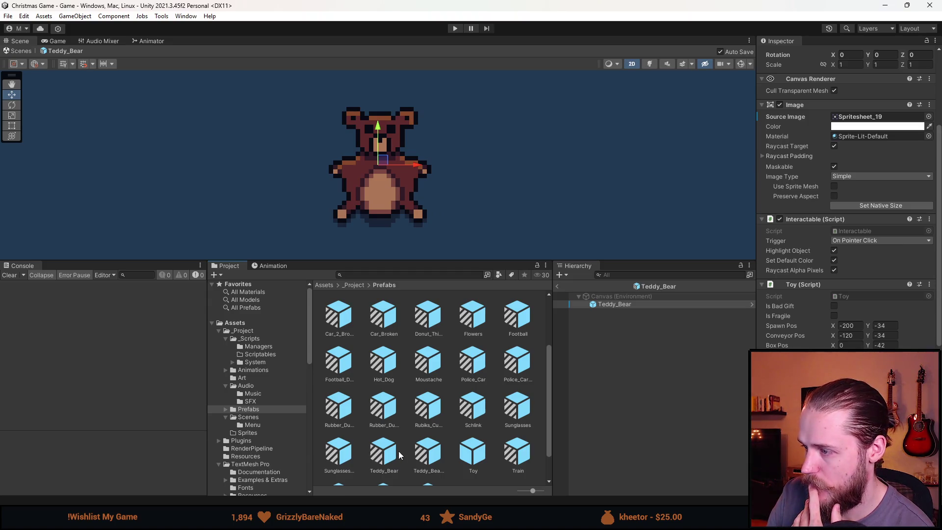
double_click(435, 460)
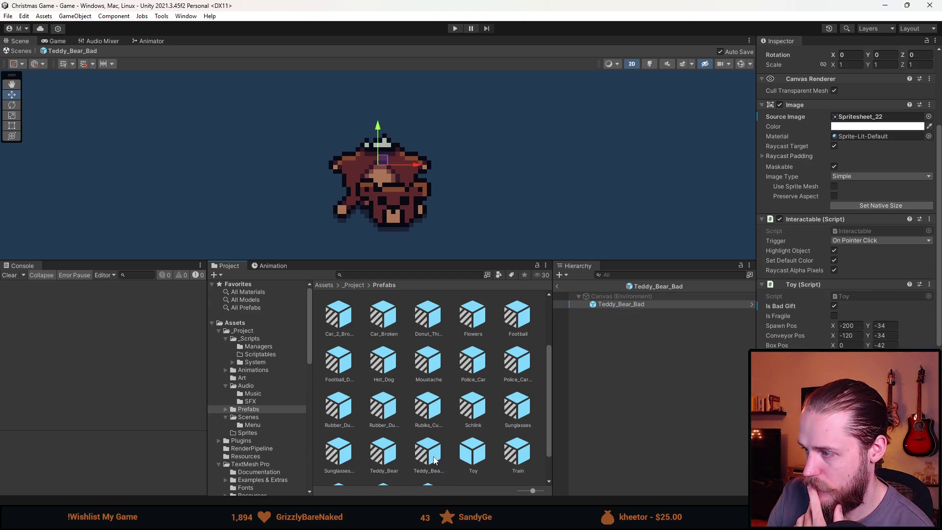
double_click(473, 459)
double_click(513, 459)
scroll(510, 456, "down", 1)
scroll(868, 324, "down", 3)
double_click(338, 460)
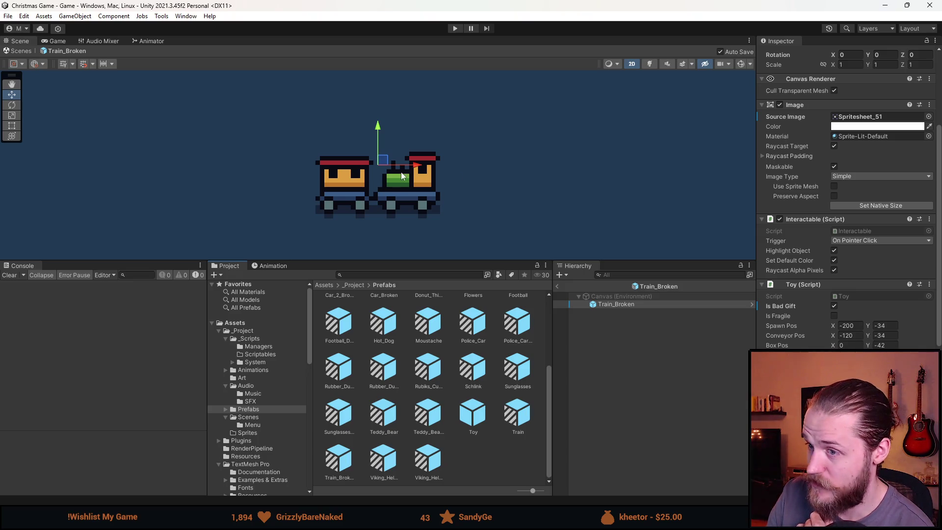
double_click(385, 461)
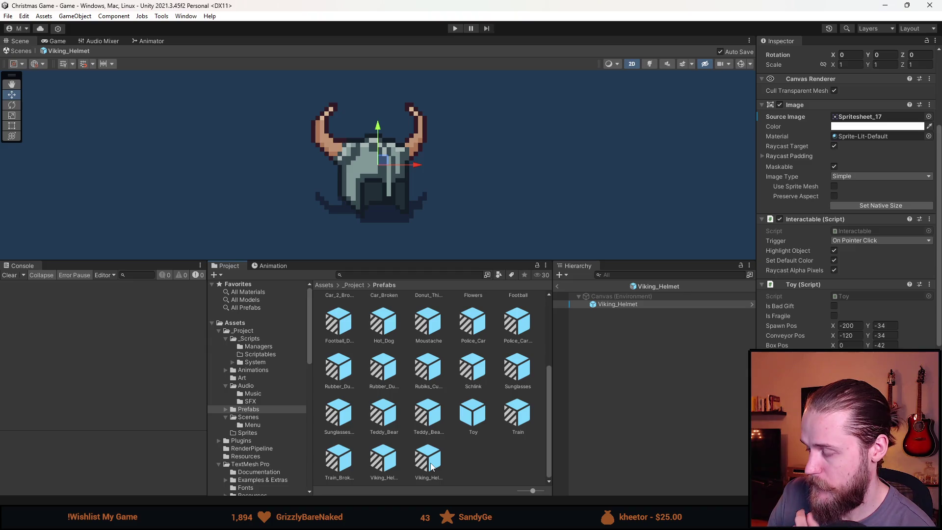
double_click(432, 466)
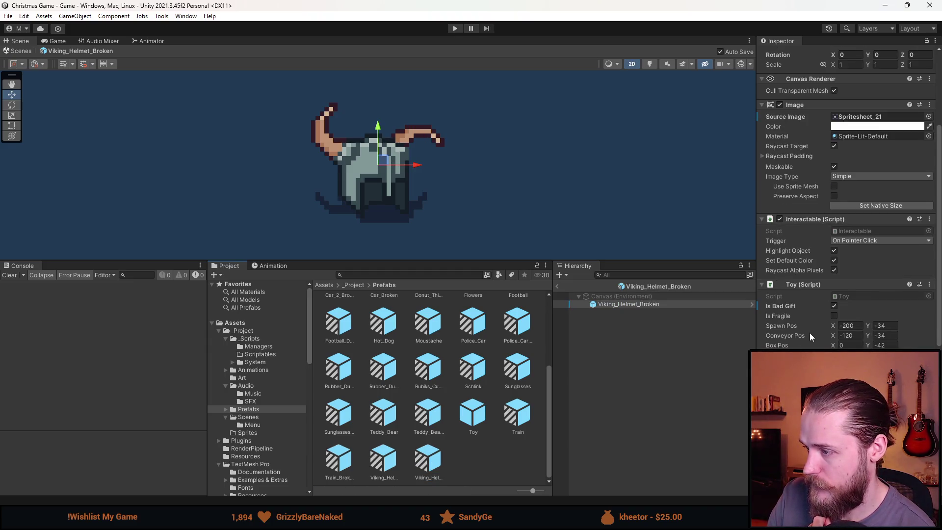
left_click(576, 341)
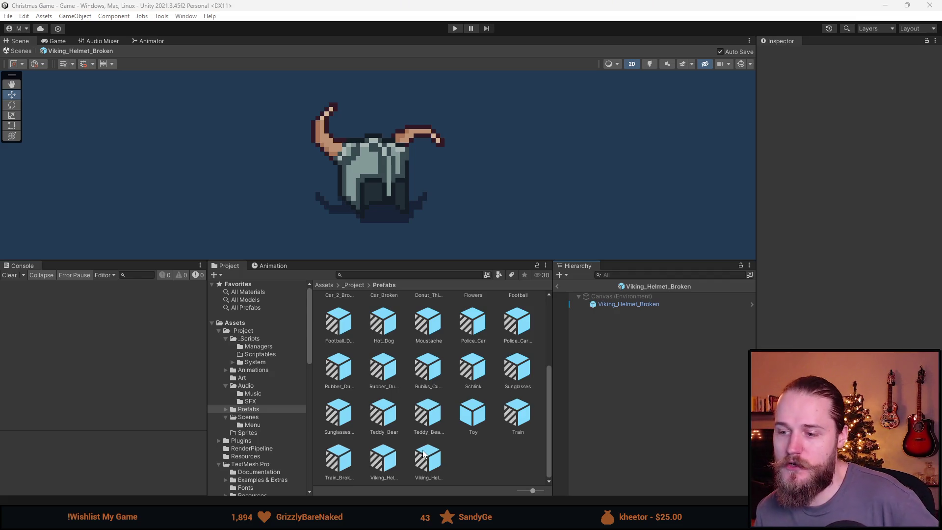
Reopen Train_Broken briefly, then open the intact Train prefab and deselect its train.
left_click(341, 463)
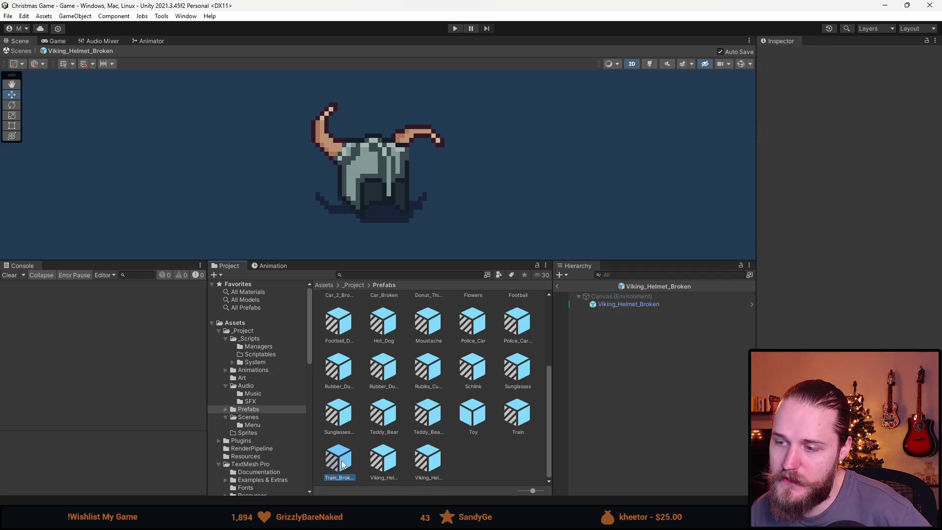
double_click(334, 462)
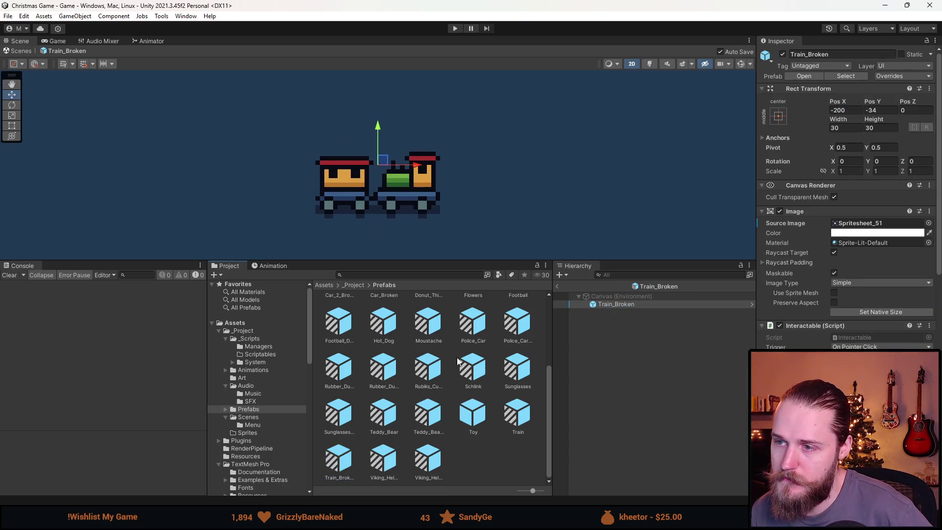
left_click(617, 418)
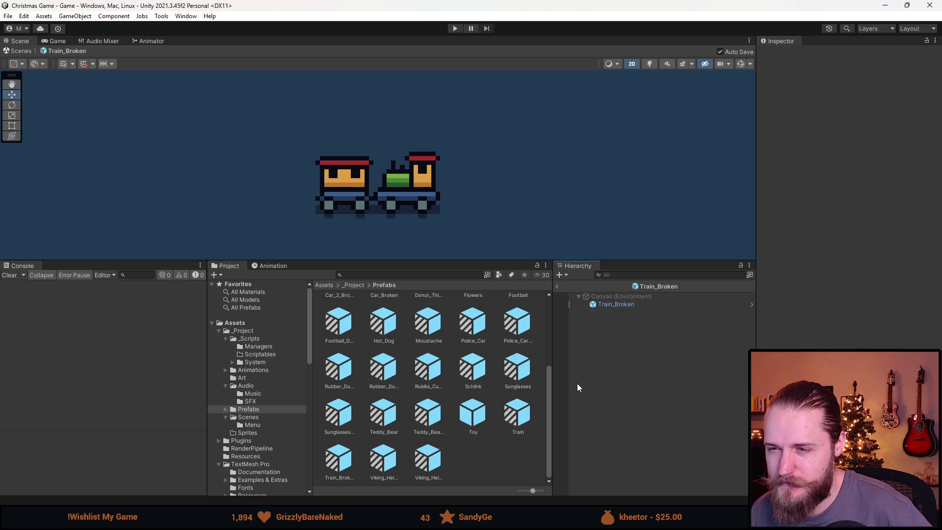
scroll(373, 165, "down", 4)
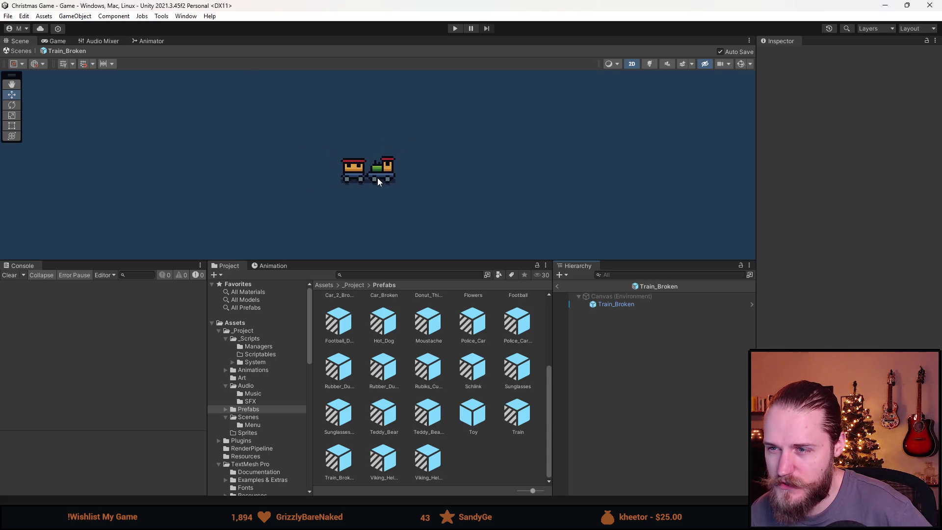
double_click(517, 416)
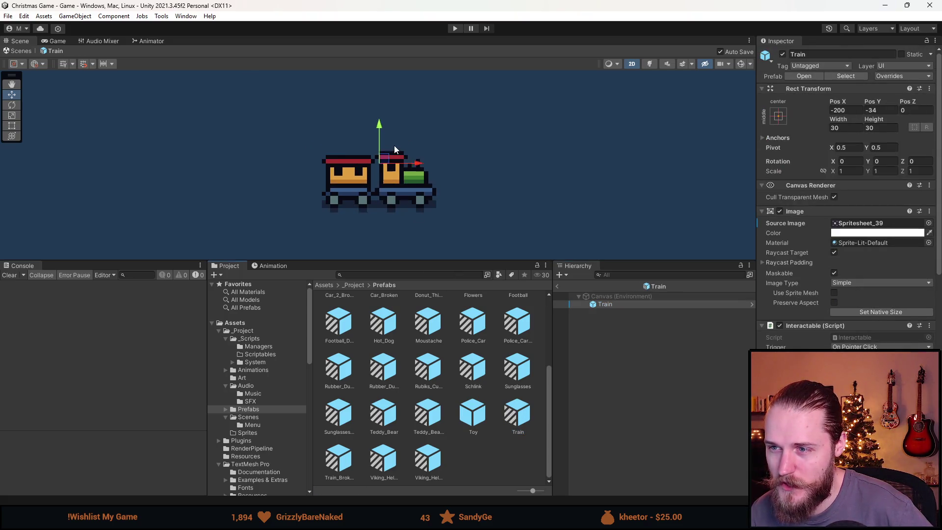
left_click(460, 198)
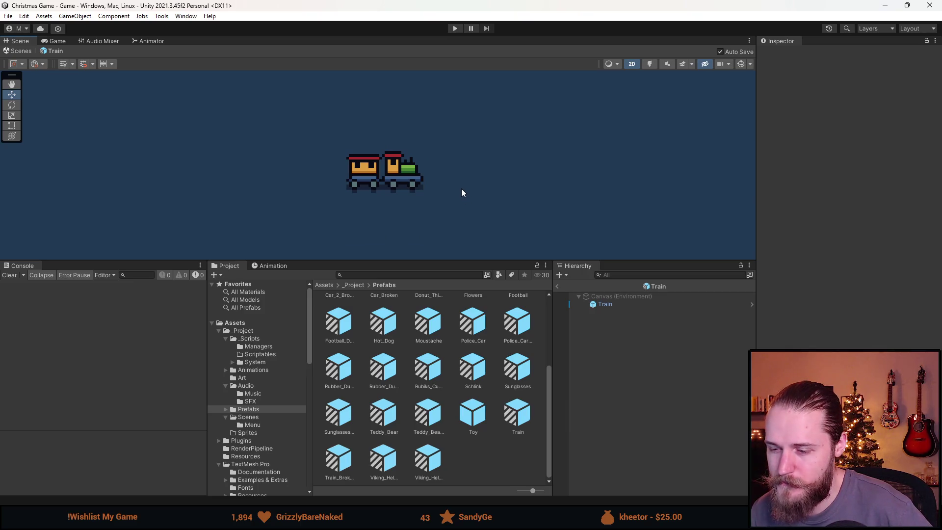
key("alt+Tab")
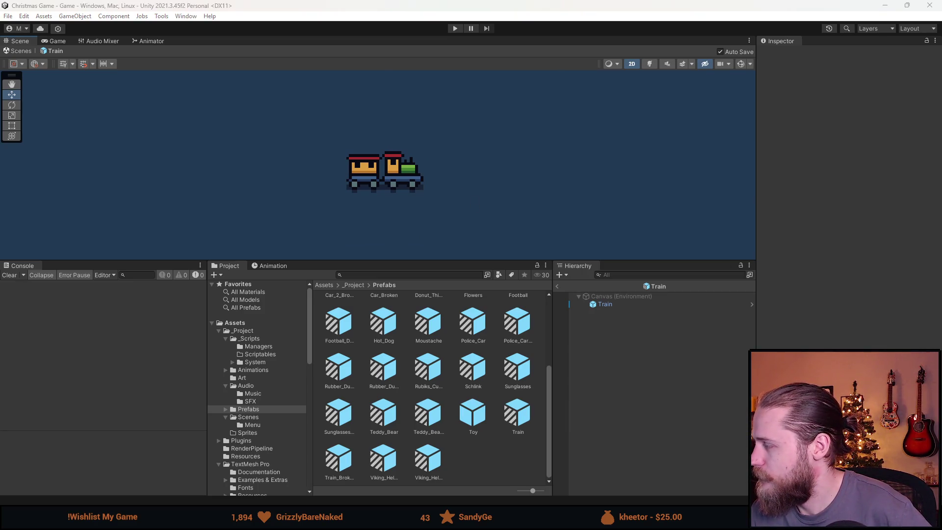
Pan Spritesheet.png in Aseprite and box-select the broken teddy bear and sunglasses sprites.
scroll(252, 421, "left", 5)
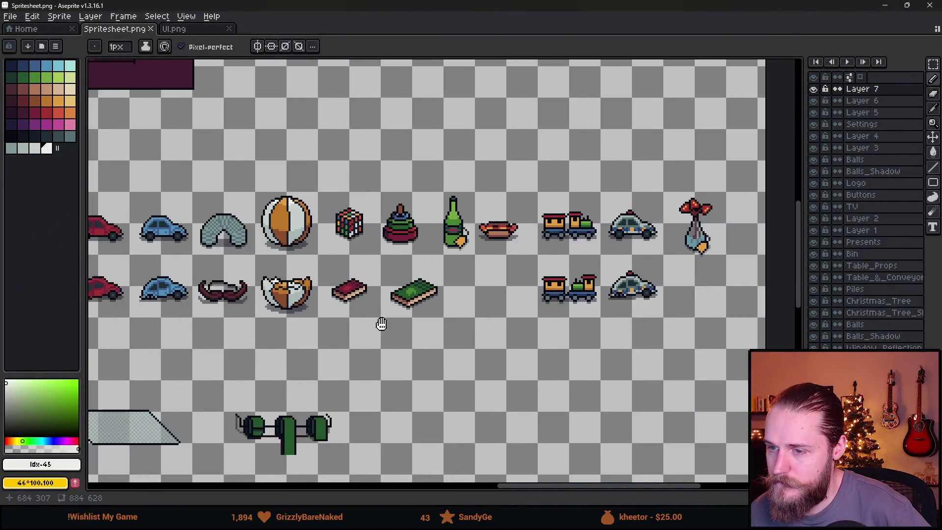
scroll(628, 322, "left", 3)
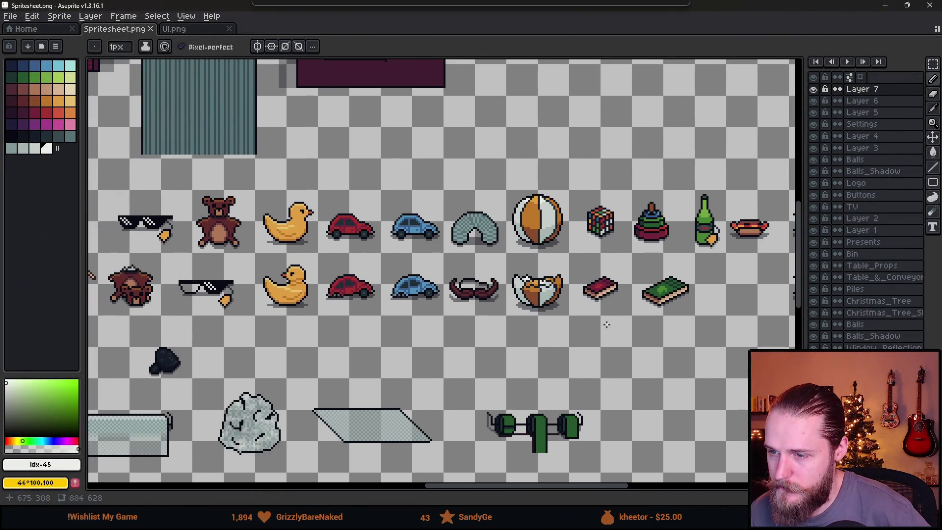
scroll(604, 324, "down", 1)
scroll(604, 324, "up", 1)
left_click_drag(373, 361, 569, 348)
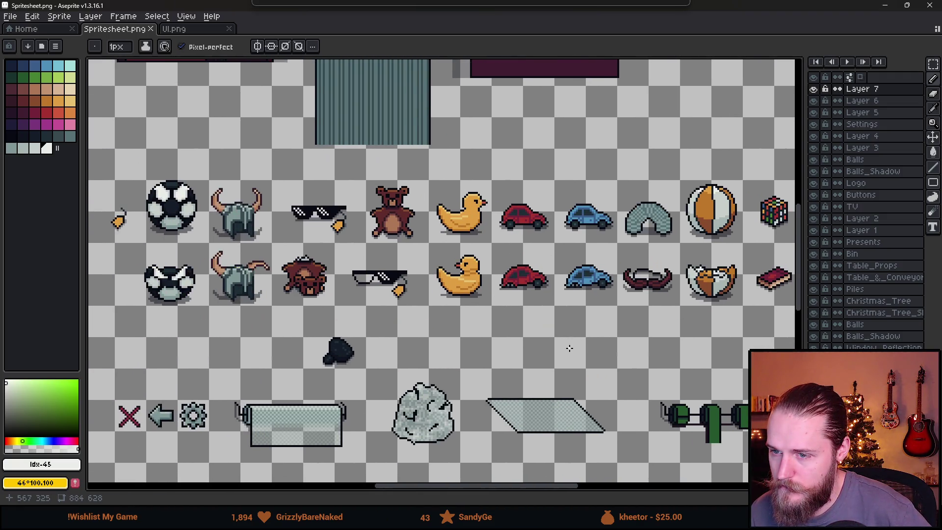
key("m")
mouse_move(286, 248)
left_mouse_down()
mouse_move(309, 270)
mouse_move(413, 319)
left_mouse_up()
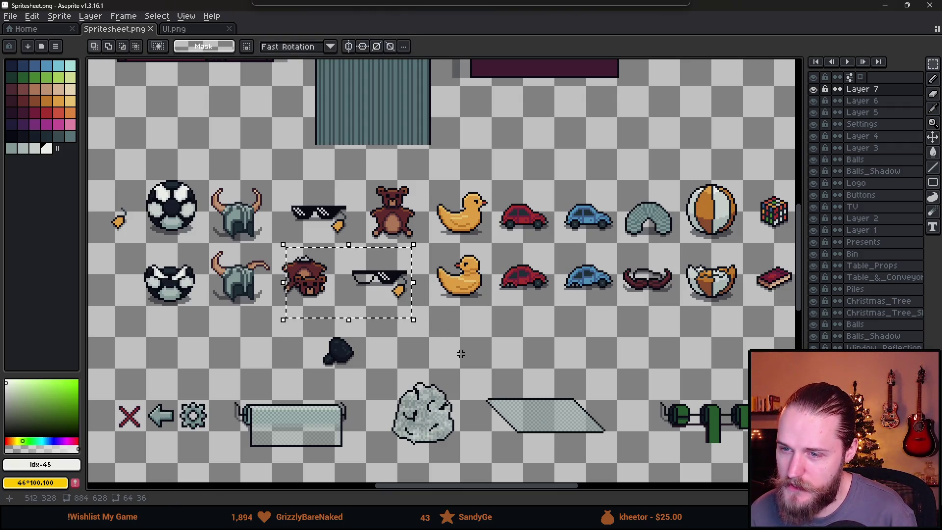
key("ctrl+d")
Box-select the broken viking helmet sprite, then the broken red car sprite.
left_click_drag(208, 249, 279, 325)
left_click_drag(132, 257, 203, 324)
key("ctrl+d")
left_click_drag(207, 245, 276, 327)
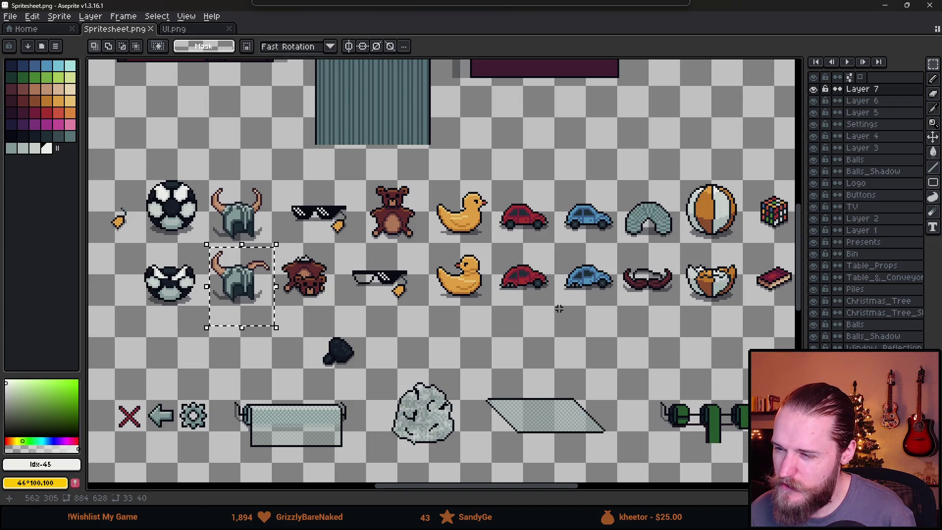
left_click_drag(493, 253, 557, 324)
scroll(532, 277, "up", 2)
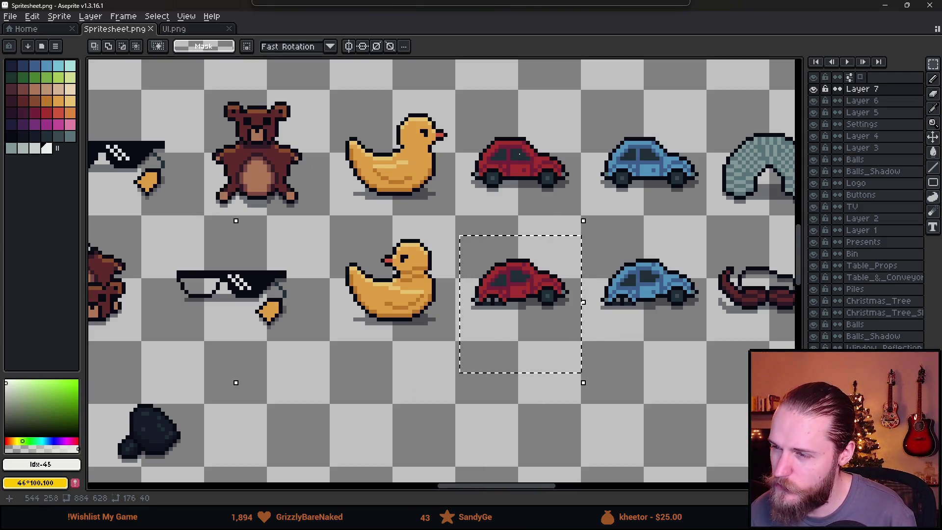
key("ctrl+d")
left_click_drag(463, 243, 587, 360)
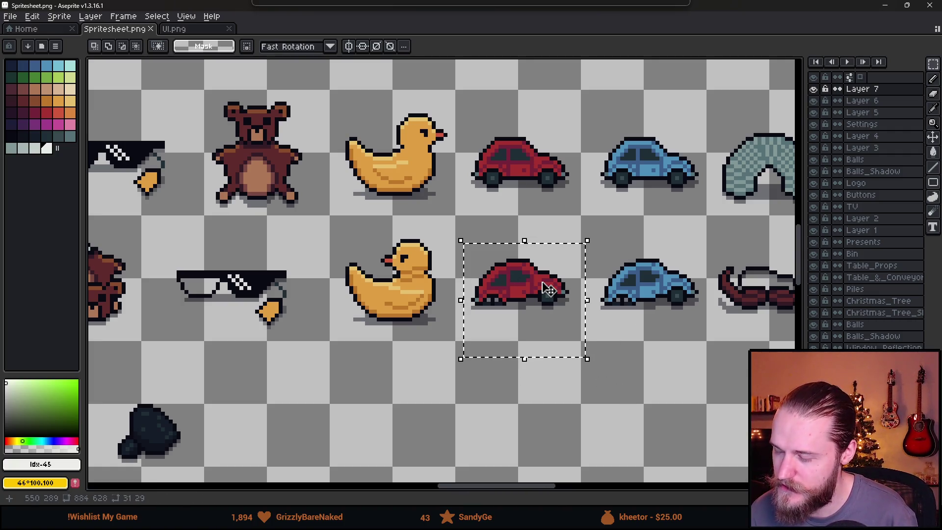
Pan to the sprites further right, then return to Unity's Game scene.
scroll(572, 309, "up", 4)
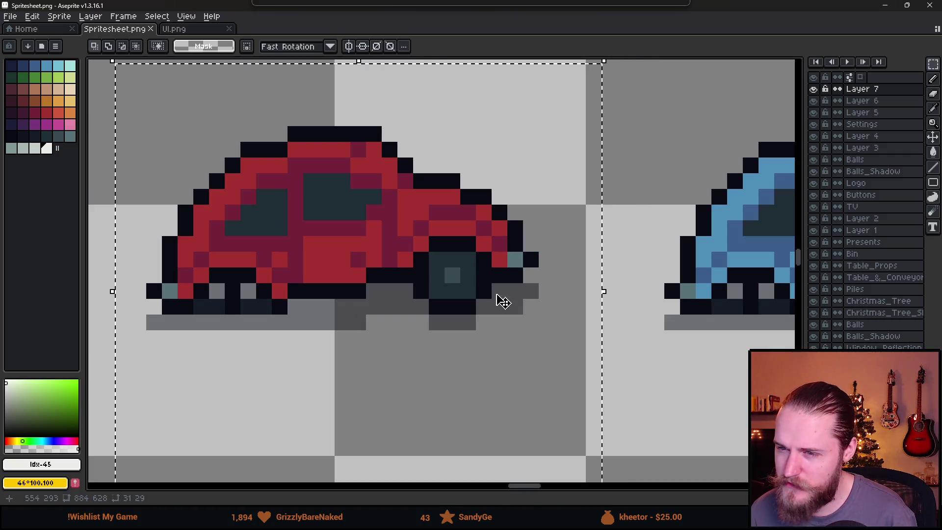
scroll(552, 314, "down", 4)
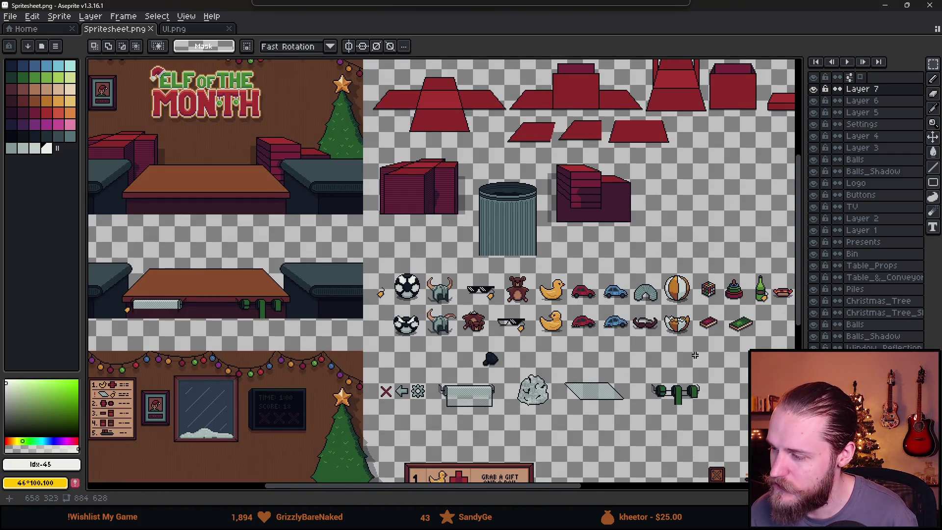
left_click_drag(695, 355, 512, 311)
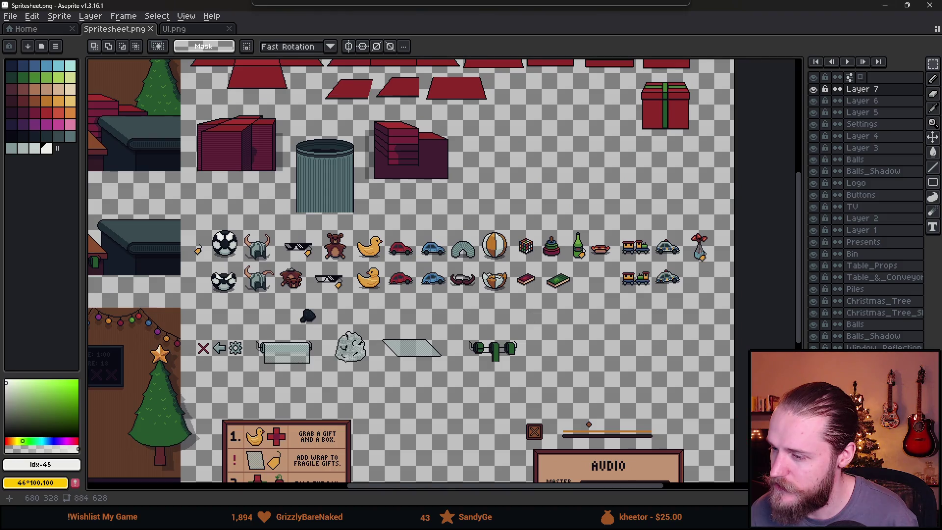
scroll(683, 299, "up", 2)
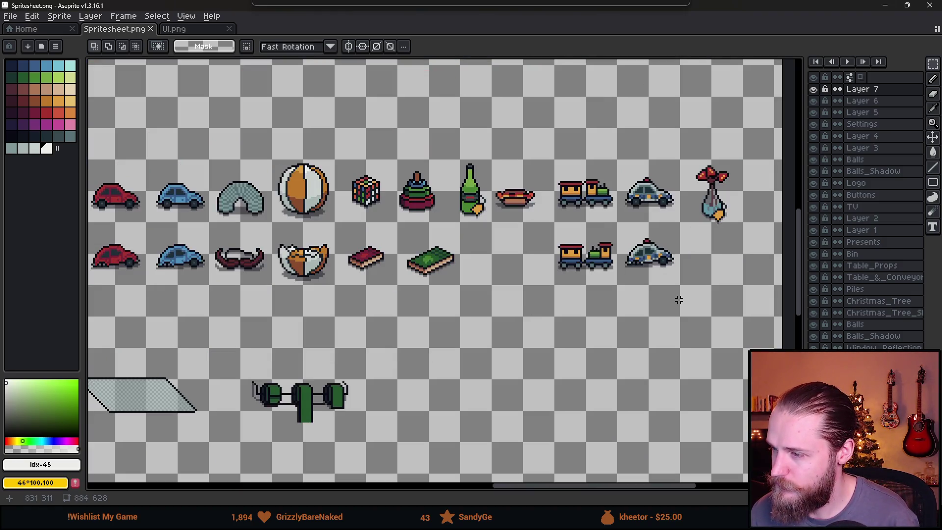
scroll(496, 322, "left", 5)
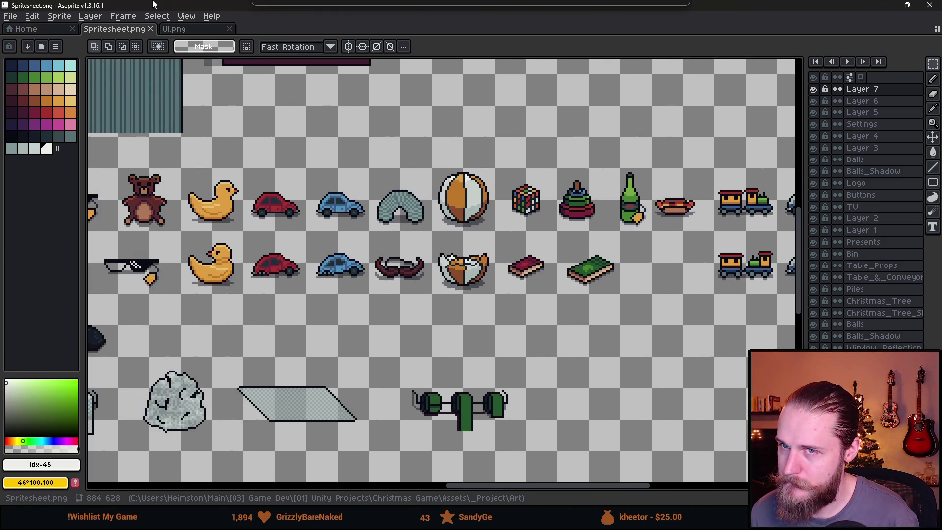
key("alt+Tab")
left_click(558, 286)
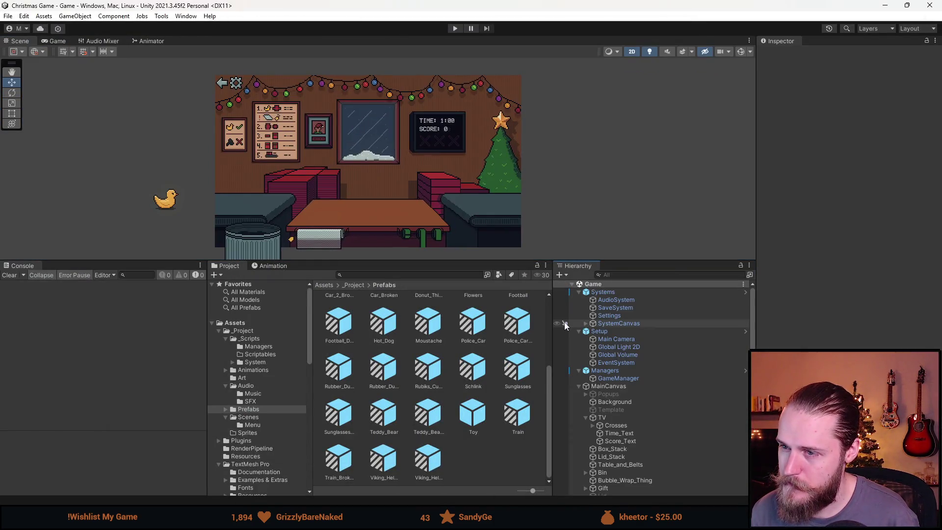
Start a new play round, enlarge the Game view, gift the police car and trash the broken car.
left_click(452, 29)
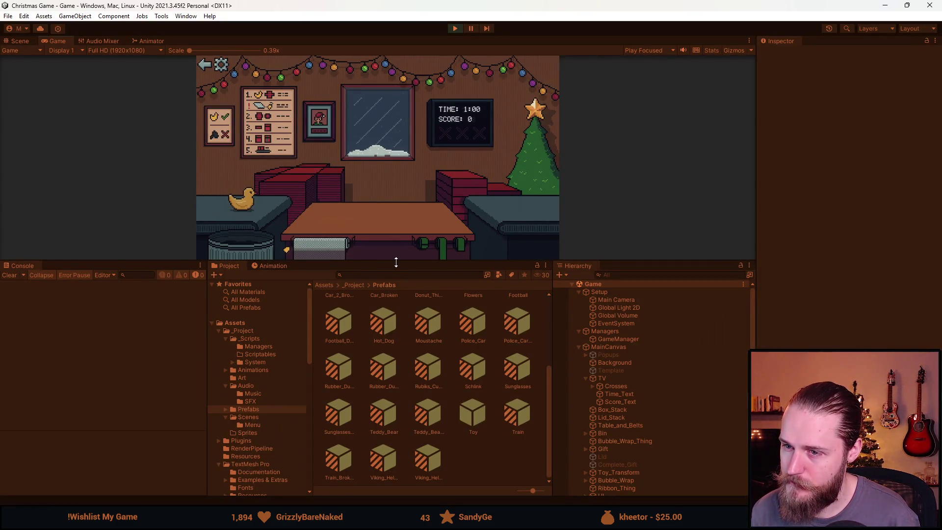
left_click_drag(396, 262, 396, 388)
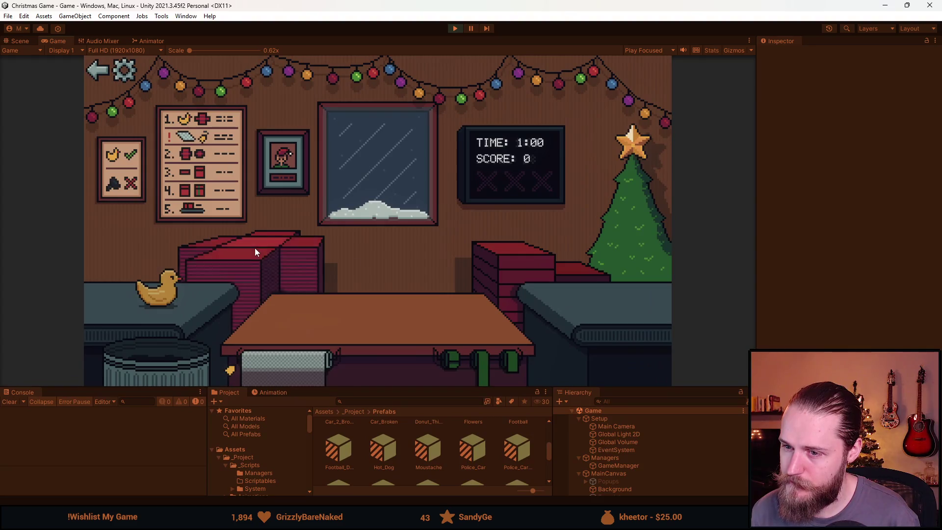
left_click(469, 363)
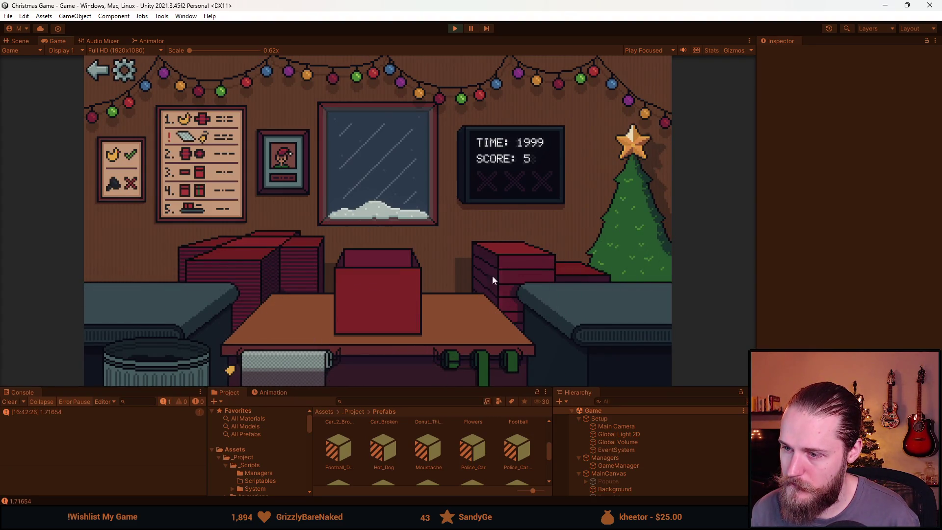
left_click(474, 363)
mouse_move(110, 294)
left_mouse_down()
mouse_move(161, 296)
mouse_move(165, 311)
left_mouse_up()
Box and ribbon the bottle and the next item, then trash a broken item.
left_click(291, 361)
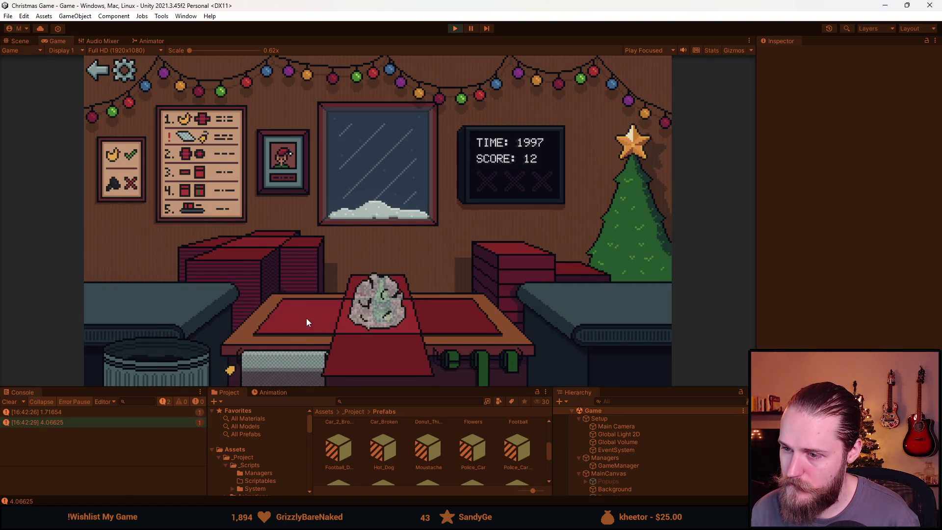
left_click(450, 360)
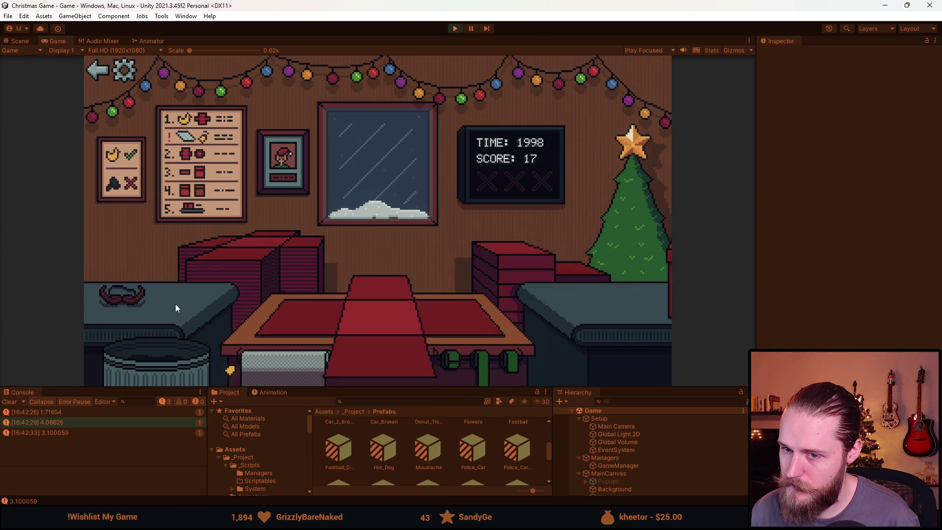
left_click(291, 360)
left_click(472, 358)
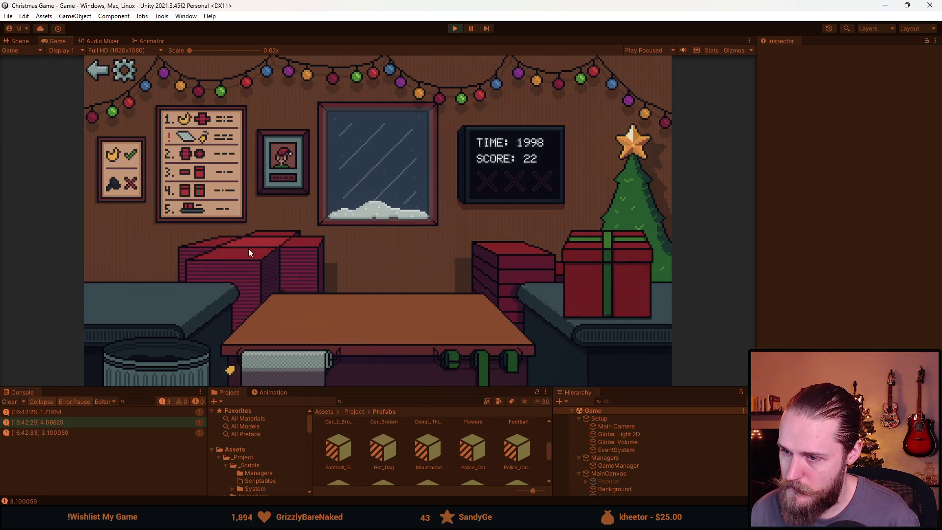
left_click(157, 352)
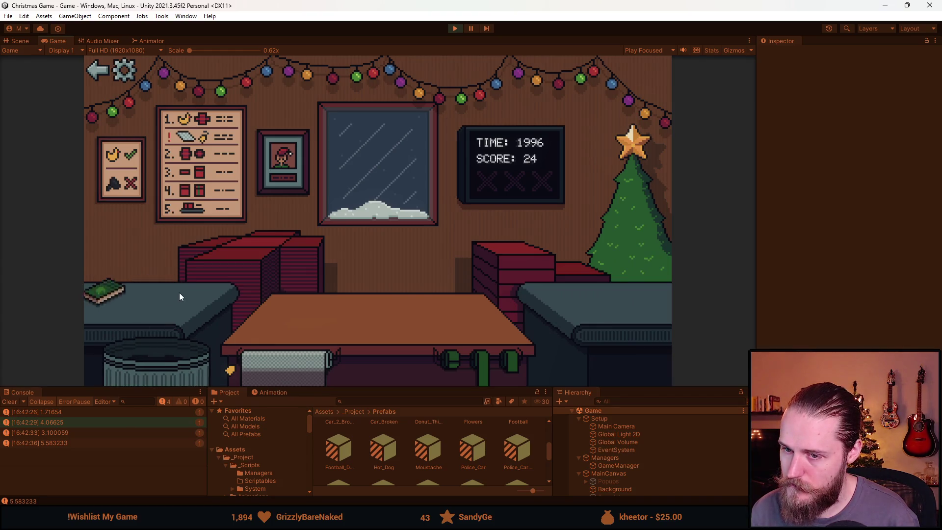
Wrap the green book and the helmet into ribboned presents.
left_click(240, 240)
left_click(513, 266)
left_click(482, 363)
left_click(133, 286)
left_click(361, 352)
left_click(481, 364)
Gift the sunglasses, trash the broken toy train, and wrap and send off the next item.
left_click(164, 308)
left_click(311, 321)
left_click(520, 255)
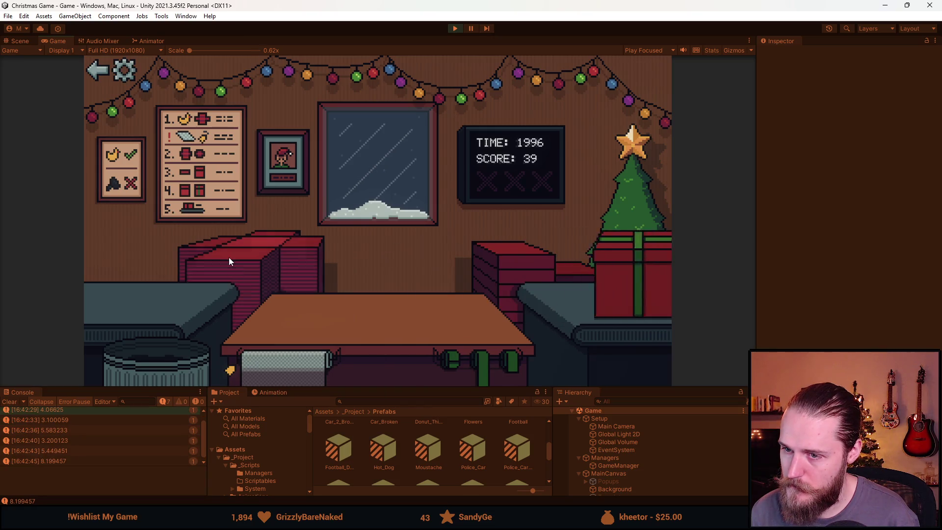
left_click(170, 353)
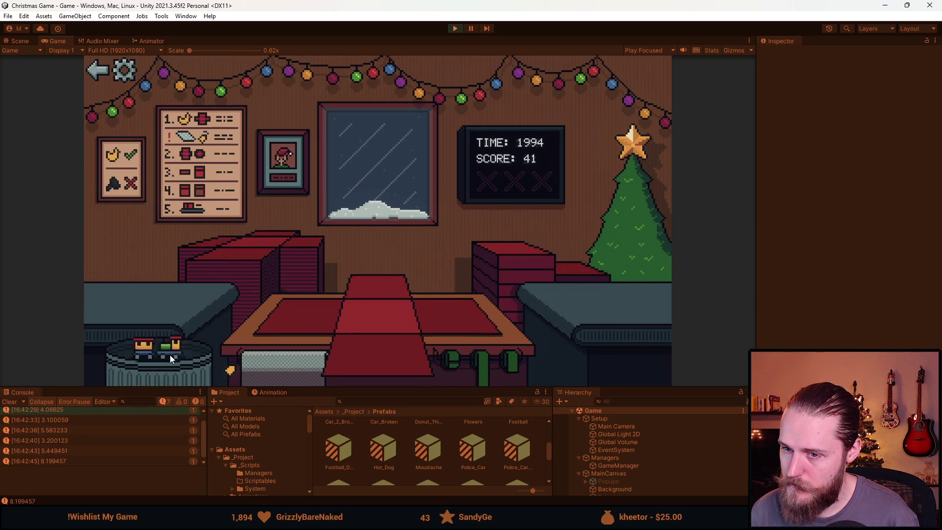
left_click(137, 294)
left_click(316, 323)
left_click(537, 275)
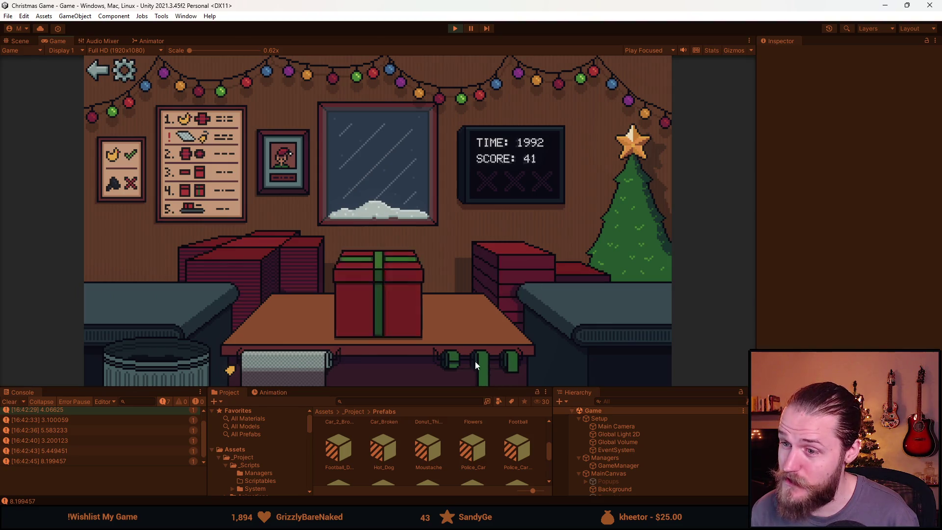
Wrap and ribbon the grey item and the duck on fresh wrapping paper.
left_click(108, 289)
left_click(346, 318)
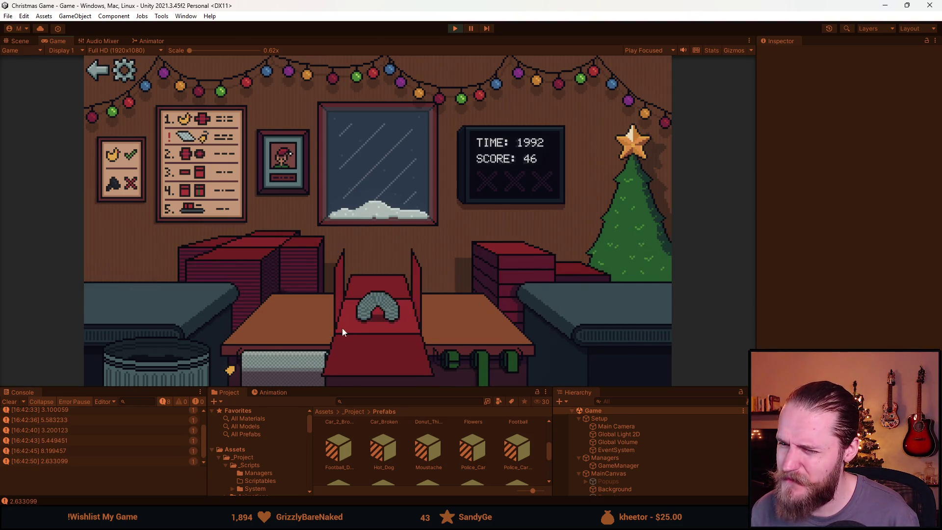
left_click(508, 248)
left_click(148, 280)
left_click(378, 347)
left_click(493, 362)
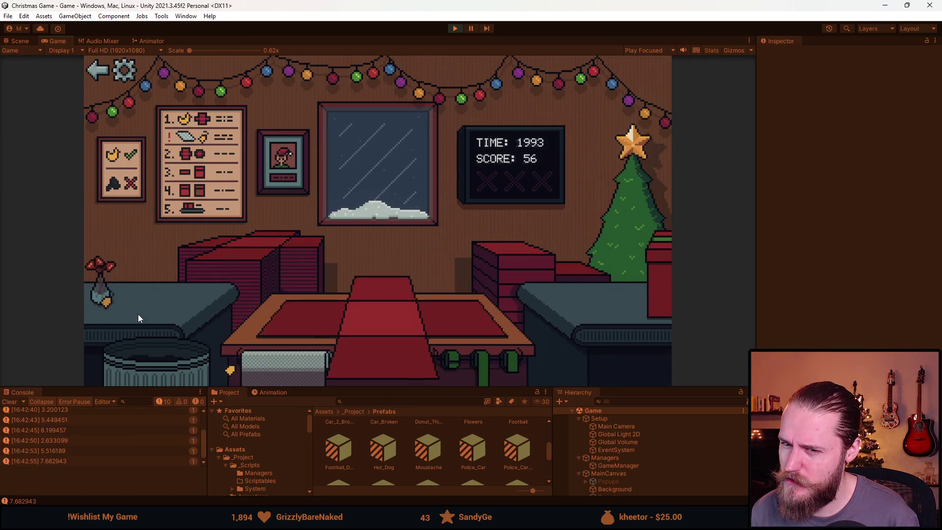
Wrap the next item, then the blue counter item, into ribboned presents and send them off.
left_click(152, 292)
left_click(314, 319)
left_click(505, 282)
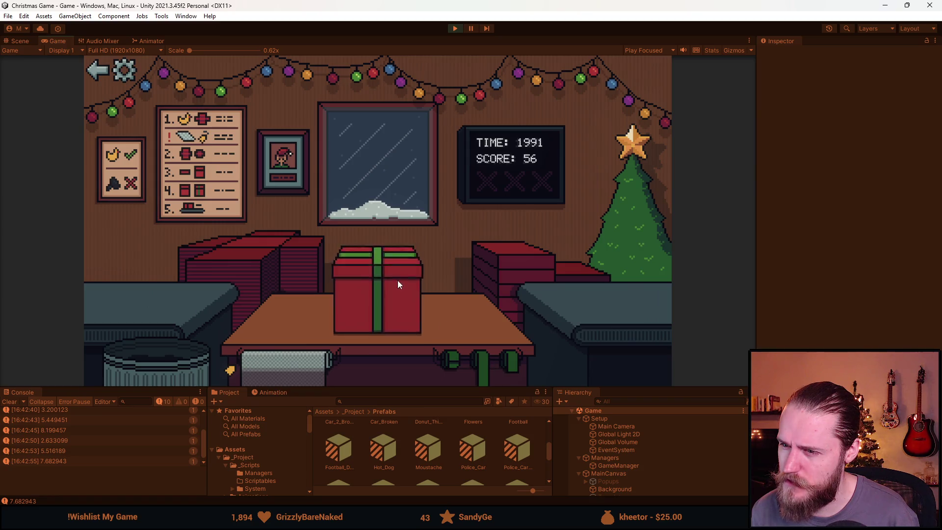
left_click(280, 272)
left_click(147, 294)
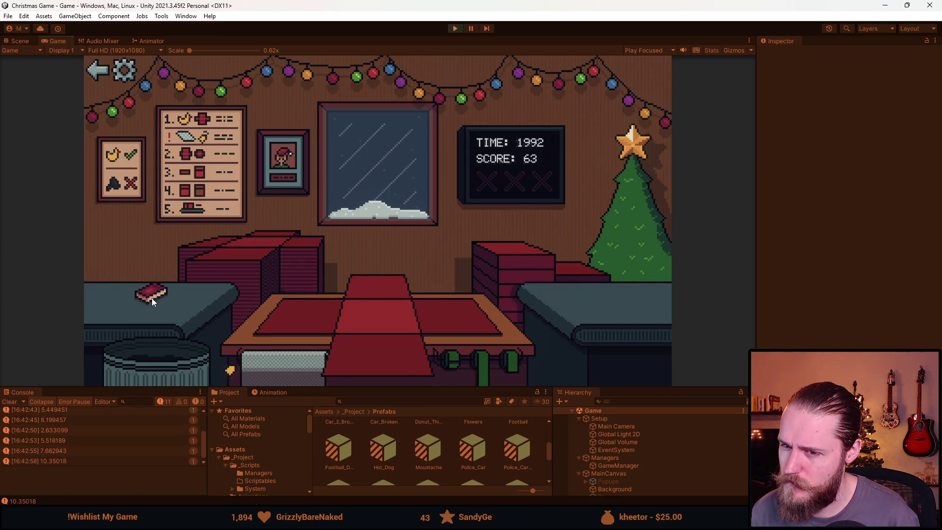
left_click(151, 297)
left_click(381, 360)
left_click(466, 364)
Wrap the teddy bear into a ribboned present and send it off.
left_click(259, 270)
left_click(136, 308)
left_click(327, 325)
left_click(494, 266)
left_click(376, 288)
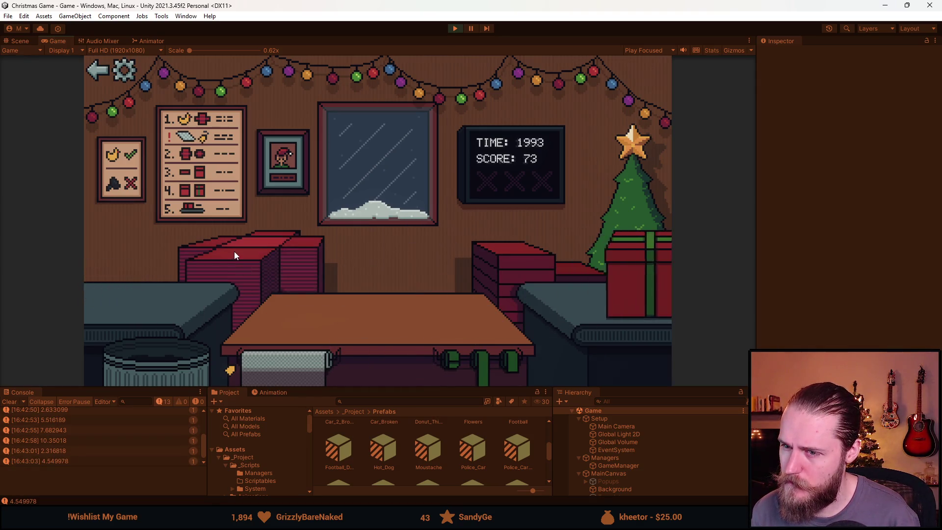
Wrap the red car and the football into ribboned presents.
left_click(234, 251)
left_click(161, 292)
left_click(386, 347)
left_click(476, 348)
left_click(267, 252)
left_click(137, 300)
left_click(365, 346)
left_click(466, 352)
Finish the football gift and wrap the stacking toy into a present.
left_click(284, 273)
left_click(147, 306)
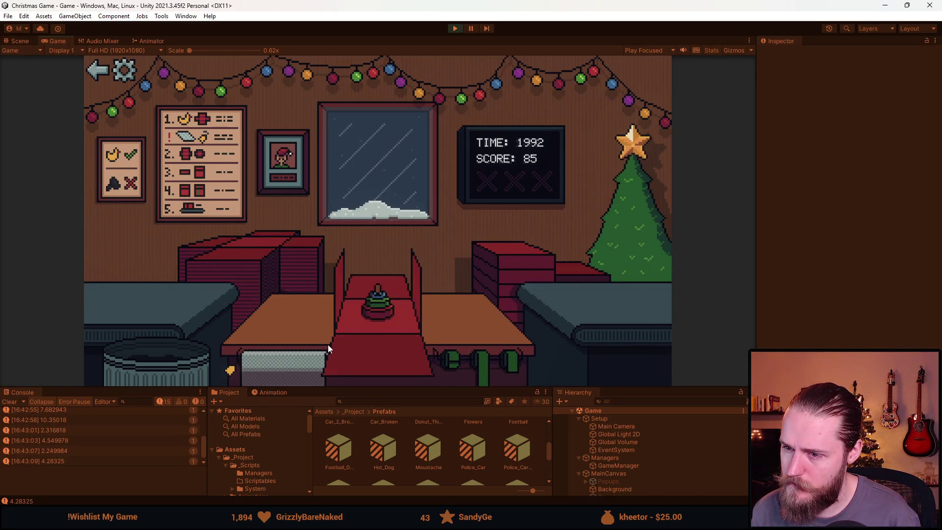
left_click(344, 346)
left_click(500, 343)
left_click(275, 275)
Wrap another football into a present and throw the duck into the trash.
left_click(221, 295)
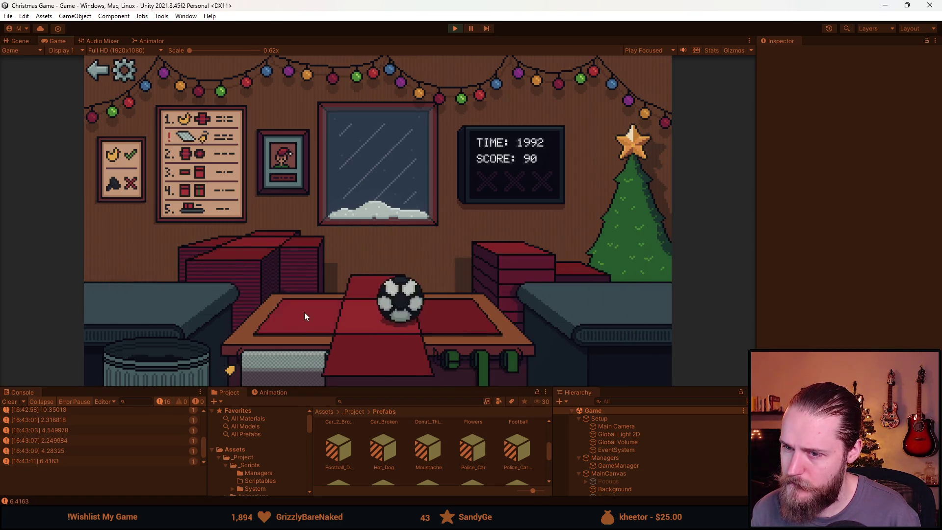
left_click(304, 314)
left_click(510, 250)
left_click(360, 276)
left_click(239, 255)
left_click(211, 294)
left_click(188, 363)
Wrap the toy car and the following toy into presents.
left_click(206, 309)
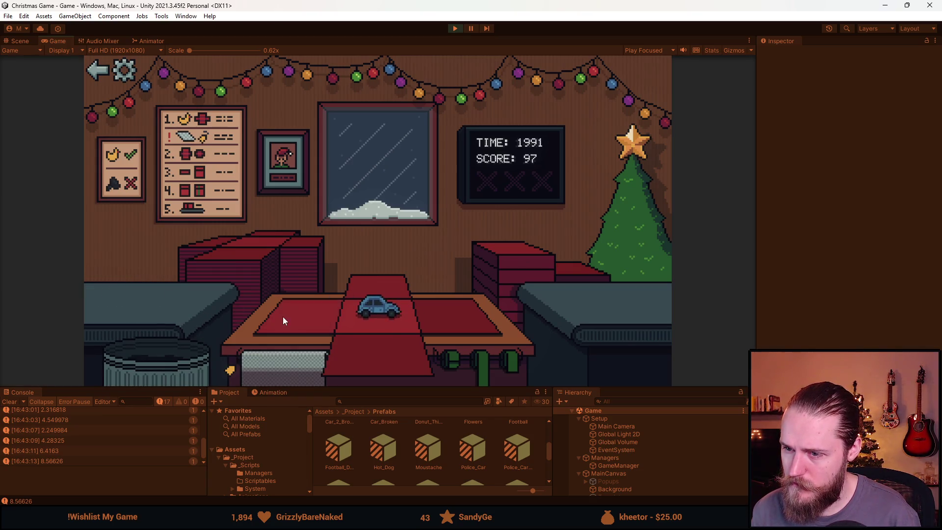
left_click(294, 317)
left_click(512, 296)
left_click(360, 284)
left_click(214, 308)
left_click(300, 310)
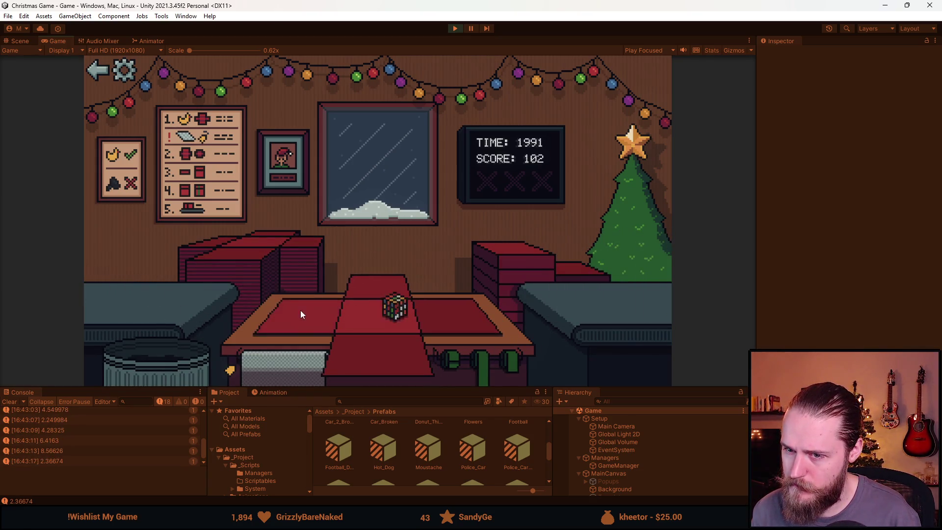
left_click(516, 249)
left_click(375, 276)
Trash the ledge item and the football, and wrap the rock into a ribboned gift.
left_click(179, 364)
left_click(152, 366)
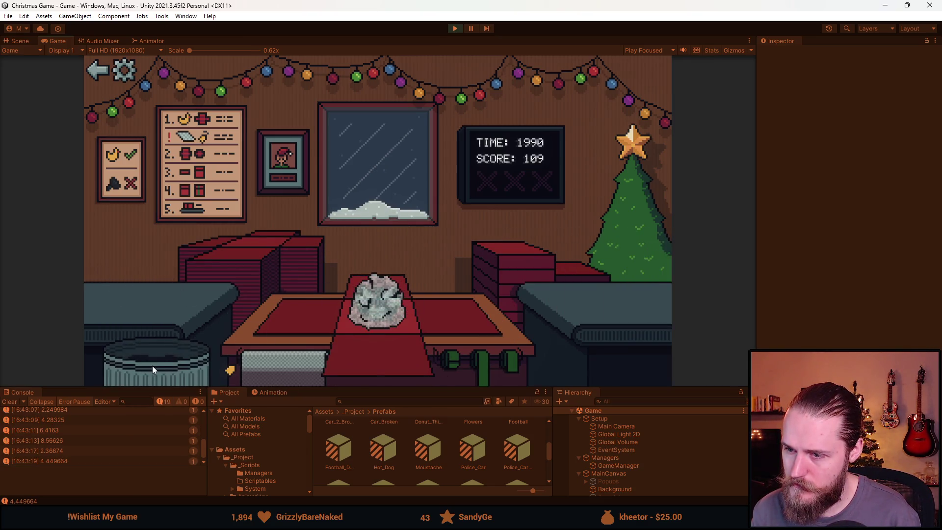
left_click(210, 314)
left_click(304, 321)
left_click(461, 365)
left_click(151, 313)
Bin the car and box and ribbon the flower as a gift.
left_click(194, 352)
left_click(163, 350)
left_click(184, 297)
left_click(324, 339)
left_click(493, 343)
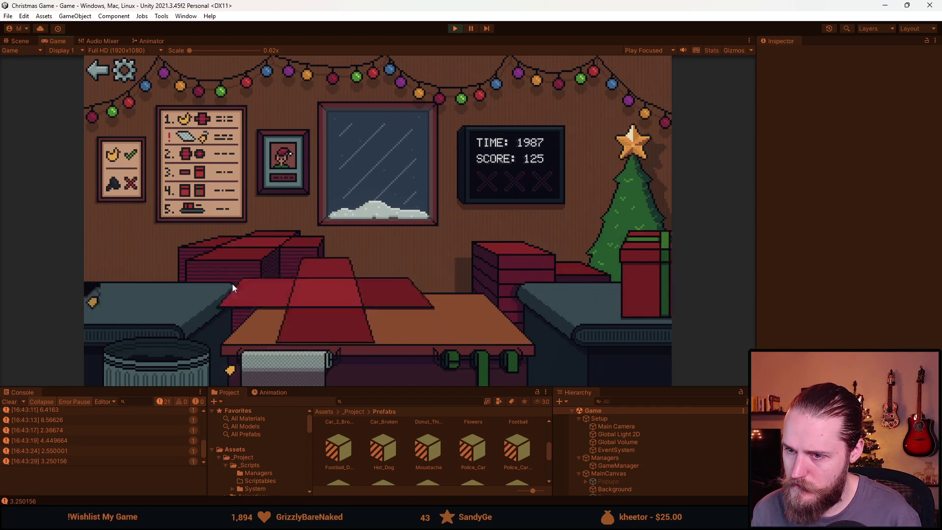
Wrap and send off the rock gift, then bin the train.
left_click(153, 296)
left_click(364, 352)
left_click(490, 272)
left_click(267, 263)
left_click(151, 293)
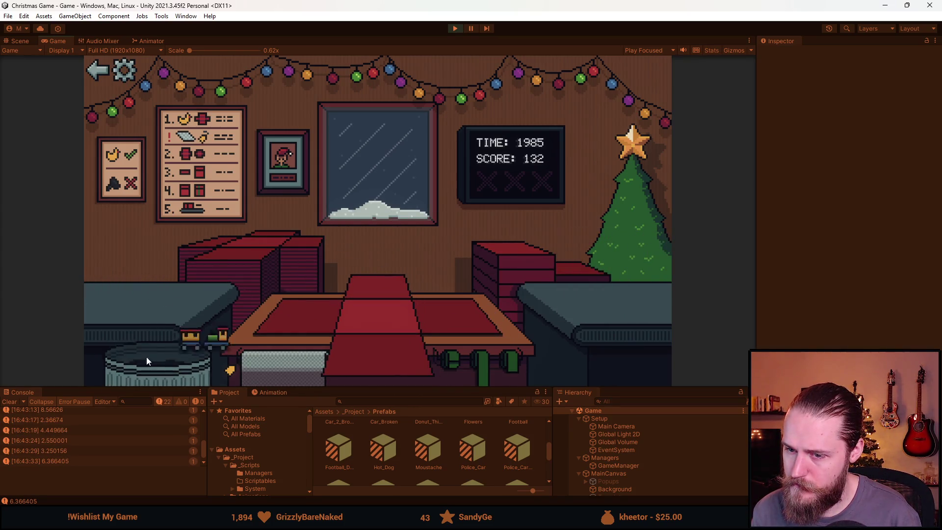
left_click(160, 297)
Wrap the blue car into a ribboned gift, send it off, and trash the ledge item.
left_click(148, 296)
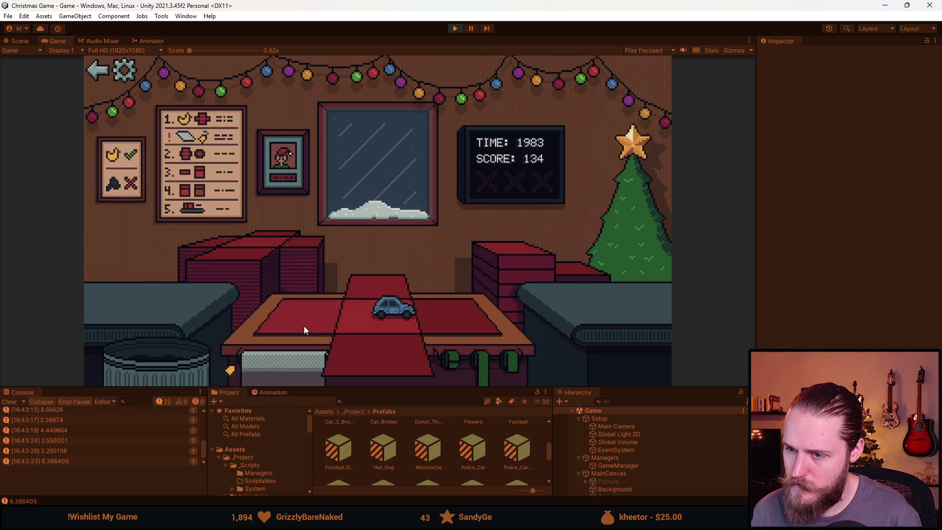
left_click(304, 326)
left_click(492, 258)
left_click(307, 362)
left_click(483, 355)
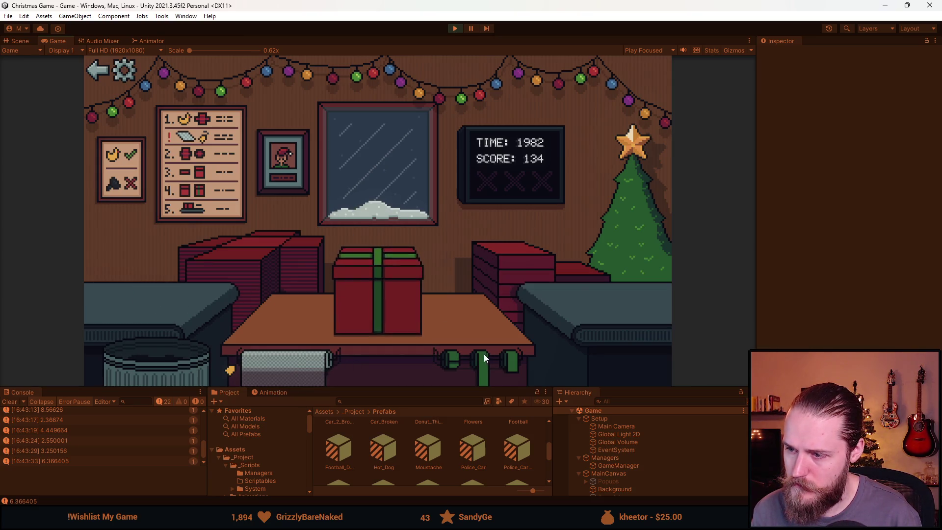
left_click(263, 257)
left_click(152, 317)
Wrap the next ledge item into a gift and send it off.
left_click(166, 309)
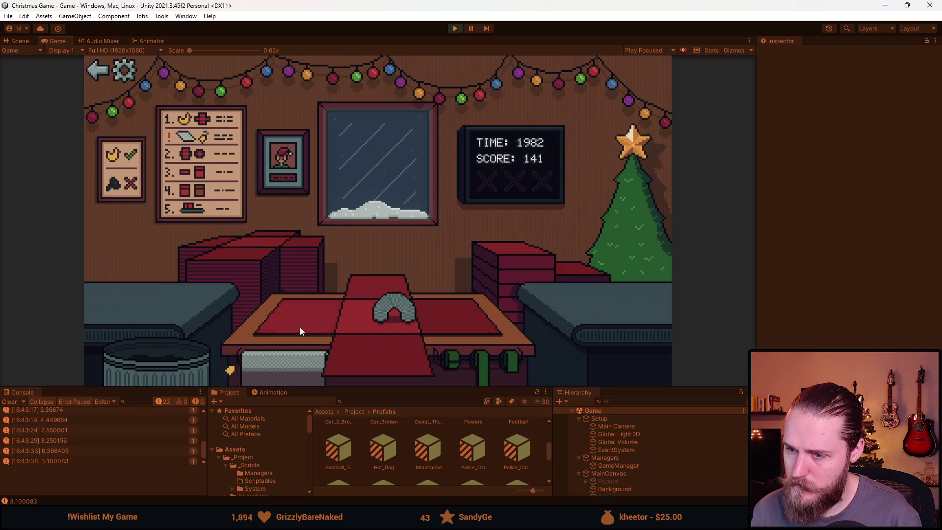
left_click(299, 327)
left_click(516, 241)
left_click(392, 273)
left_click(247, 270)
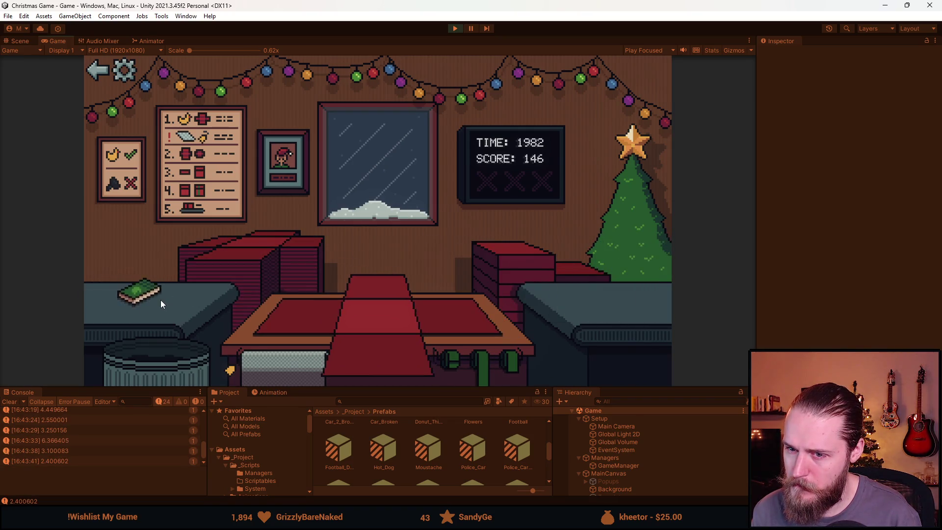
Box and ribbon the green book, then wrap the next item.
left_click(158, 299)
left_click(404, 358)
left_click(446, 354)
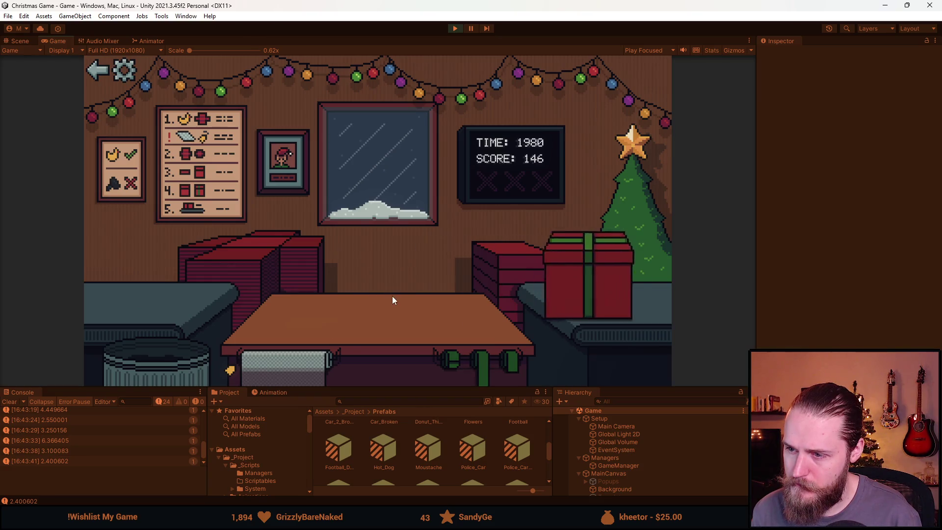
left_click(267, 259)
left_click(171, 302)
left_click(410, 337)
Send off the finished gift and wrap the car into a ribboned present.
left_click(449, 348)
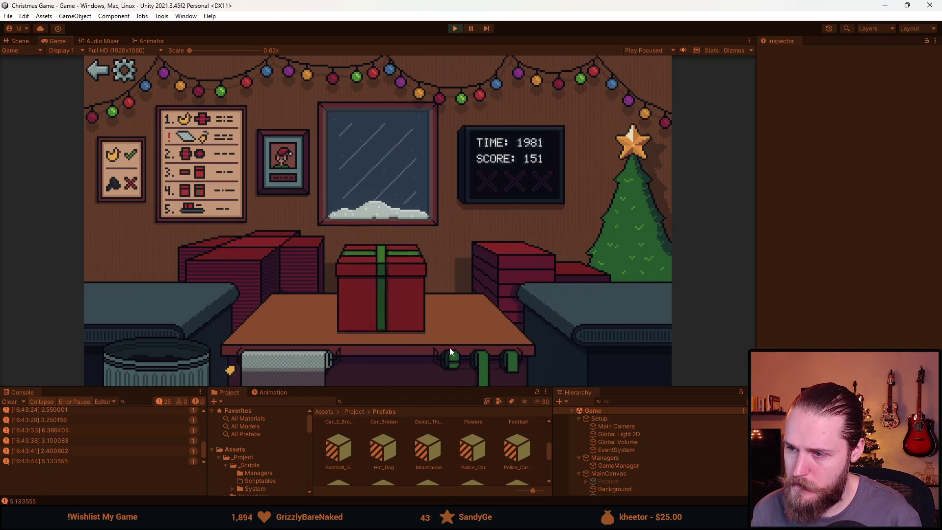
left_click(274, 249)
left_click(188, 311)
left_click(313, 319)
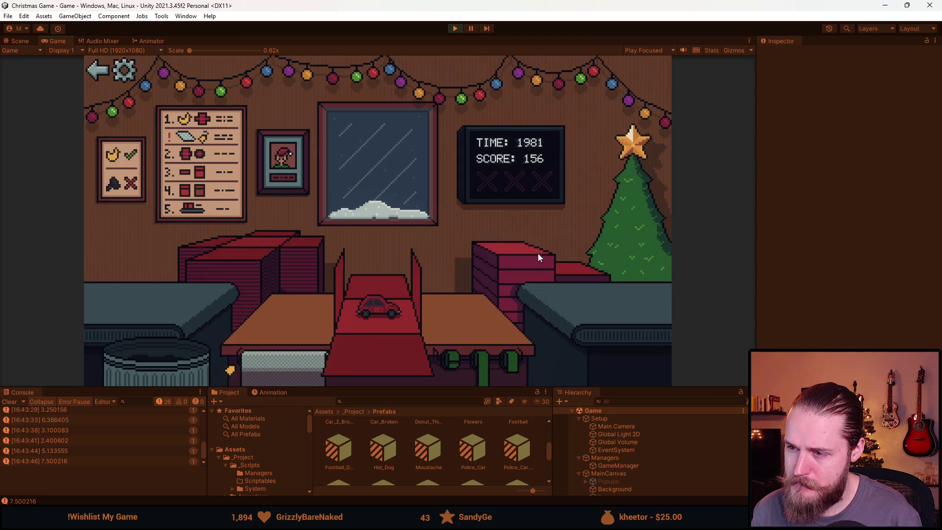
left_click(392, 289)
Box the red book on fresh paper, ship it, and trash the ledge item.
left_click(267, 265)
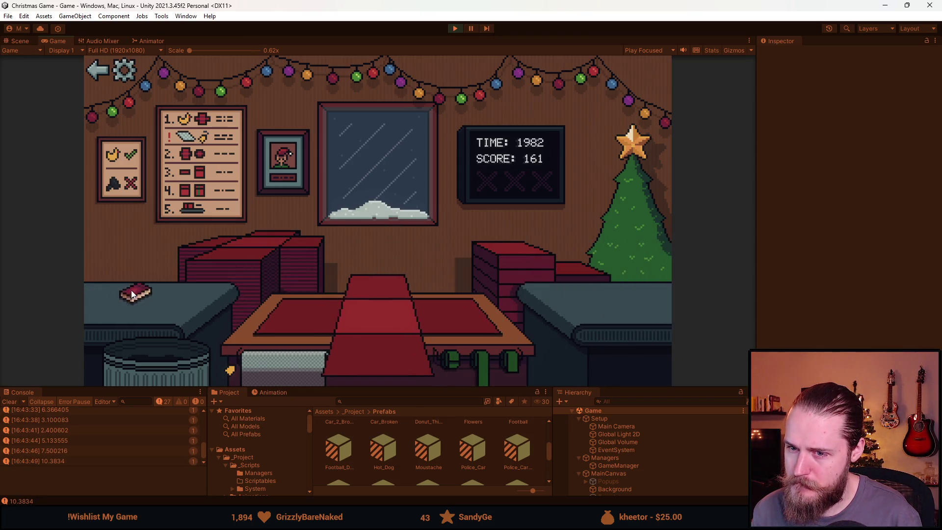
left_click(132, 292)
left_click(364, 343)
left_click(469, 366)
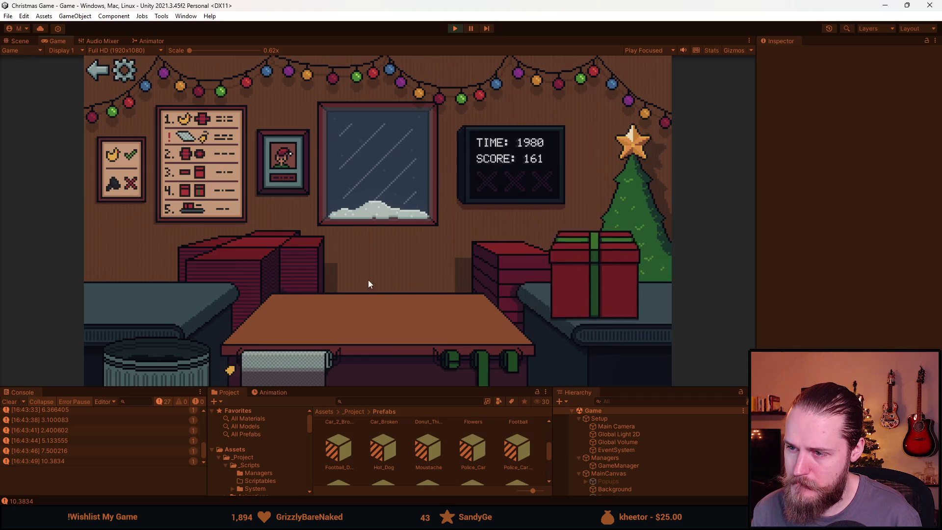
left_click(221, 287)
left_click(181, 352)
Wrap the train into a ribboned gift and throw the car into the trash.
left_click(129, 293)
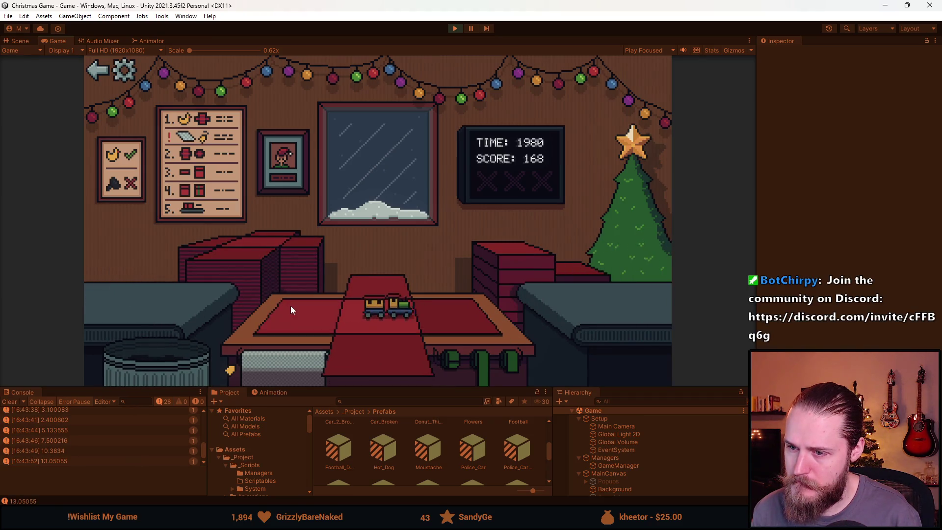
left_click(294, 307)
left_click(479, 364)
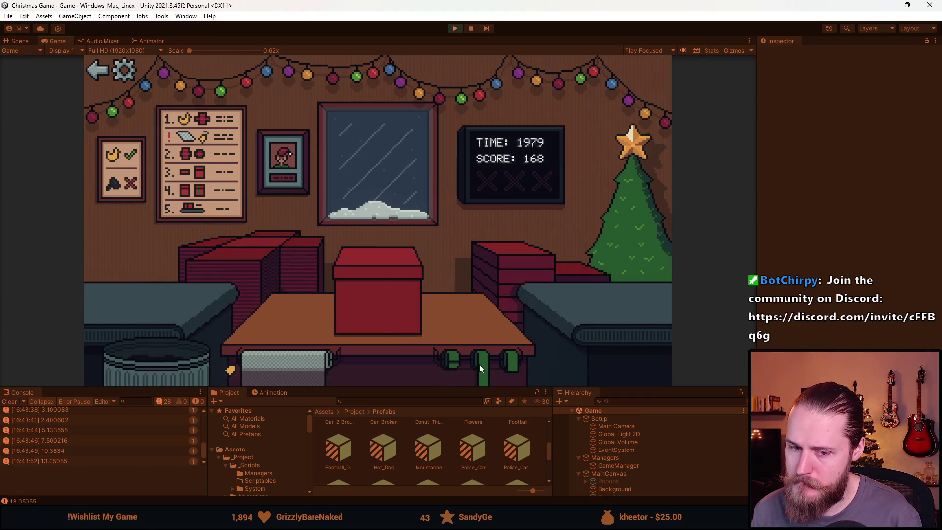
left_click(168, 319)
left_click(154, 347)
Gift the cube, the duck and the crumpled item, and trash the helmet, reaching a score of 189.
left_click(400, 309)
left_click(440, 318)
left_click(264, 260)
left_click(137, 304)
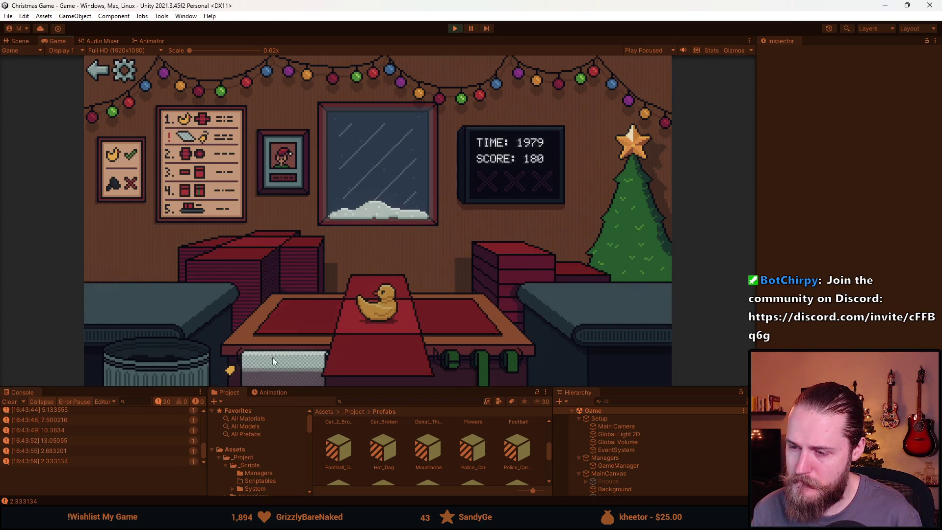
left_click(158, 362)
left_click(469, 308)
left_click(378, 272)
left_click_drag(132, 287, 156, 353)
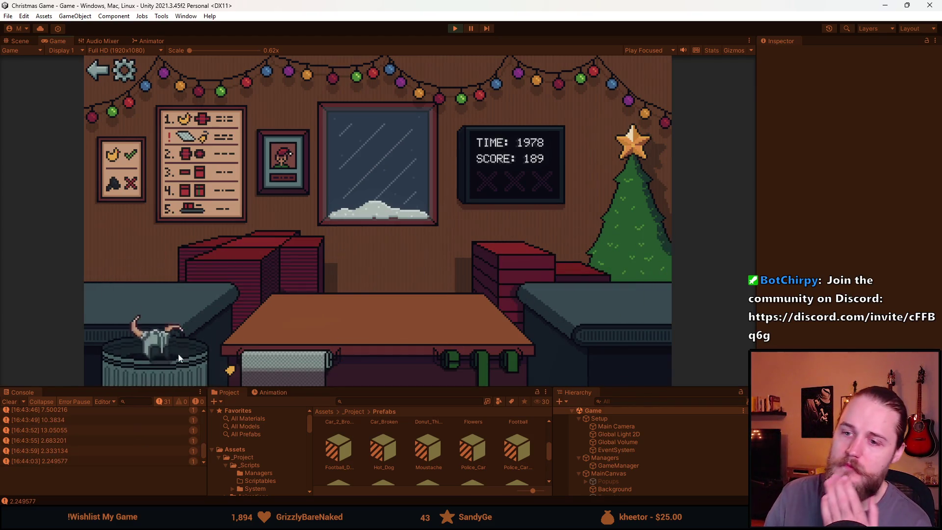
Trash the helmet and ball, then wrap the next toy and send it off.
left_click_drag(135, 290, 161, 343)
left_click_drag(134, 288, 157, 353)
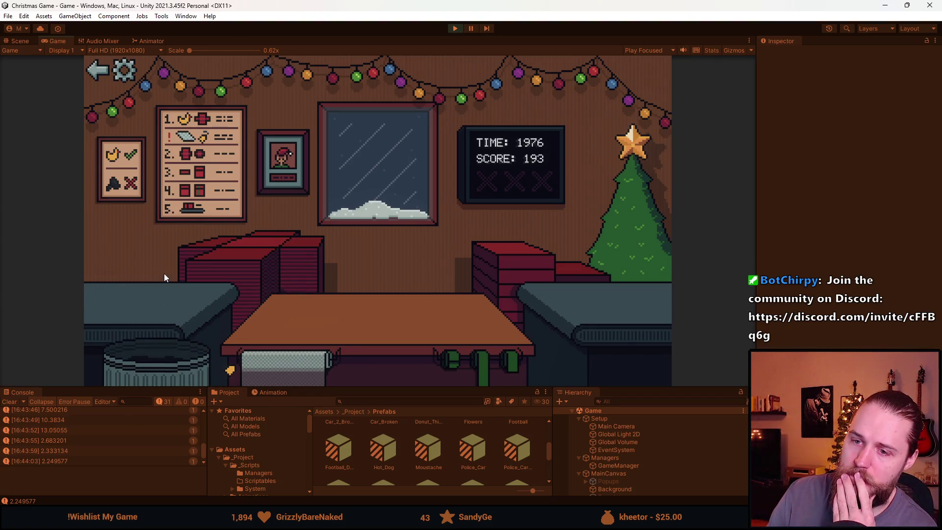
left_click(152, 293)
left_click(374, 358)
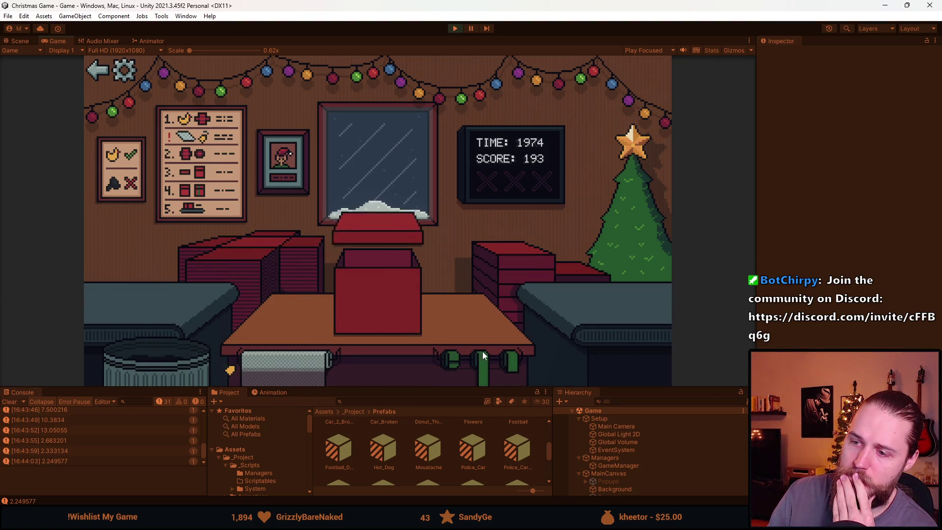
Wrap the moustache, the duck and the hot dog into gifts.
left_click(152, 293)
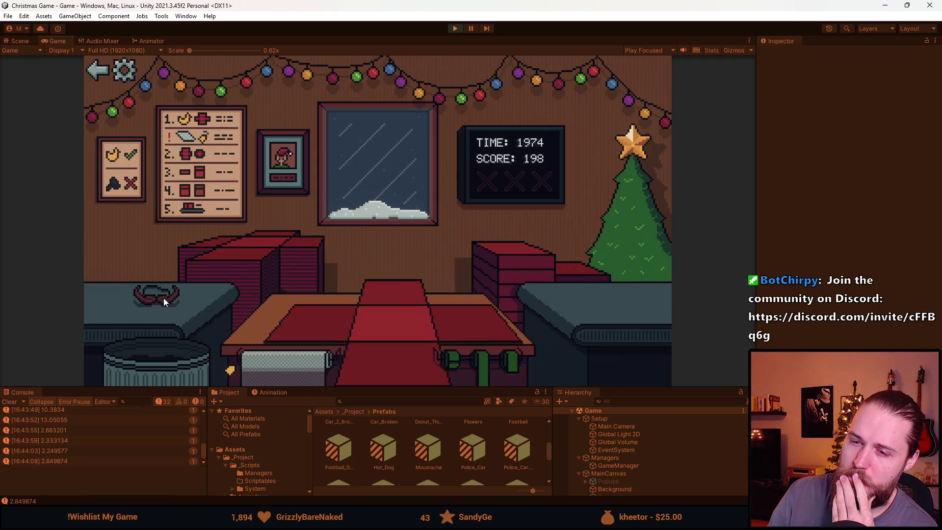
left_click(396, 356)
left_click(174, 314)
left_click(367, 304)
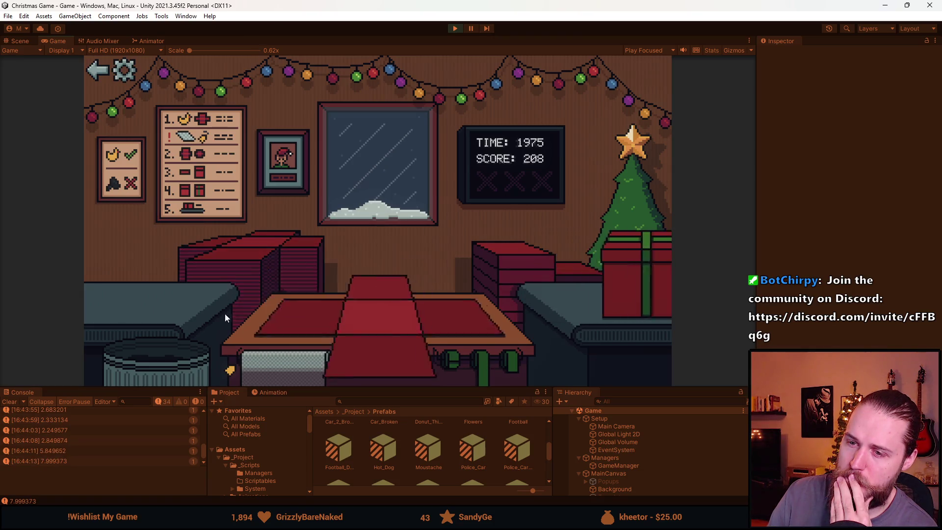
left_click(137, 292)
left_click(466, 354)
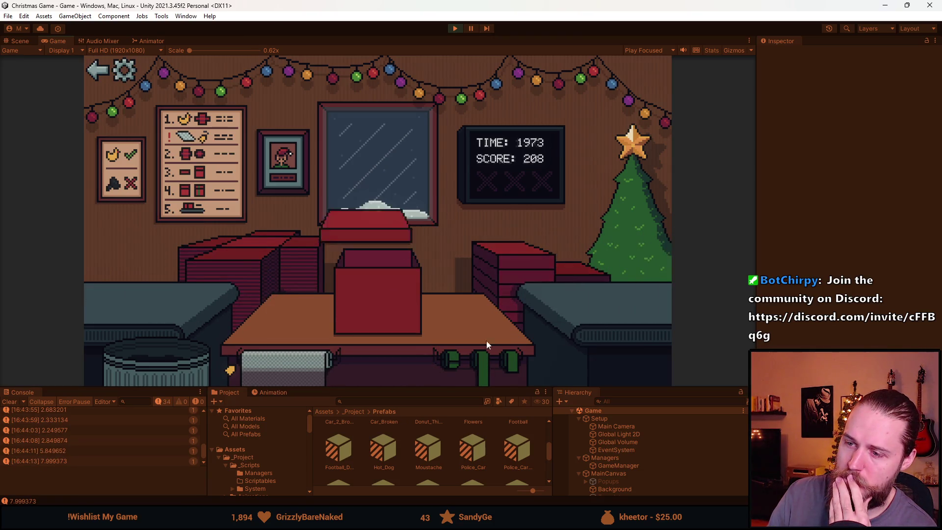
Wrap the football, bin a ledge item, then wrap the helmet and teddy bear.
left_click(170, 281)
left_click(372, 304)
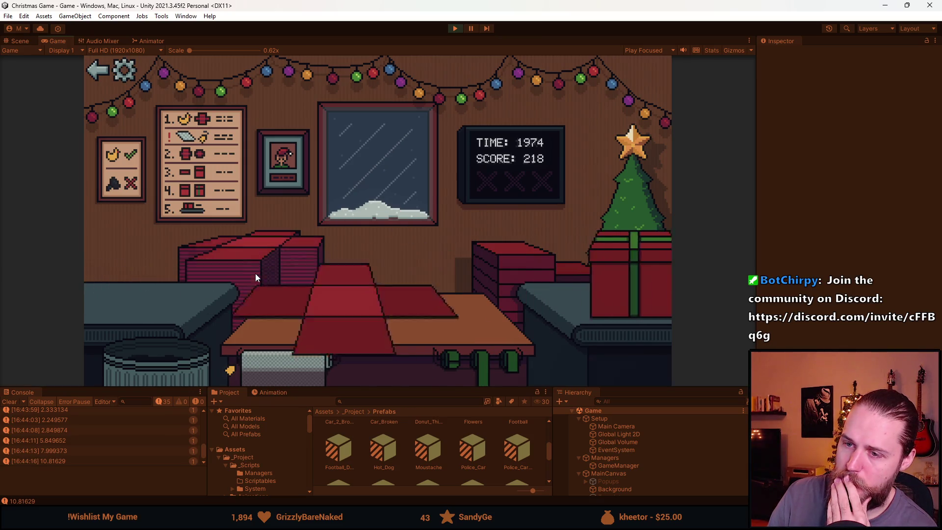
left_click(180, 332)
left_click(167, 301)
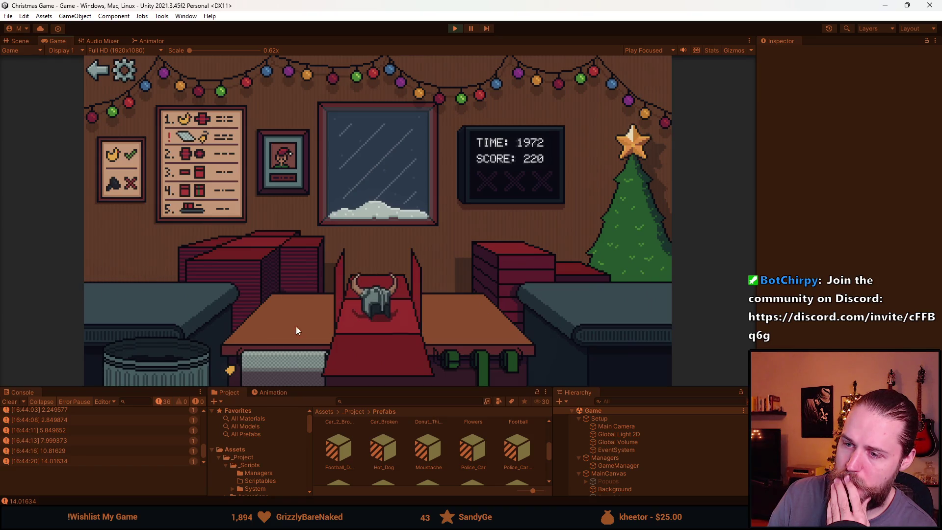
left_click(375, 300)
left_click(182, 290)
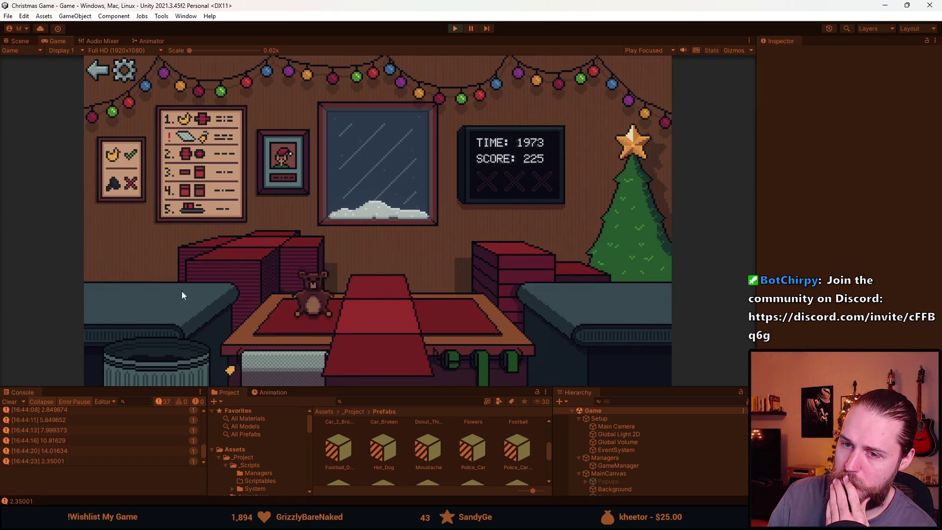
left_click(406, 326)
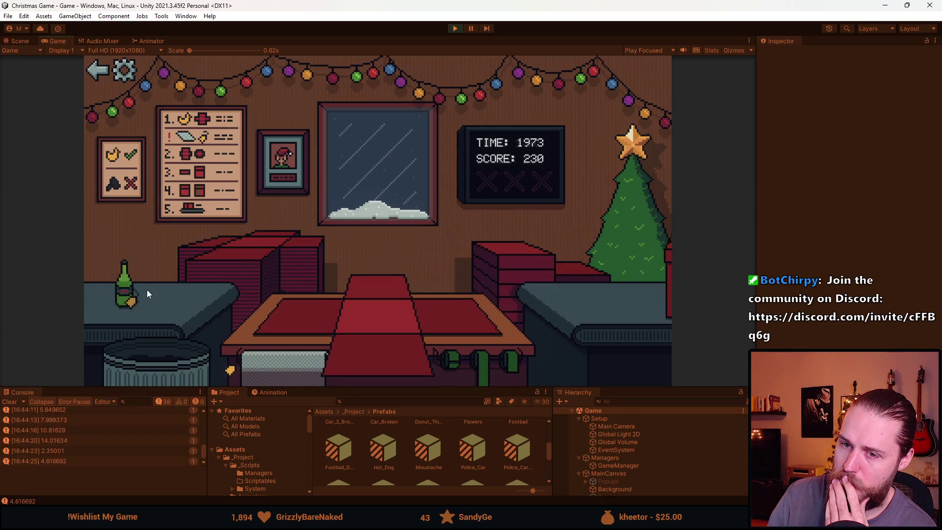
Wrap the bottle, trash the grey item and wrap the flower vase.
left_click(166, 309)
left_click(366, 357)
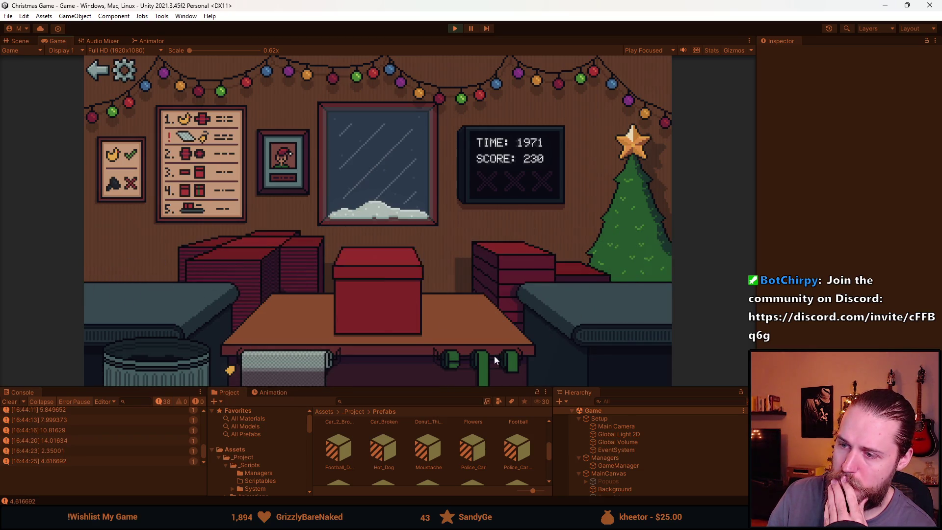
left_click(169, 363)
left_click(171, 294)
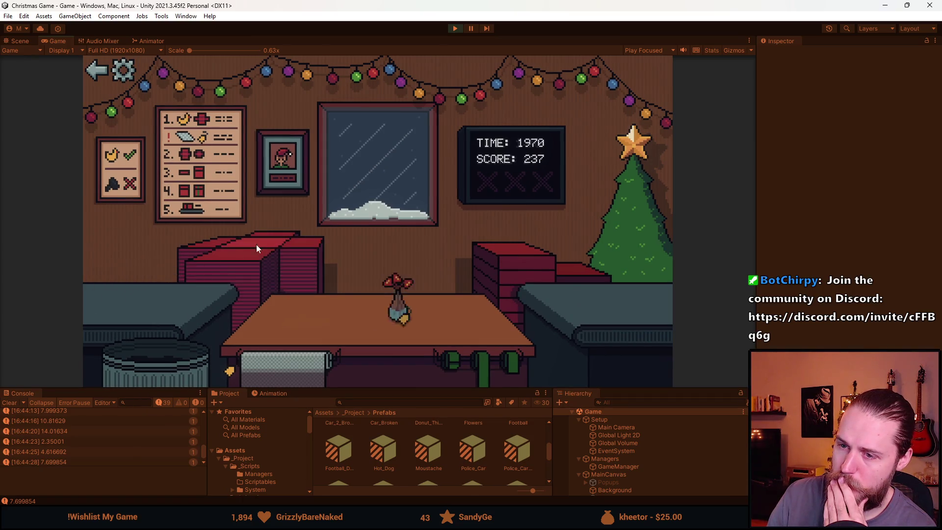
left_click(343, 361)
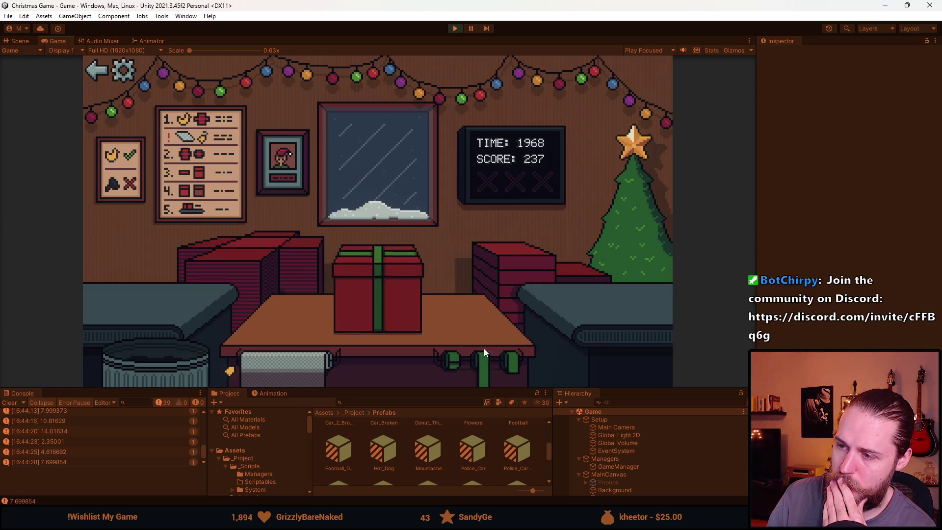
Ship the finished gift, trash the toy train and next item, and place the green bottle.
left_click(163, 343)
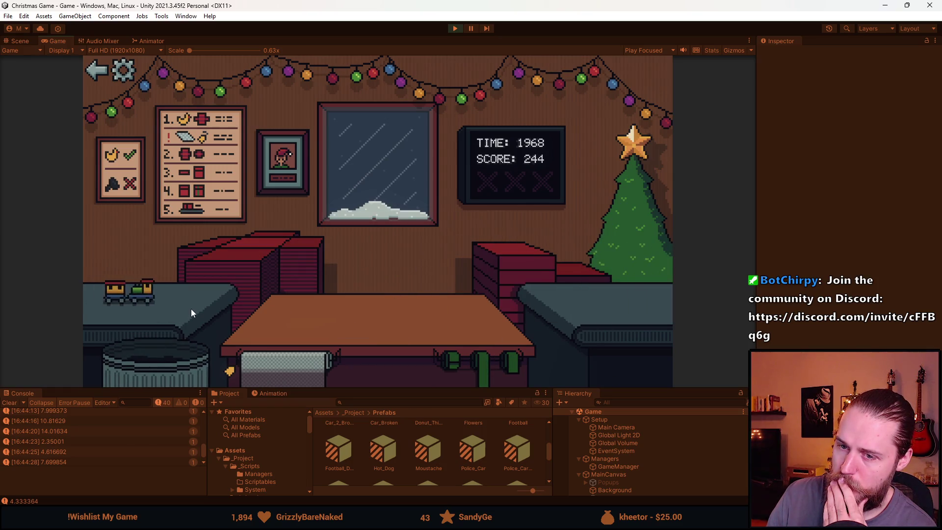
left_click(162, 345)
left_click(169, 332)
left_click(178, 296)
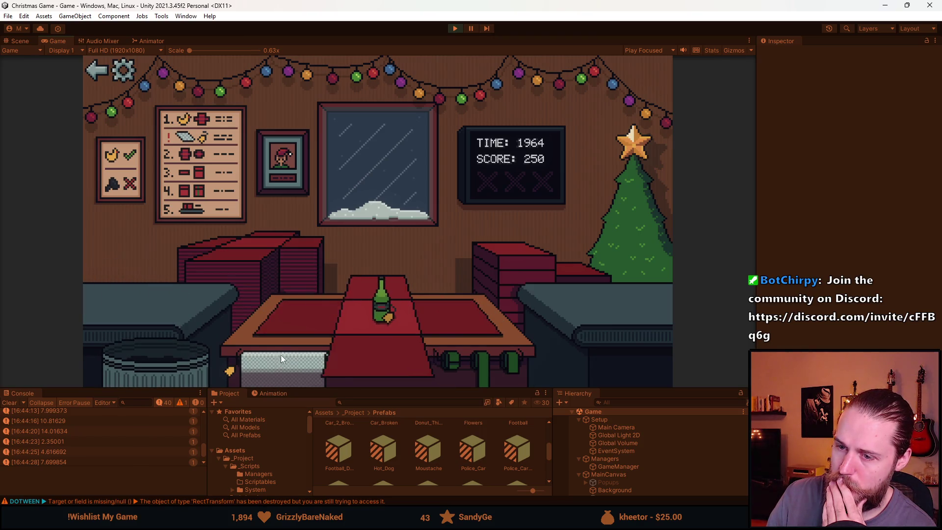
Wrap and ship the green bottle, then enlarge the Game view and clear the Console.
left_click(342, 331)
left_click(378, 328)
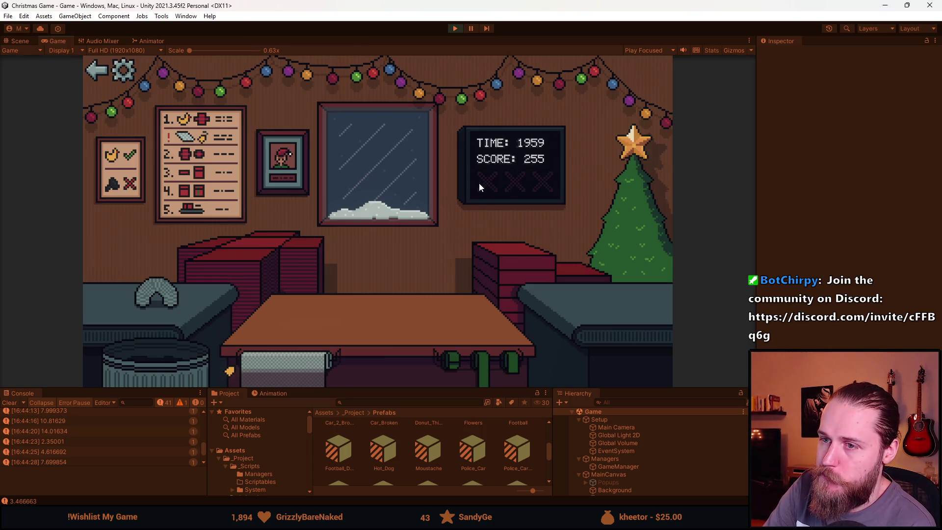
mouse_move(413, 387)
left_mouse_down()
mouse_move(403, 447)
mouse_move(400, 403)
left_mouse_up()
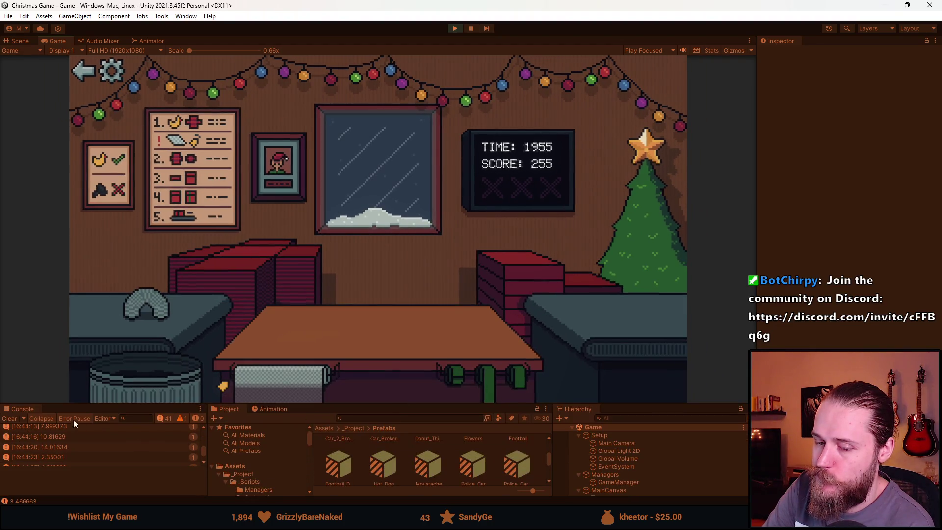
left_click(9, 422)
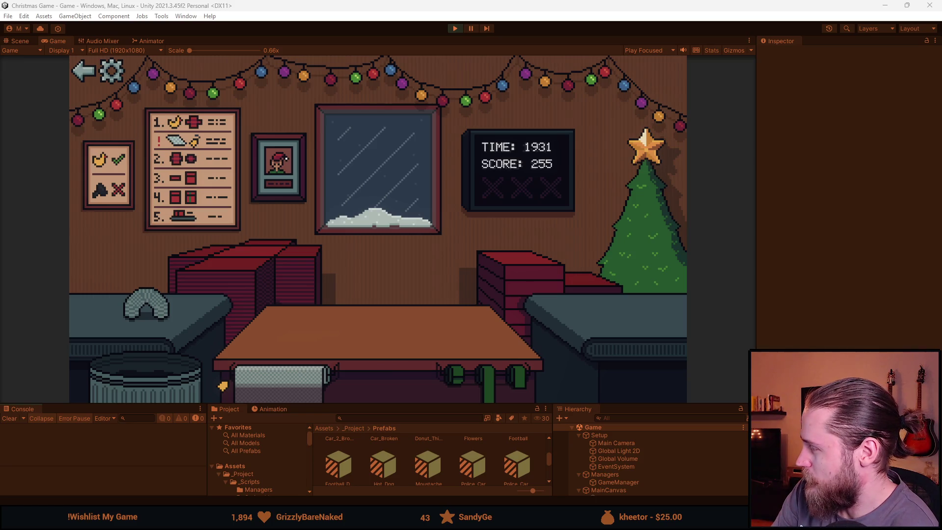
Box and ship the earmuffs, box the blue car, book and football, and trash the duck.
left_click(234, 275)
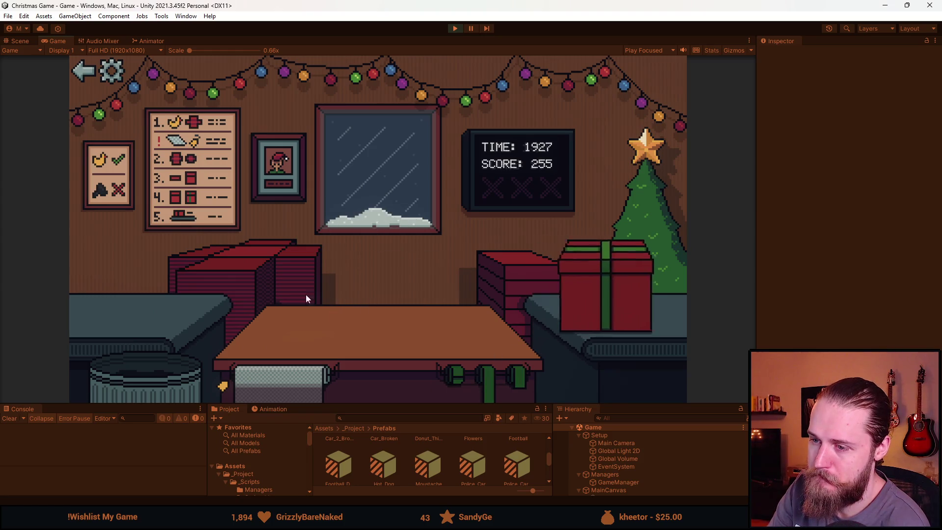
left_click(252, 261)
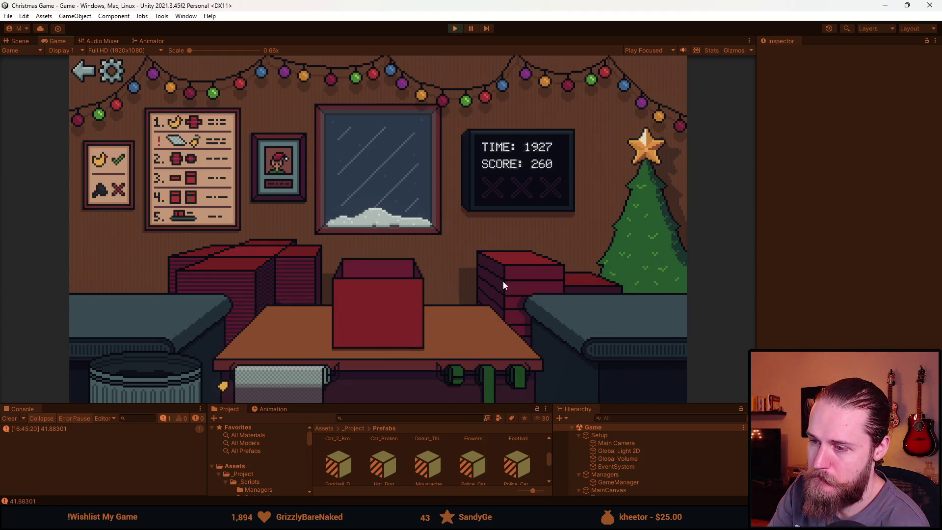
left_click(149, 319)
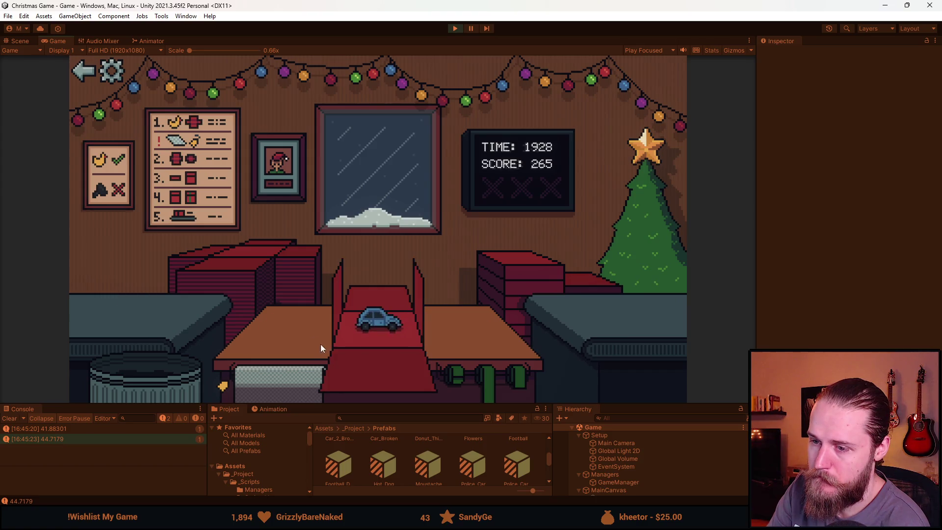
mouse_move(79, 305)
left_mouse_down()
mouse_move(156, 307)
mouse_move(374, 362)
left_mouse_up()
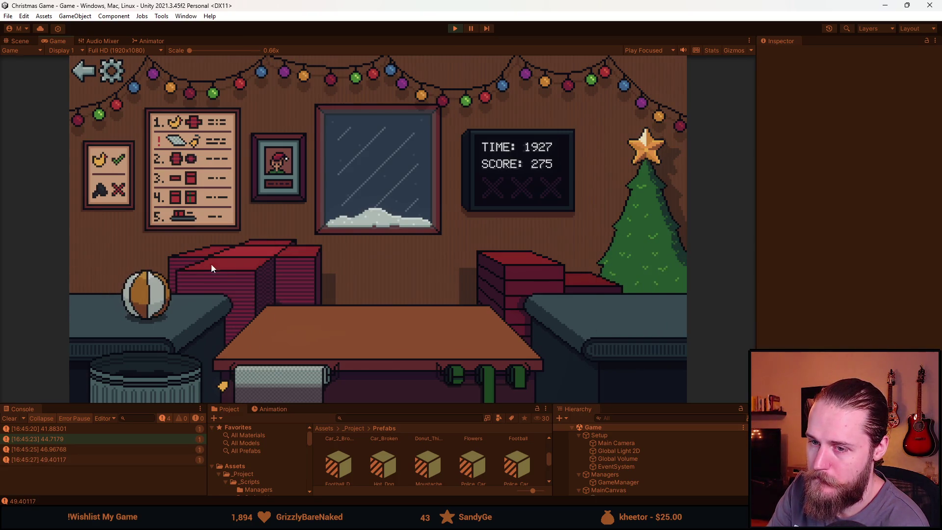
left_click_drag(141, 298, 374, 316)
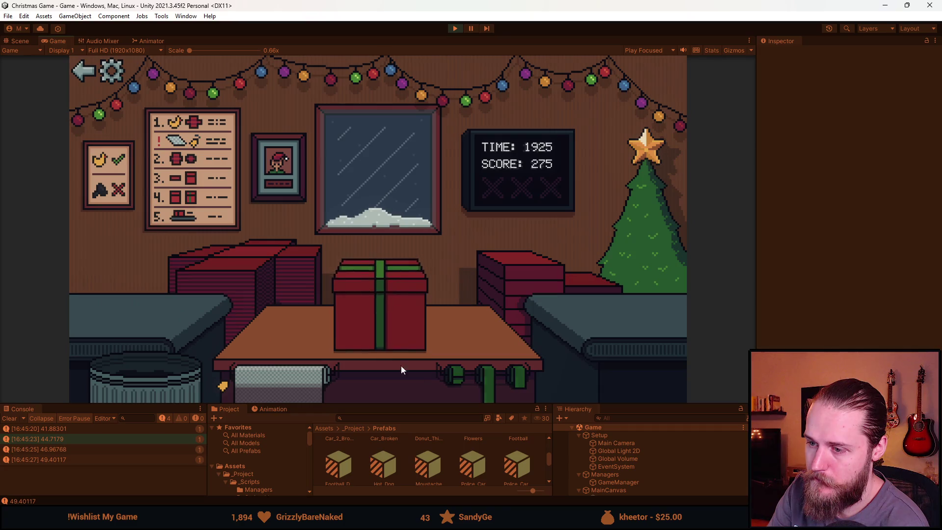
left_click(154, 369)
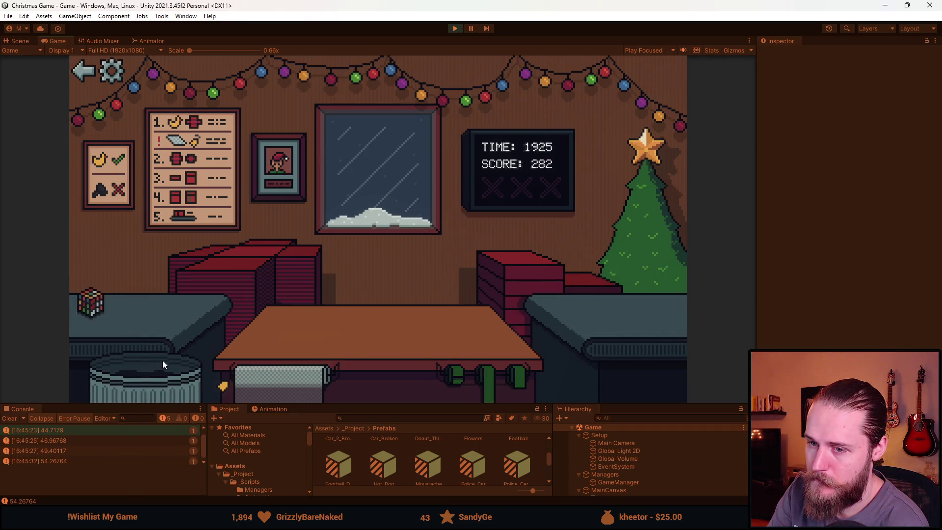
Box the Rubik's cube, book and sunglasses, trash an unwanted item, and ship the wrapped box.
left_click(145, 303)
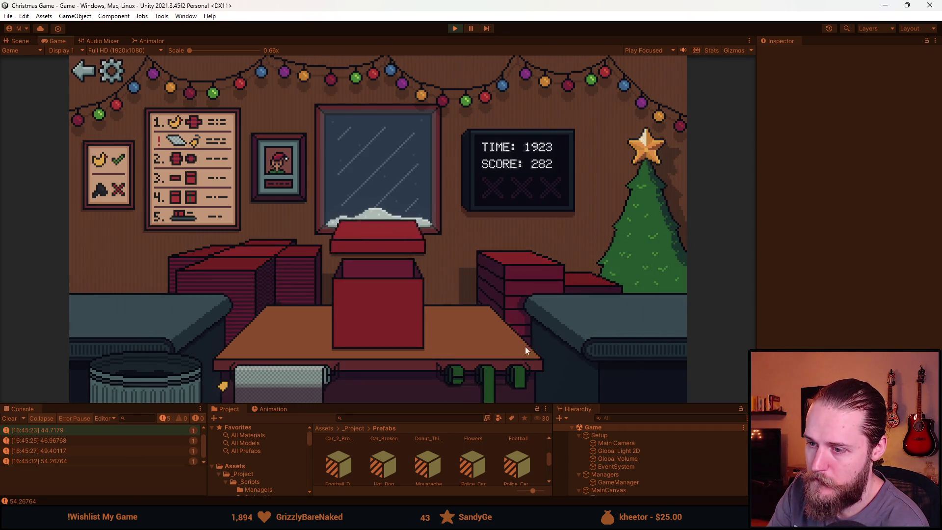
left_click(140, 303)
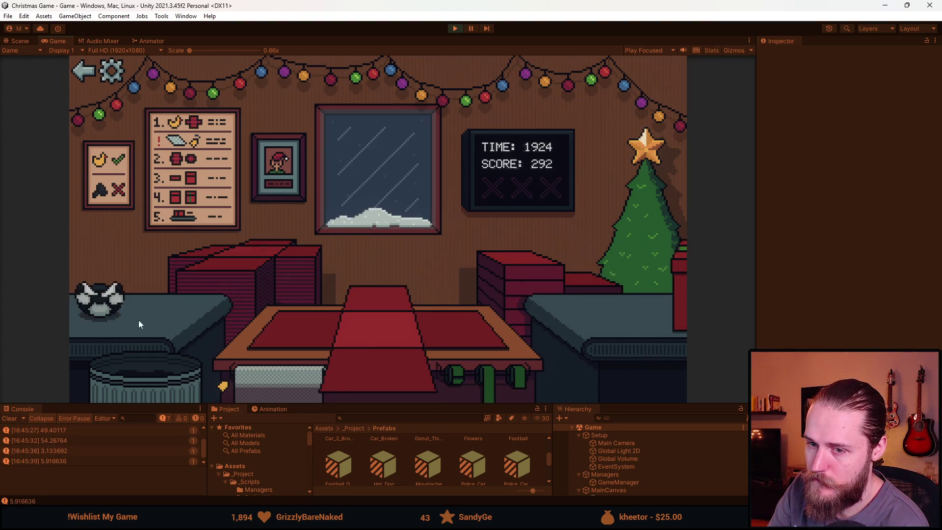
left_click(140, 316)
left_click(167, 365)
left_click(172, 331)
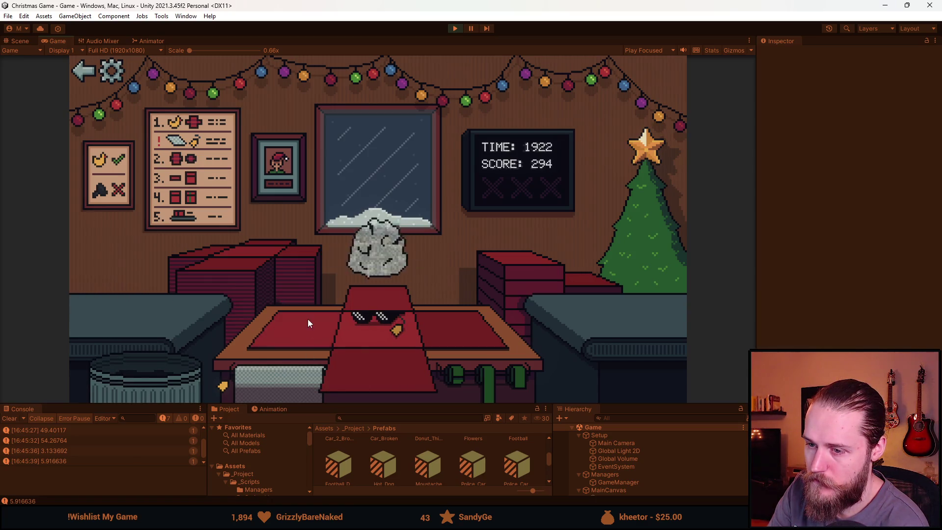
left_click(147, 299)
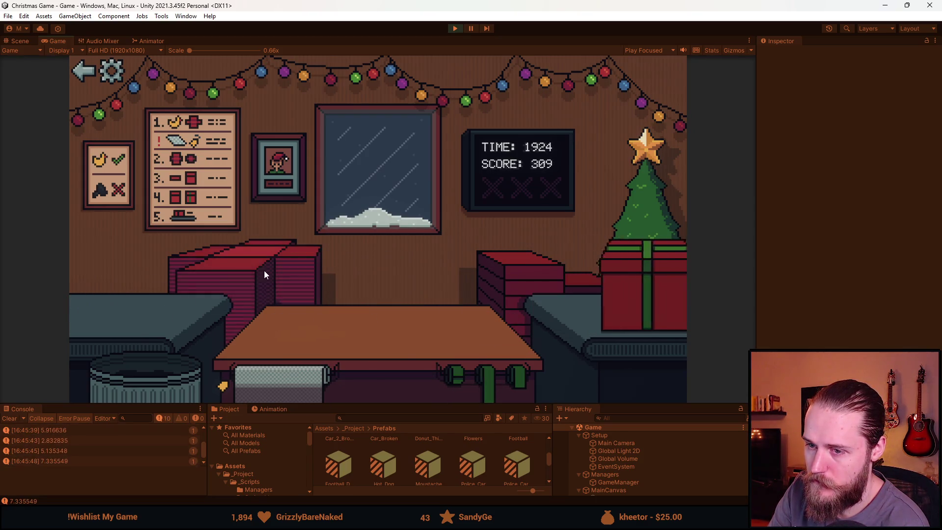
left_click(125, 305)
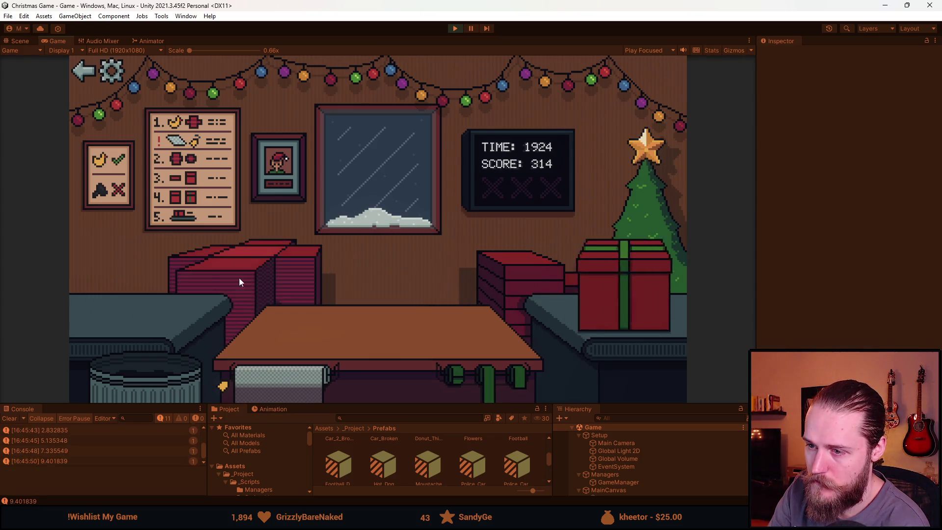
Ship the wrapped gift, box and ship the toy car, box the teddy bear and duck.
left_click(169, 363)
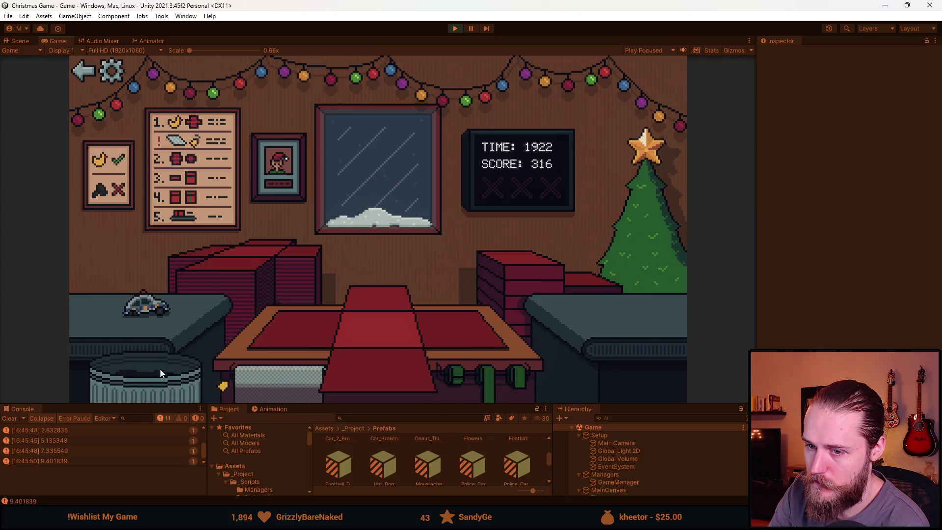
left_click(142, 314)
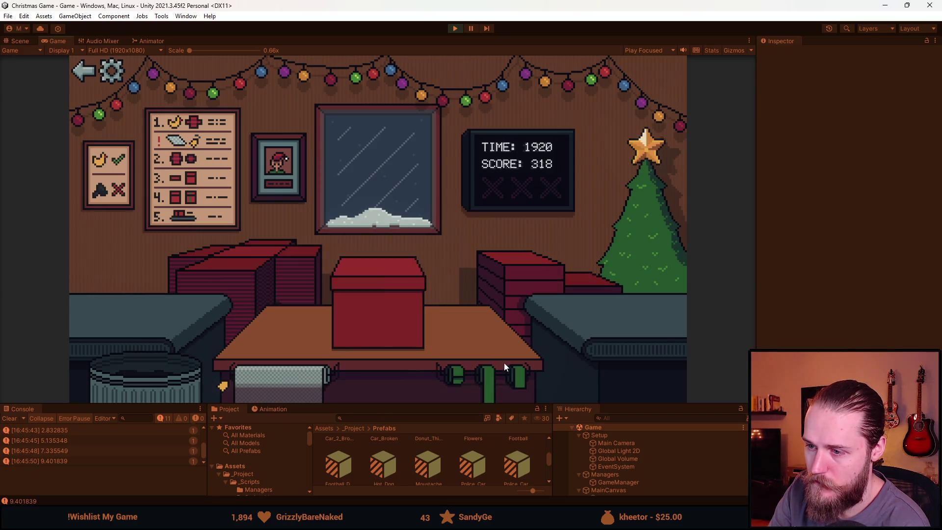
left_click(147, 312)
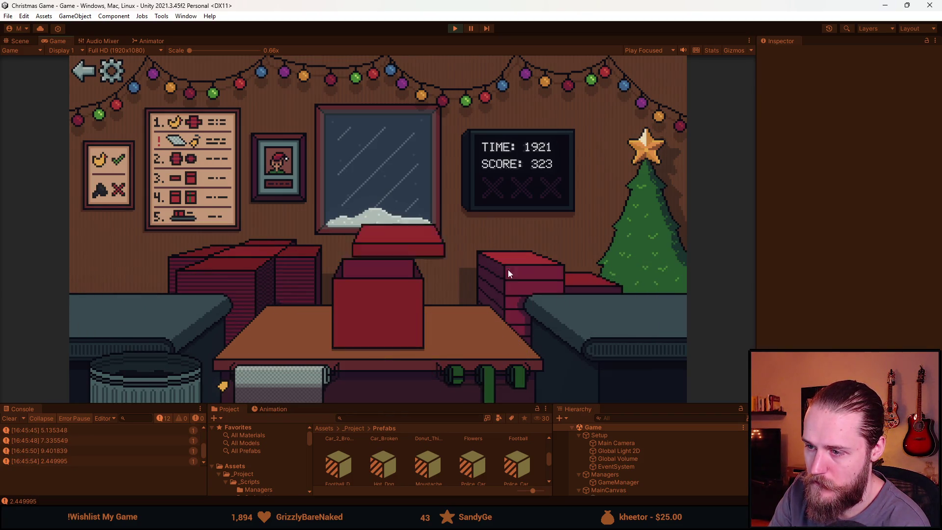
left_click(143, 305)
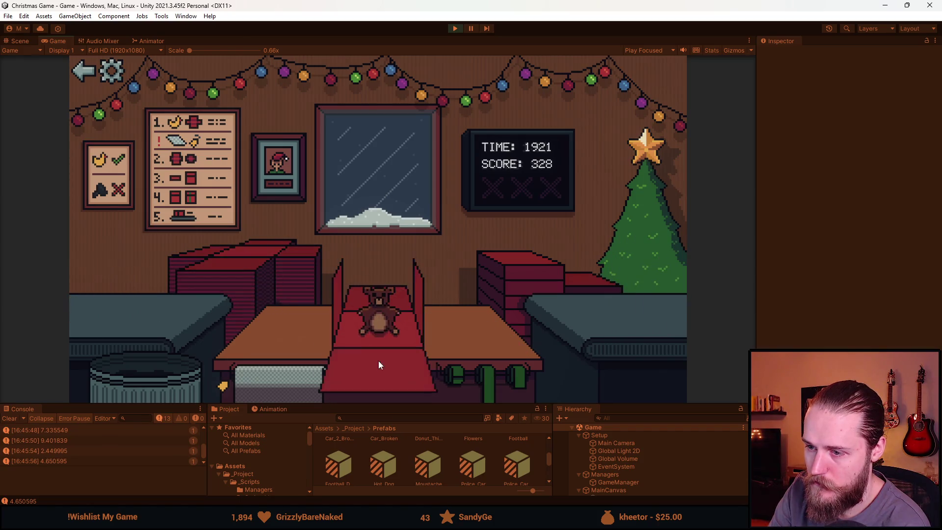
left_click(132, 308)
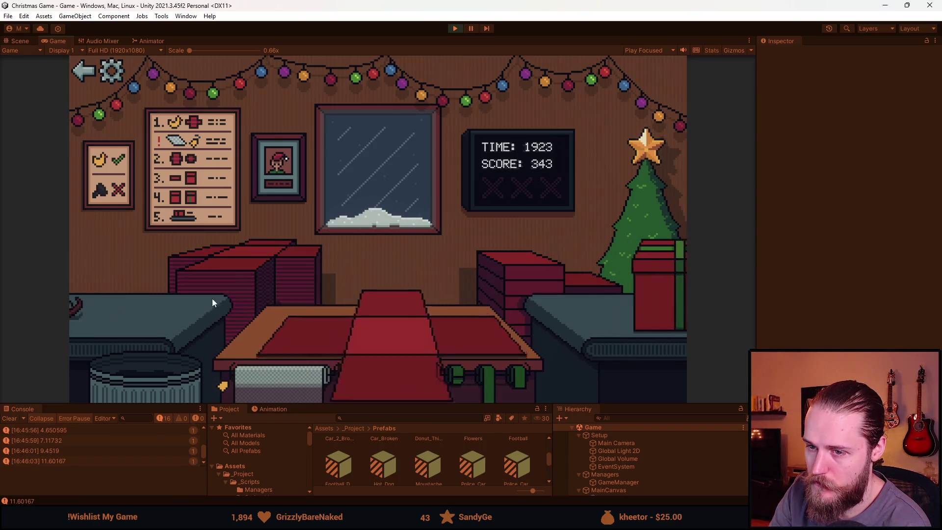
left_click(141, 318)
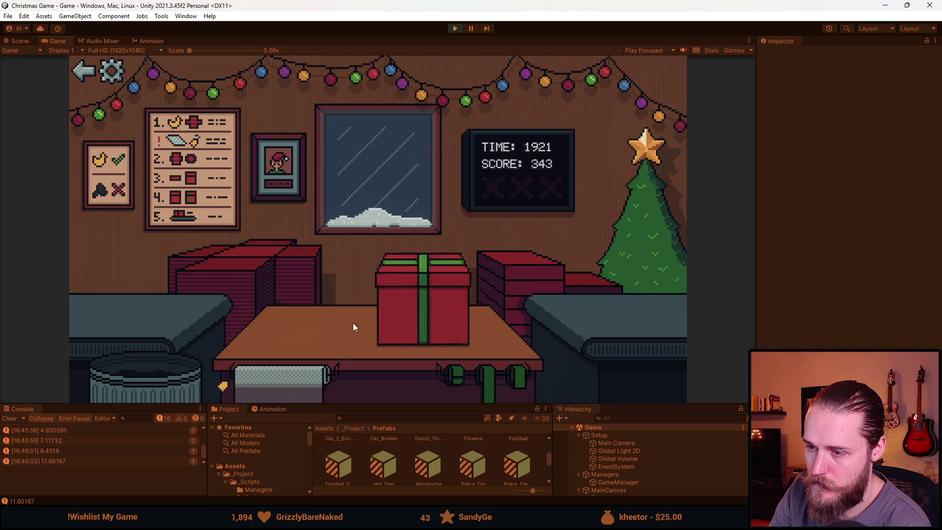
left_click(137, 309)
Box the skull item and soccer ball, ship the gifts, and trash the teddy bear.
left_click(143, 307)
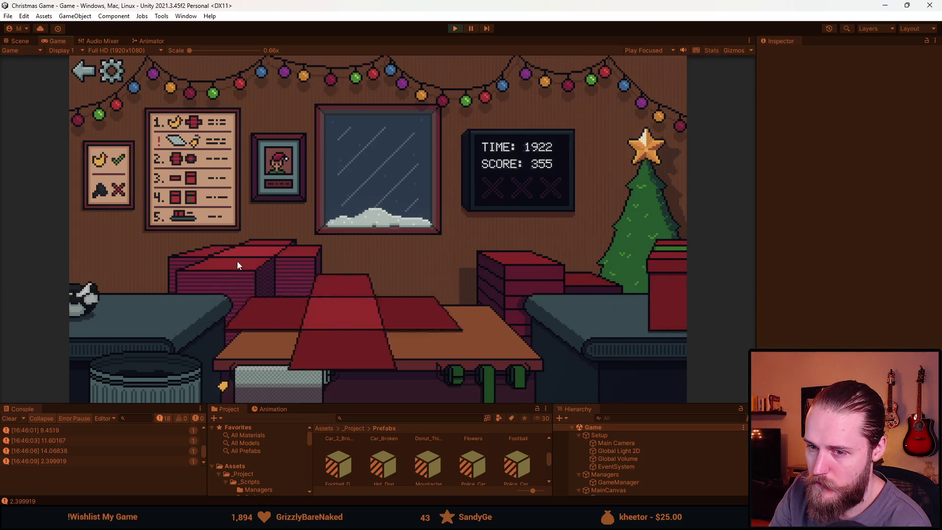
left_click(161, 385)
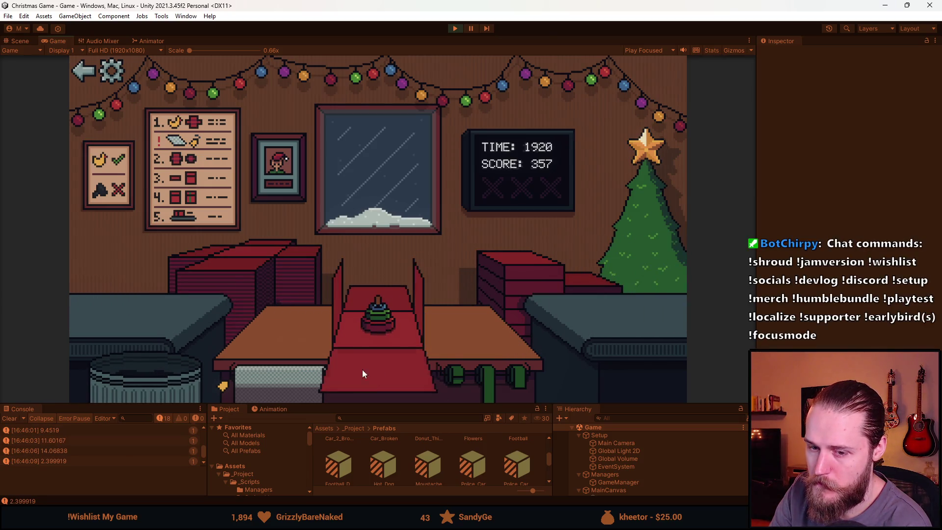
left_click(149, 310)
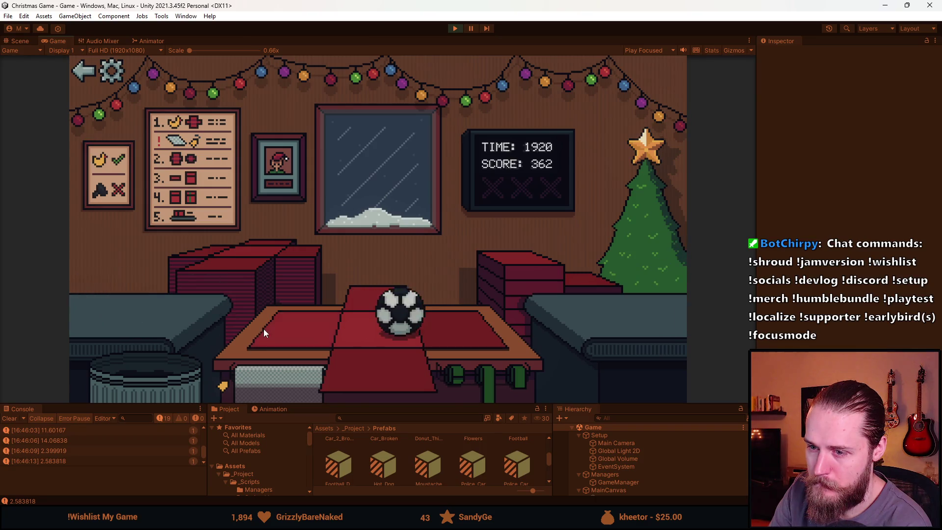
left_click(152, 306)
left_click(150, 306)
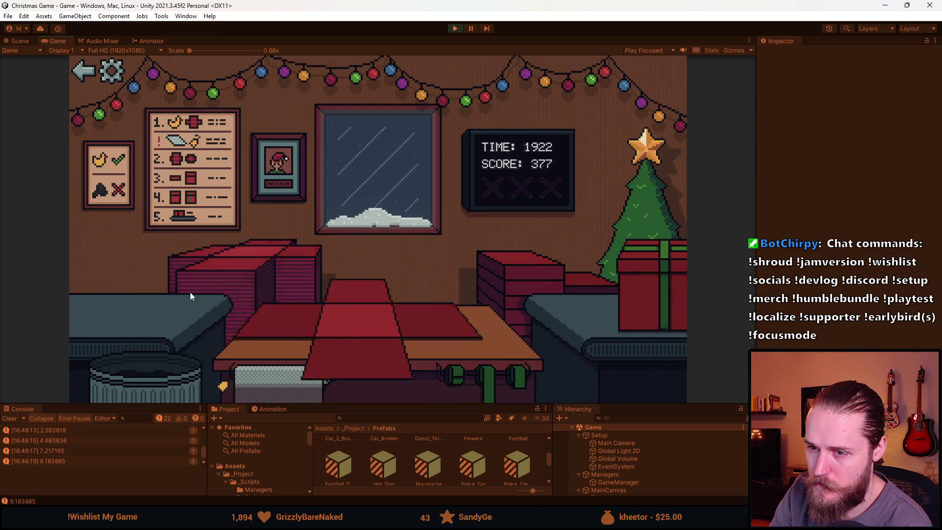
left_click(194, 302)
left_click(152, 375)
left_click(149, 378)
Box the red car and sunglasses, trash the blue car, then ribbon and ship the box.
left_click(162, 319)
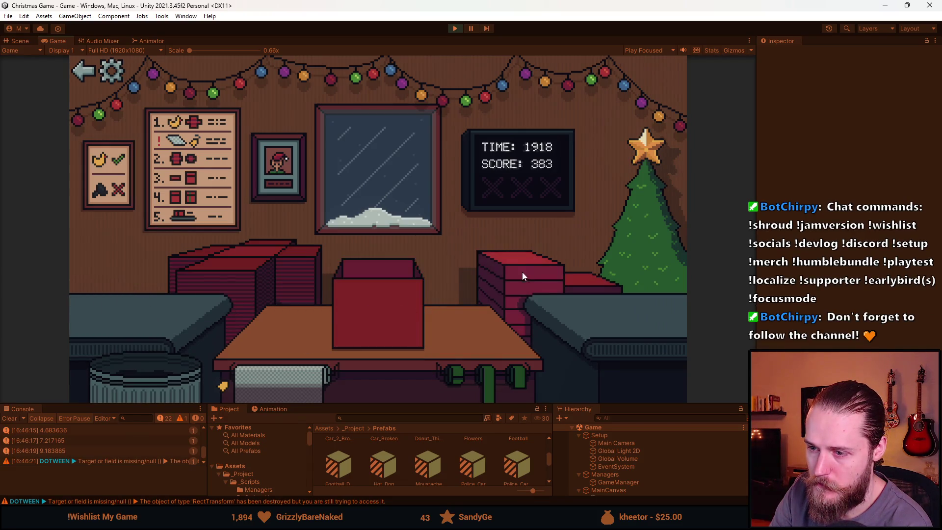
left_click(151, 366)
left_click(196, 315)
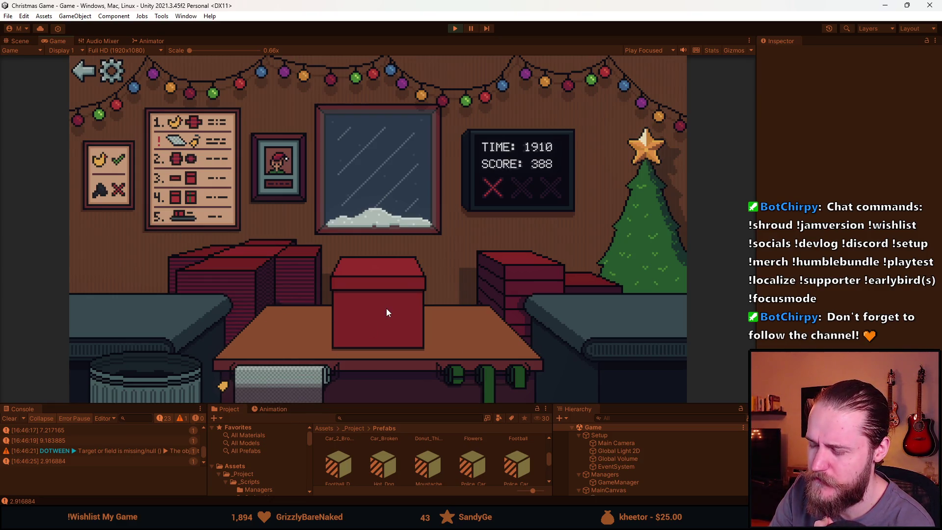
left_click(473, 380)
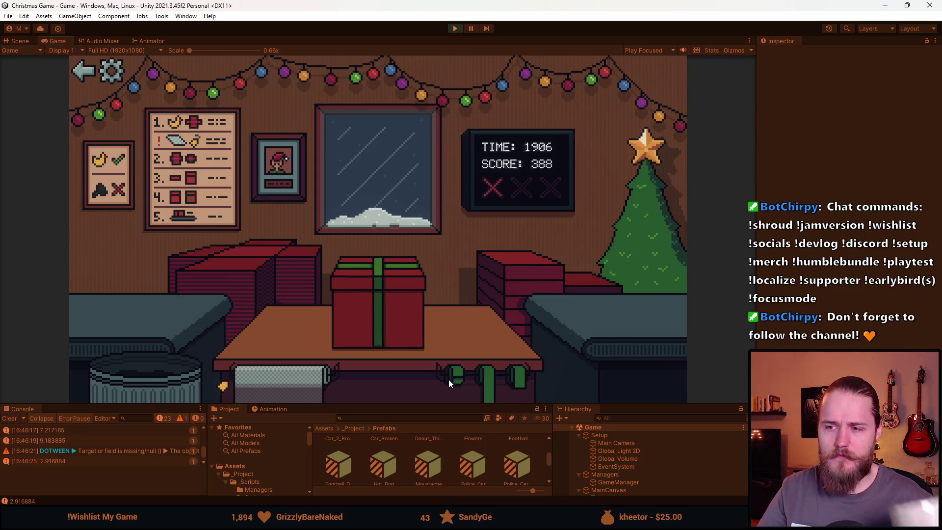
left_click(379, 319)
Wrap, ribbon and ship the teddy bear, then wrap the bottle into a ribboned present.
left_click(231, 260)
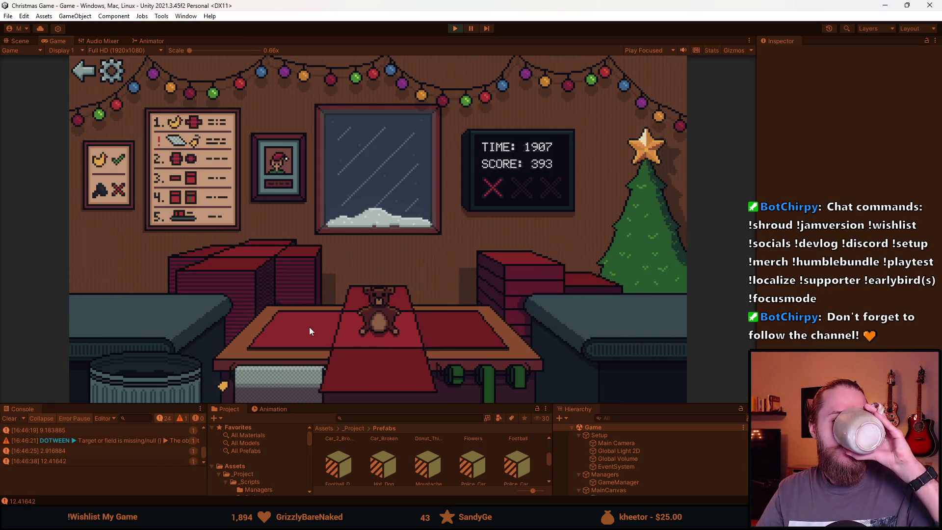
left_click(366, 375)
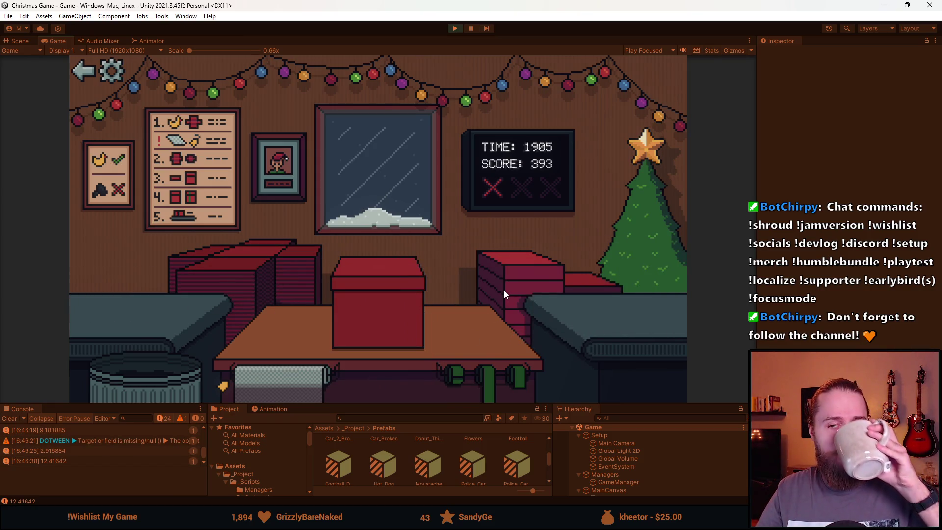
left_click(492, 393)
left_click(368, 309)
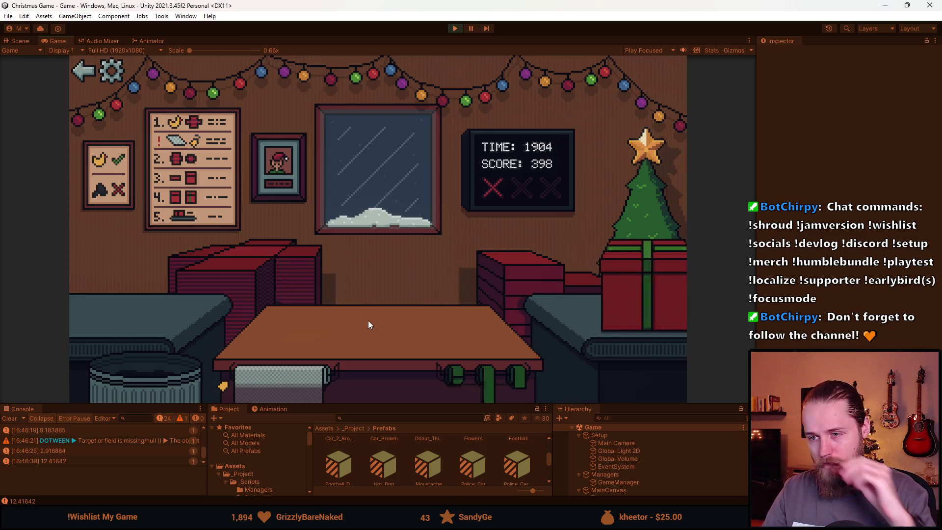
left_click(271, 290)
left_click(490, 373)
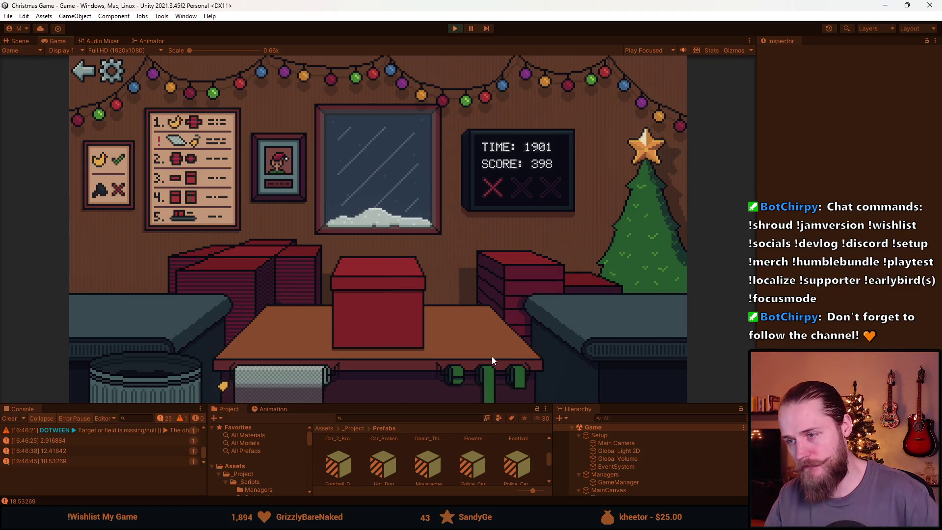
left_click(363, 318)
Wrap the toy train and the moustache into presents and send them off.
left_click(174, 296)
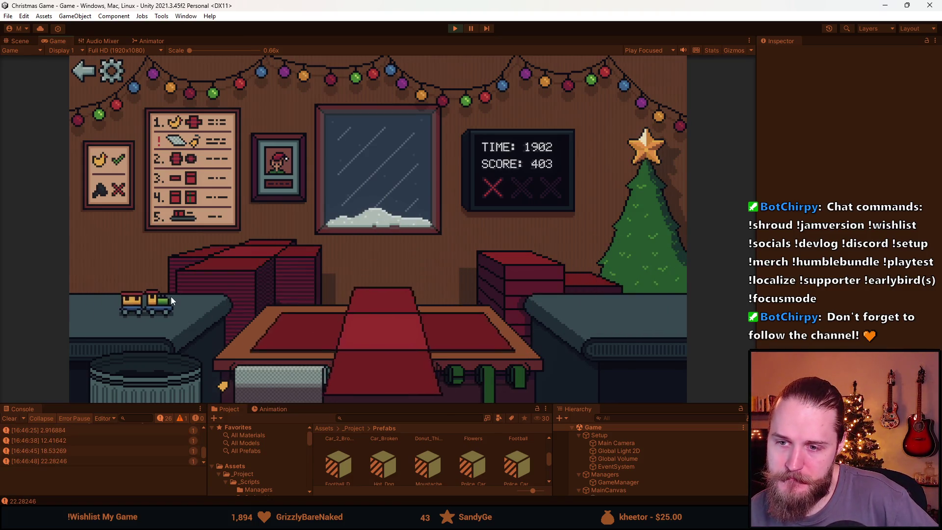
left_click(486, 357)
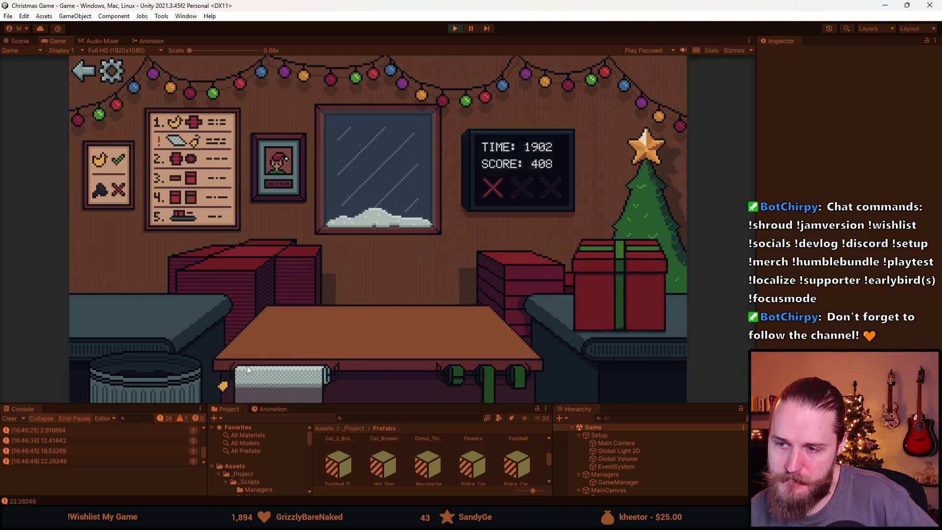
left_click(219, 266)
left_click(520, 268)
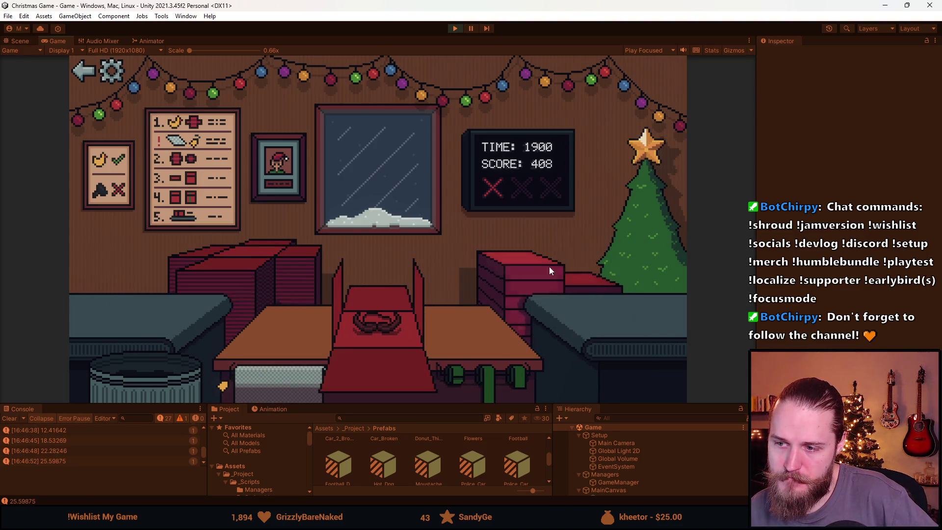
left_click(512, 286)
left_click(481, 366)
Wrap, lid, ribbon and ship the book and the blue toy car.
left_click(321, 298)
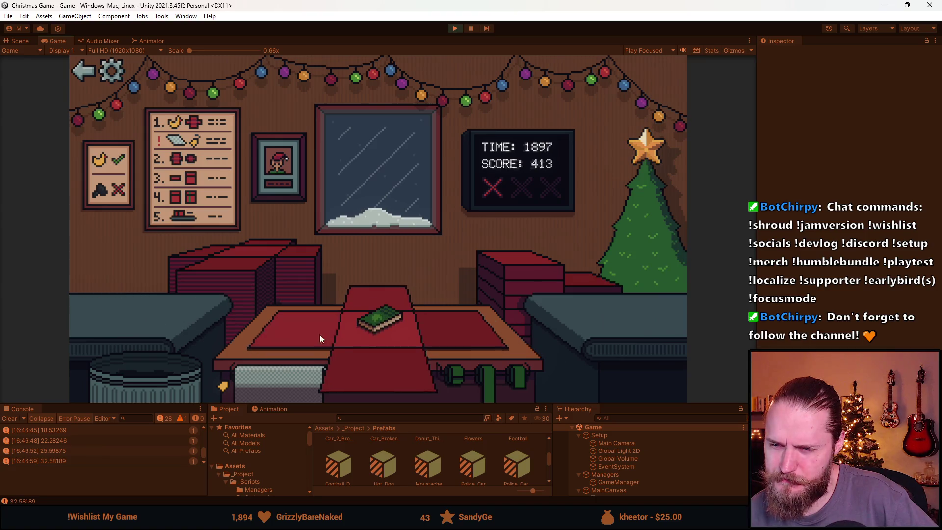
left_click(319, 334)
left_click(533, 267)
left_click(480, 367)
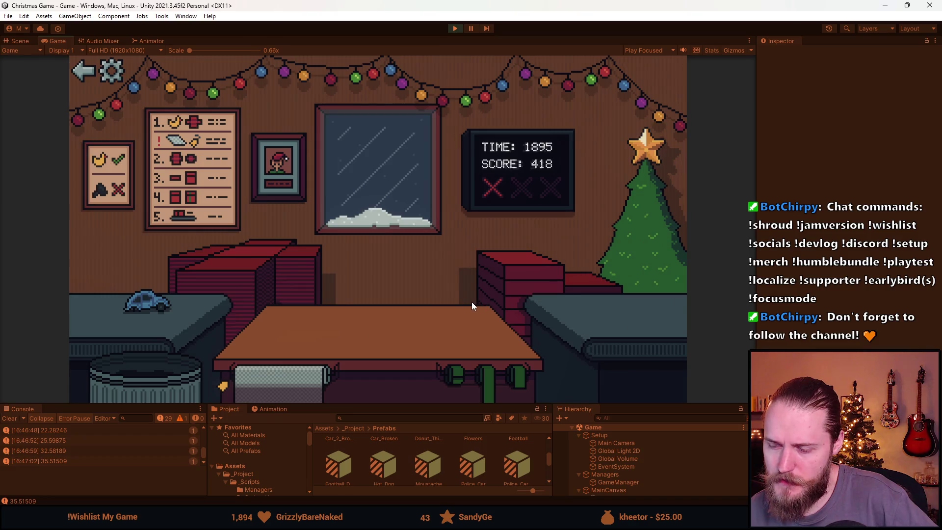
left_click(190, 302)
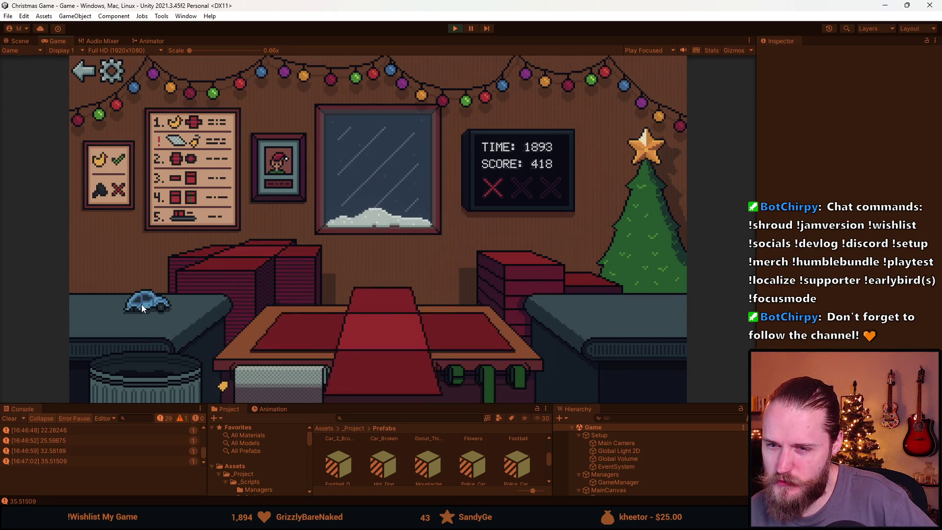
left_click(307, 333)
left_click(545, 276)
left_click(457, 371)
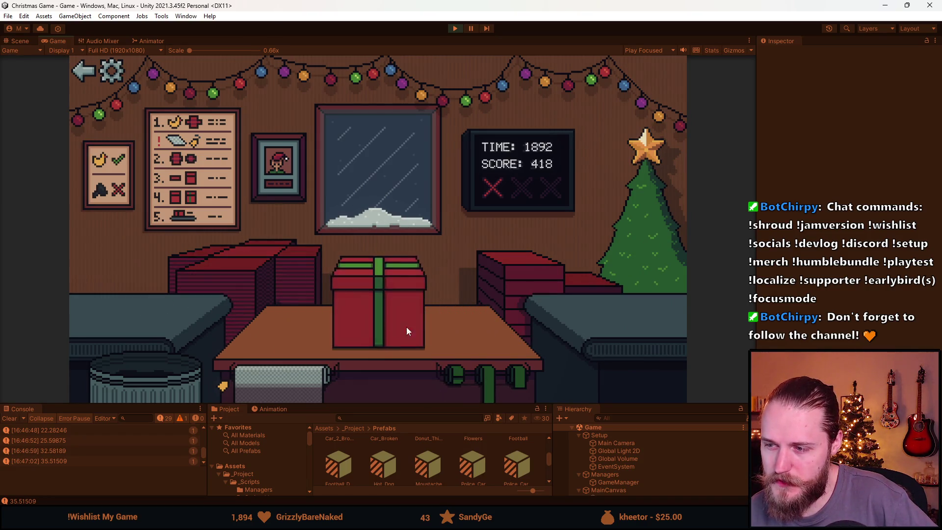
Wrap the hot dog and send it to the tree, then trash the cat.
left_click(255, 276)
left_click(147, 305)
left_click(392, 371)
left_click(290, 300)
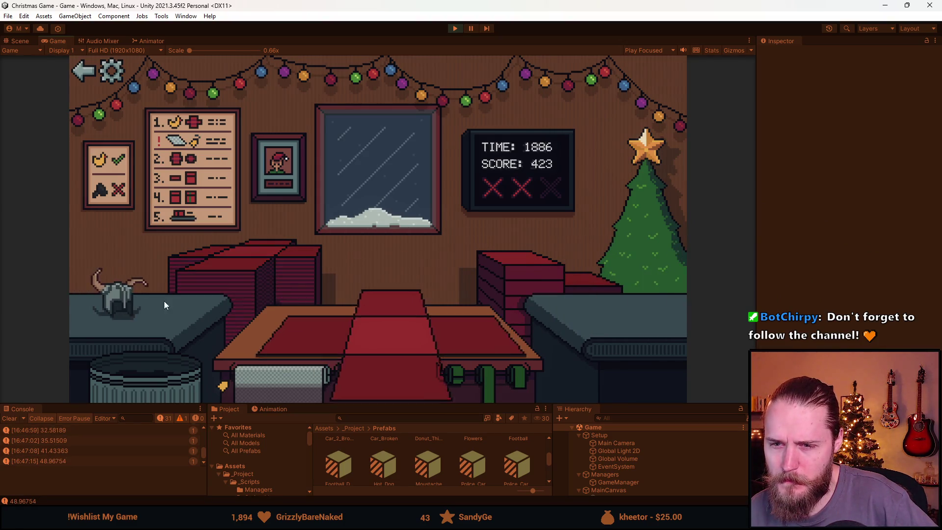
left_click(164, 301)
left_click(141, 370)
Wrap the grey item and the book and send both to the tree.
left_click(150, 309)
left_click(374, 366)
left_click(287, 271)
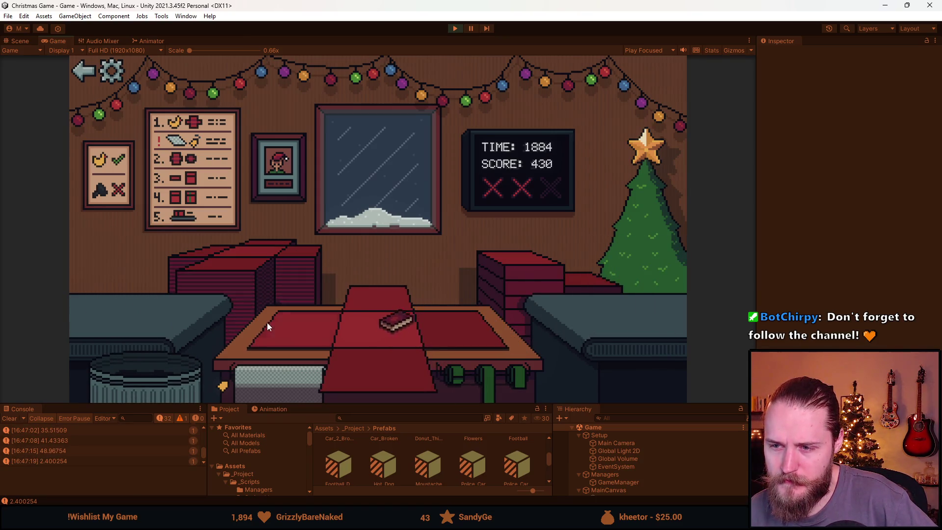
left_click(376, 351)
left_click(468, 365)
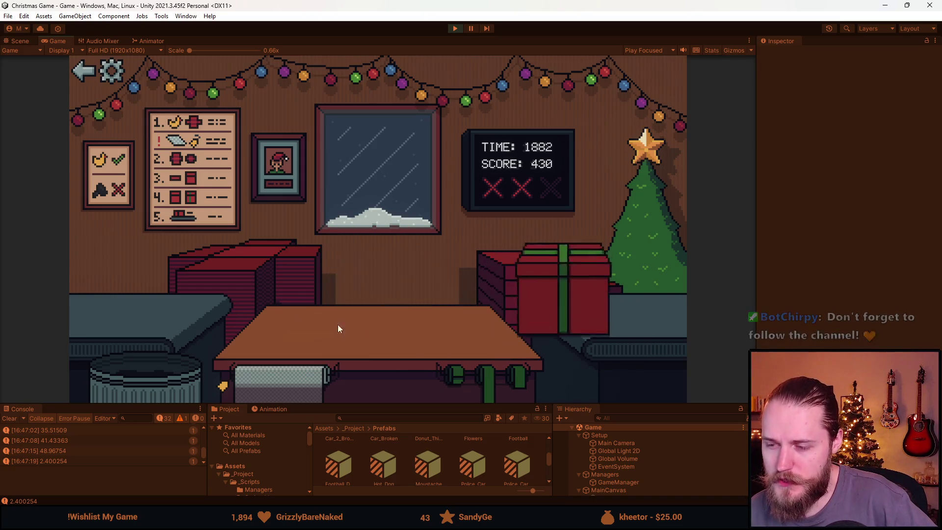
Wrap the duck and the grey car into presents and send them to the tree.
left_click(151, 370)
left_click(130, 326)
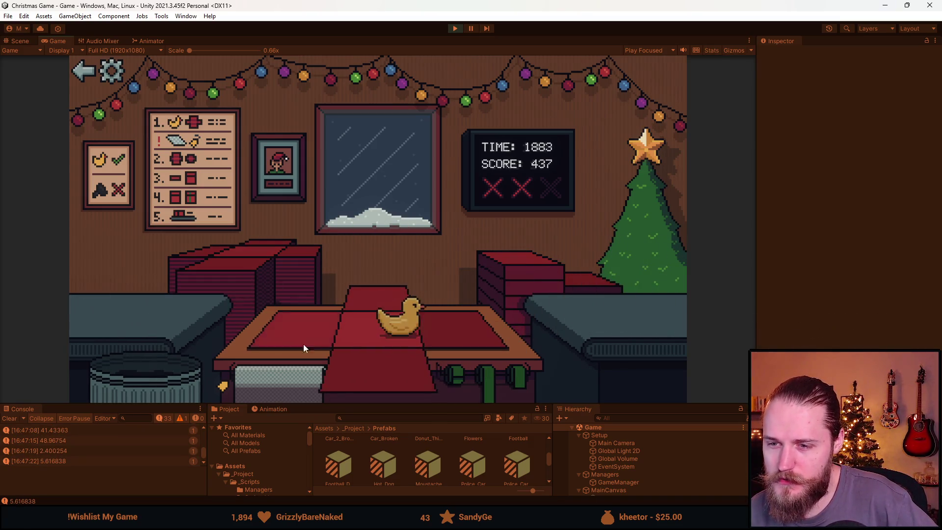
left_click(378, 338)
left_click(488, 376)
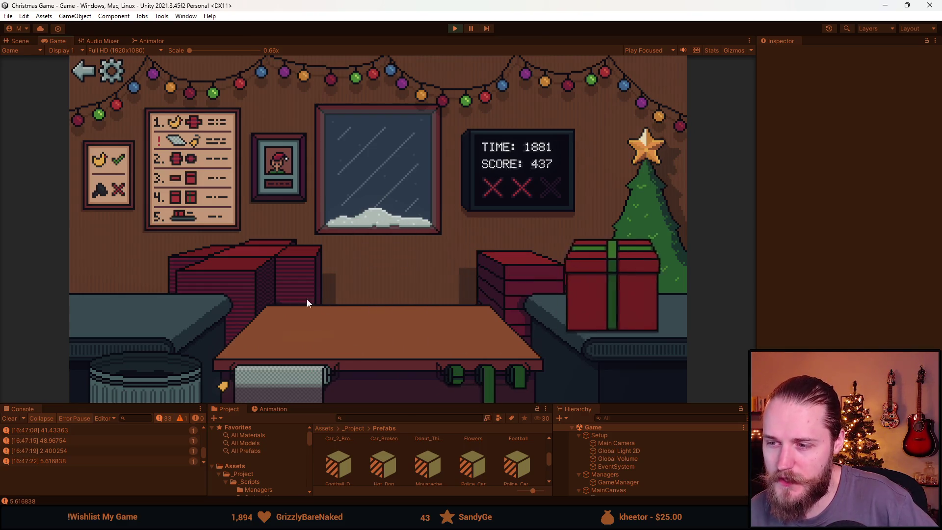
left_click(162, 305)
left_click(381, 359)
left_click(495, 384)
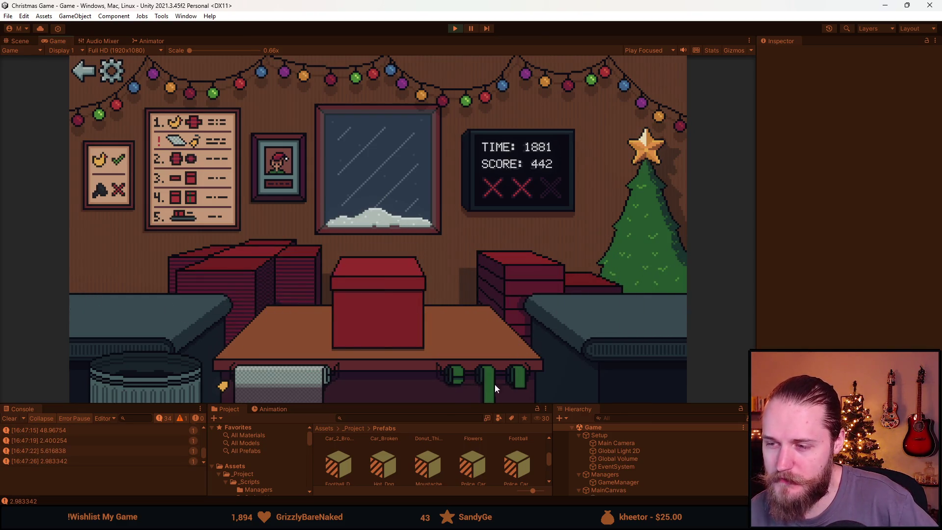
Trash the toy train and duck, then wrap, lid, ribbon and ship the ball.
left_click(152, 366)
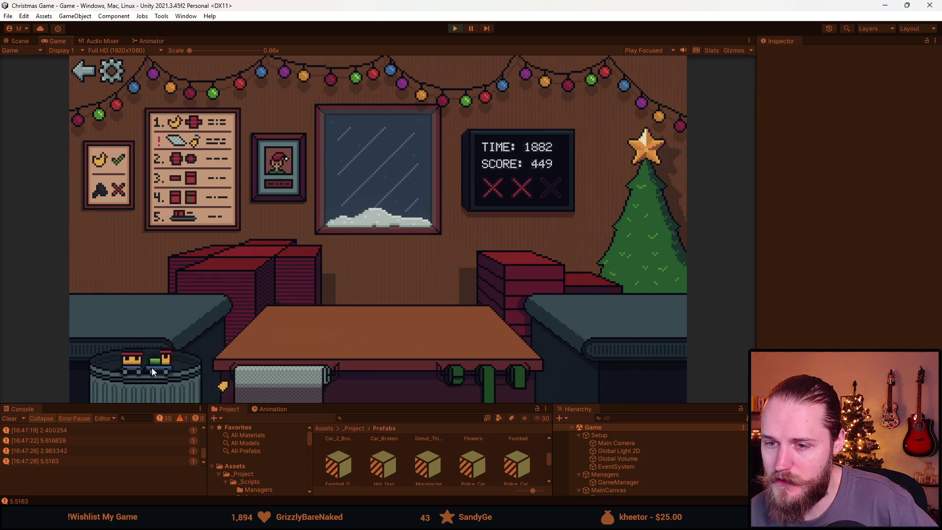
left_click(147, 364)
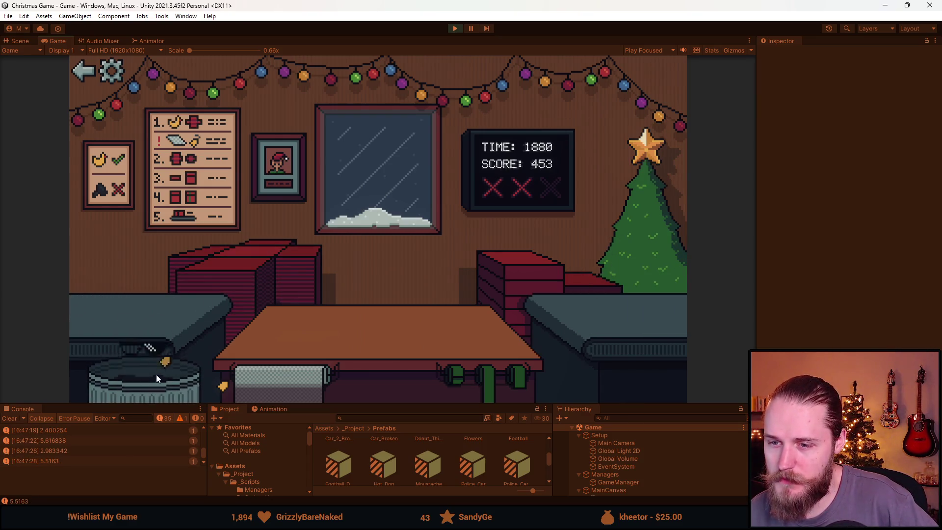
left_click(241, 272)
left_click(146, 293)
left_click(316, 327)
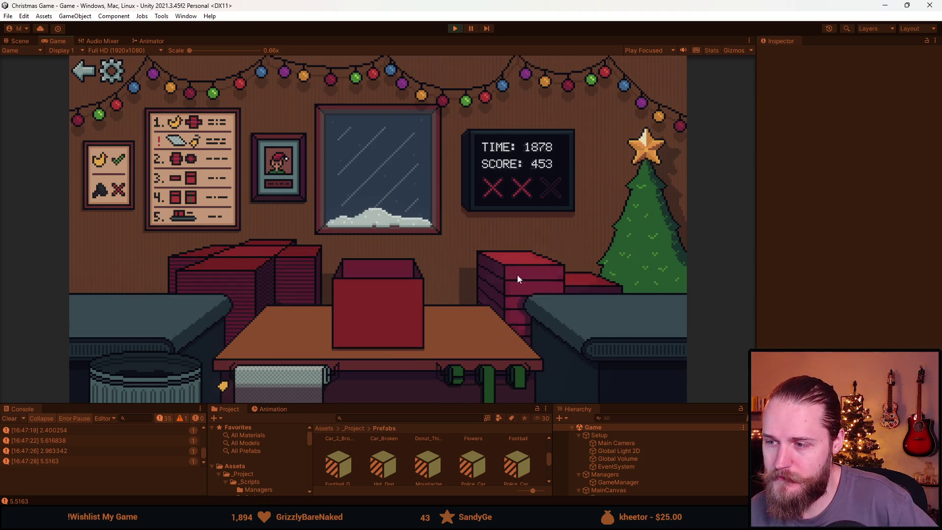
left_click(520, 370)
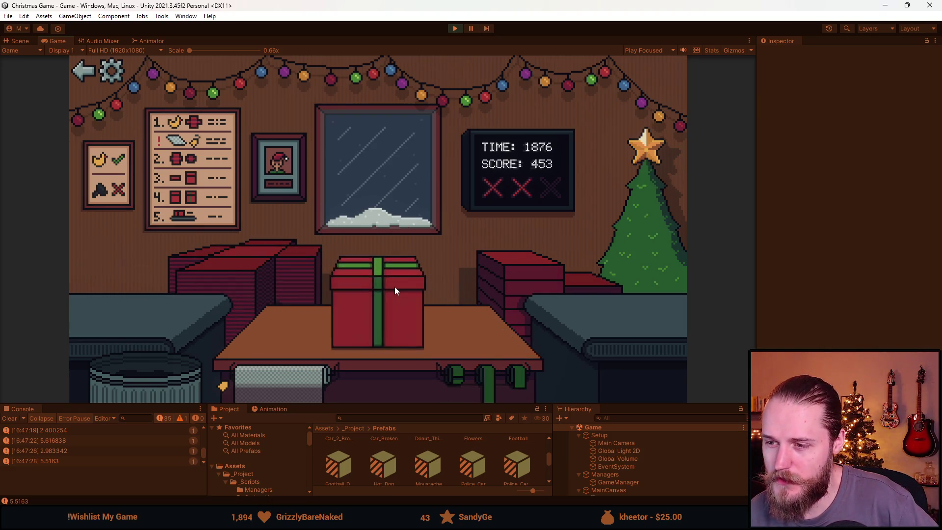
left_click(394, 286)
left_click(269, 276)
Trash the bear, then wrap the Rubik's cube and send it away.
left_click(182, 378)
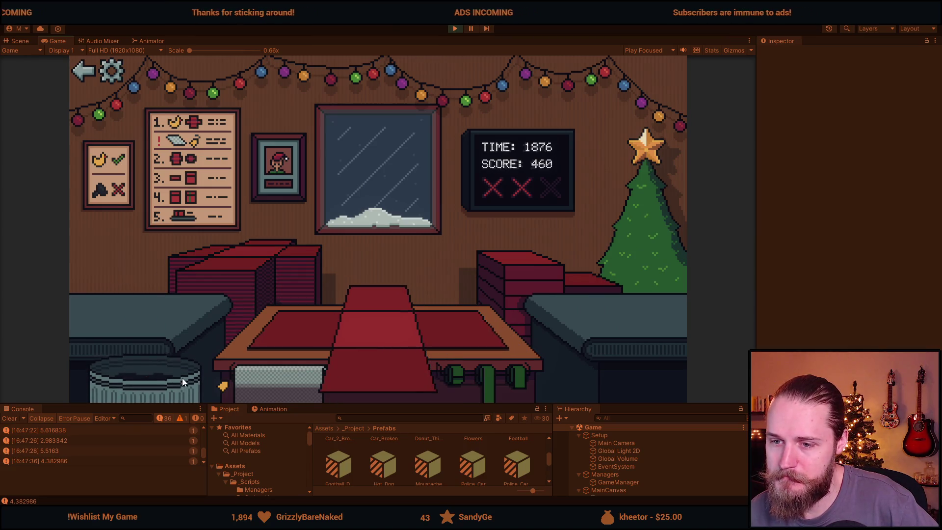
left_click(149, 309)
left_click(373, 381)
left_click(480, 383)
left_click(252, 267)
Wrap and ship the blue car, then lay a new wrapping sheet.
left_click(196, 309)
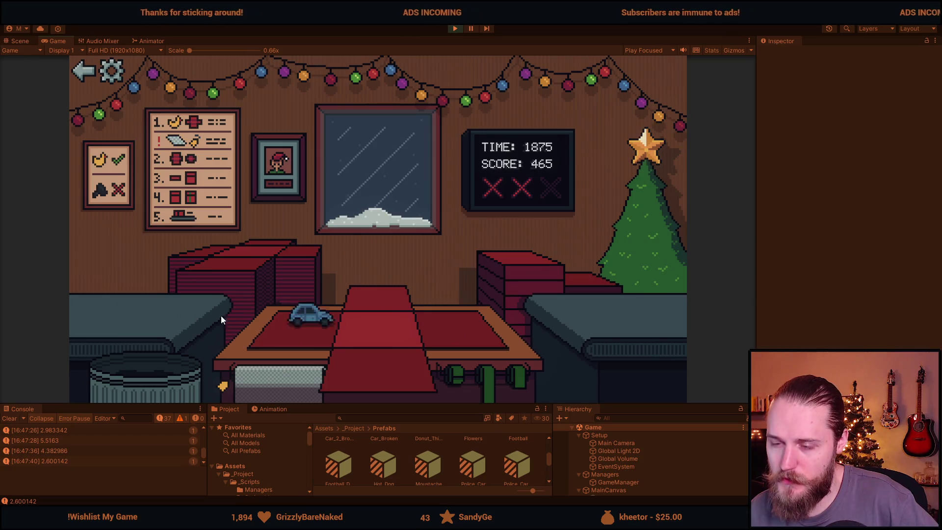
left_click(378, 374)
left_click(485, 378)
left_click(388, 296)
left_click(257, 260)
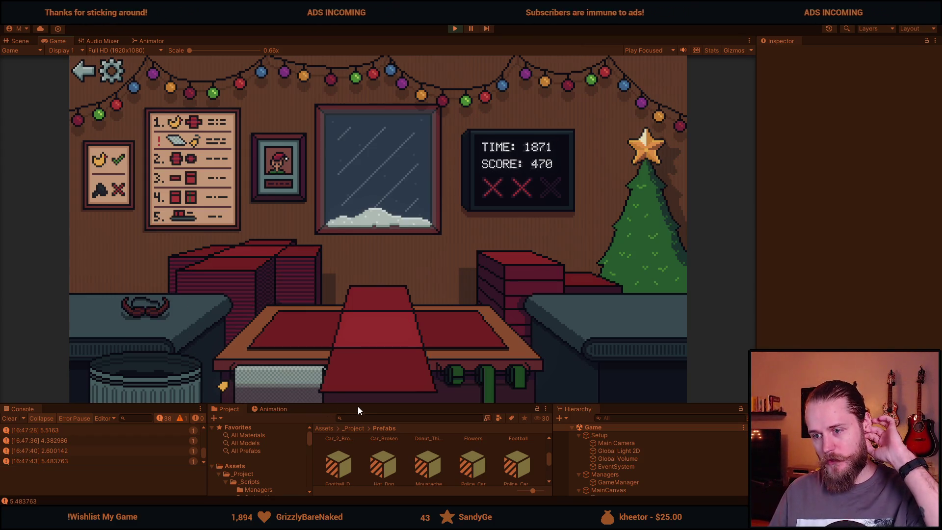
Enlarge the Game view, then wrap, ribbon and send off the moustache.
left_click_drag(357, 406, 357, 452)
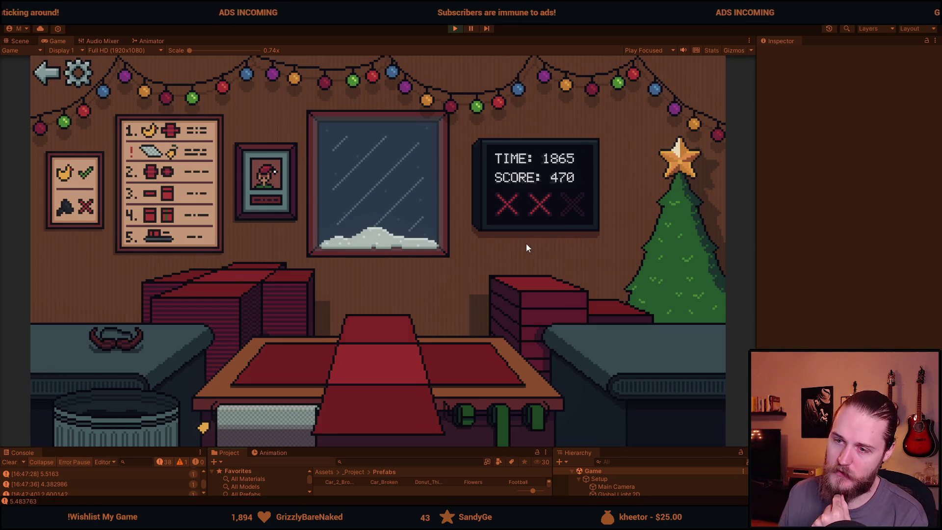
left_click(106, 339)
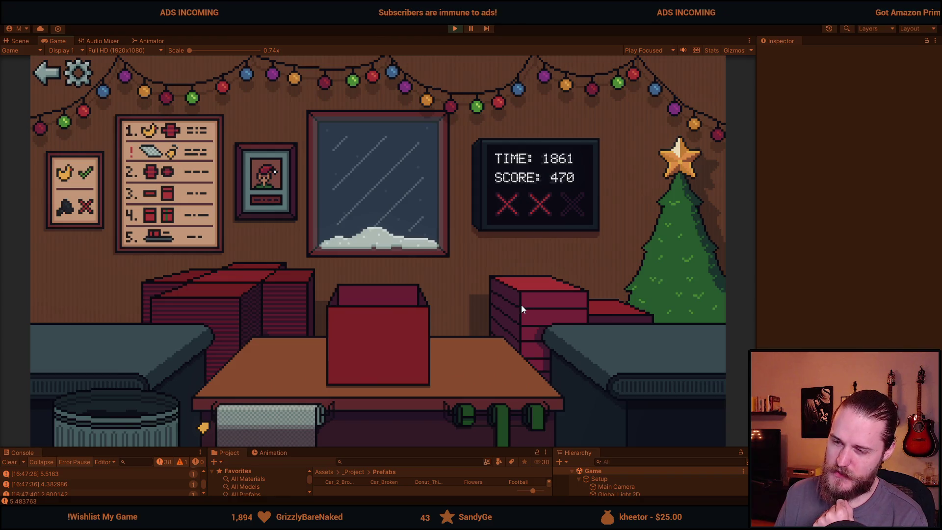
left_click(505, 408)
left_click(429, 380)
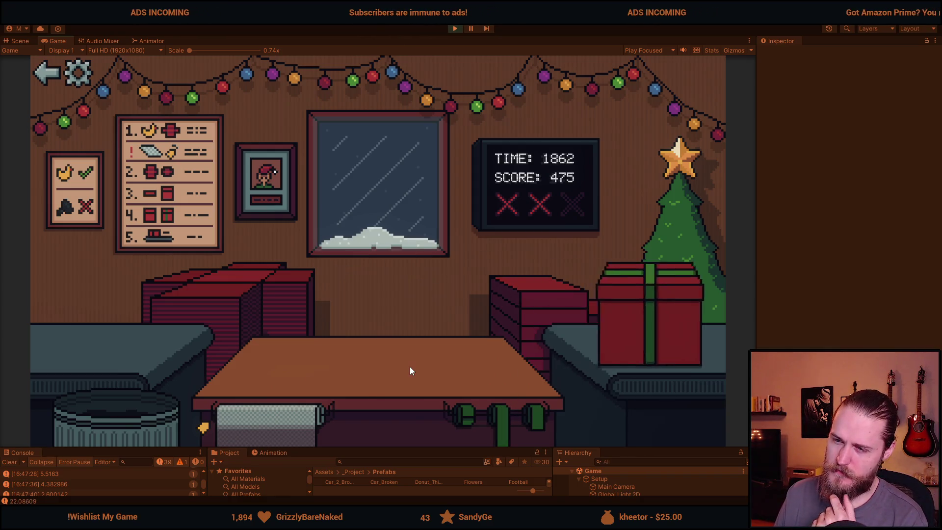
Wrap and ship the toy trucks, trash the next trucks, and stop Play mode at score 482.
left_click(144, 335)
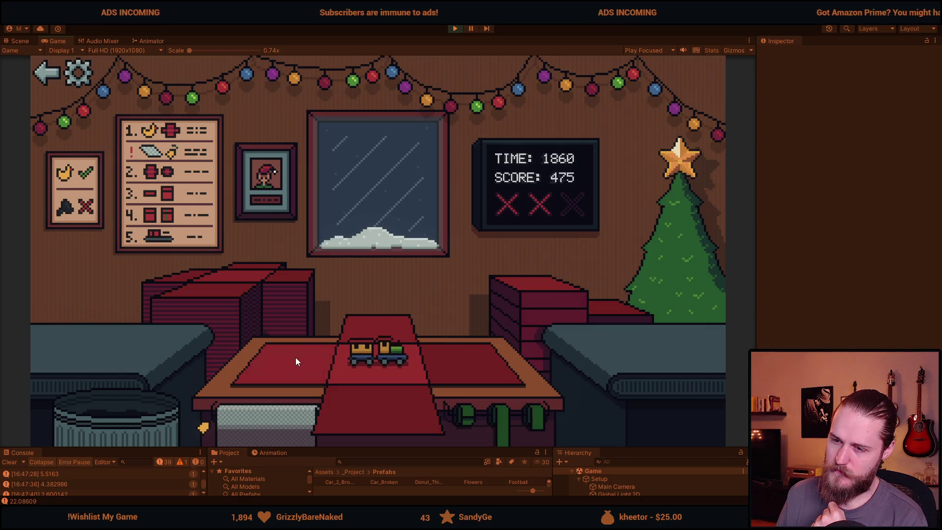
left_click(516, 412)
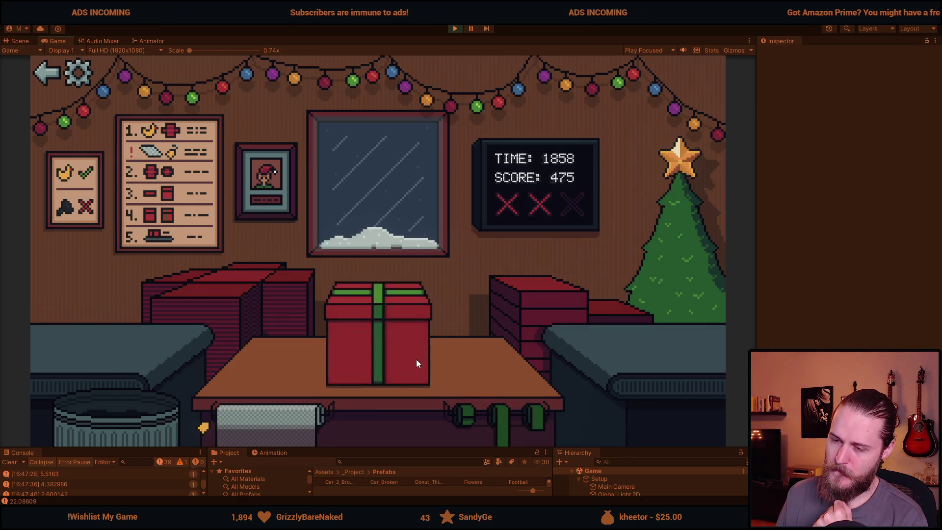
left_click(407, 351)
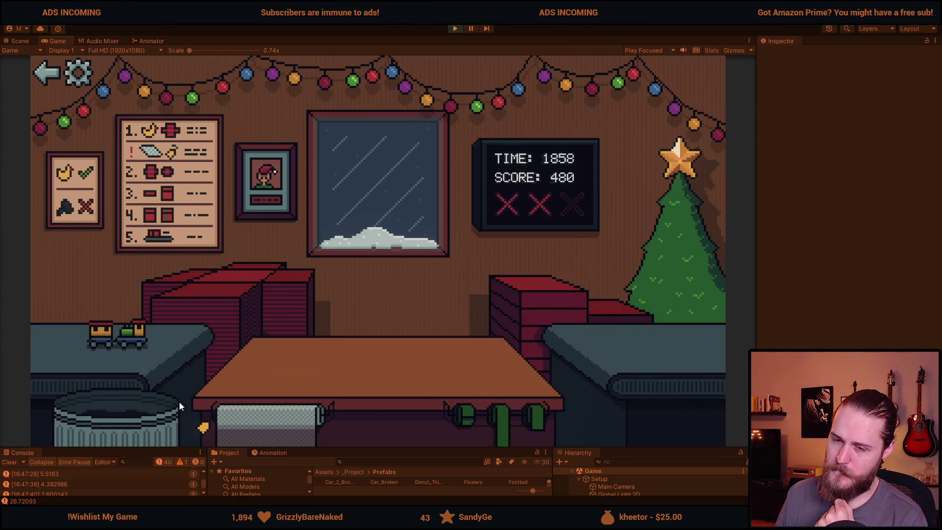
left_click(138, 410)
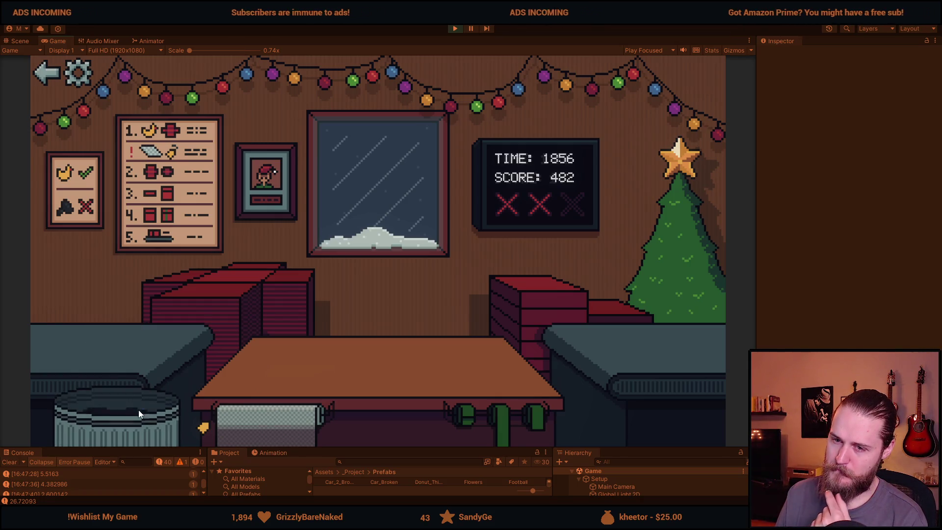
left_click(454, 30)
Restore the bottom panels, clear the console log, then shrink them to enlarge the Scene view.
left_click_drag(434, 447, 433, 357)
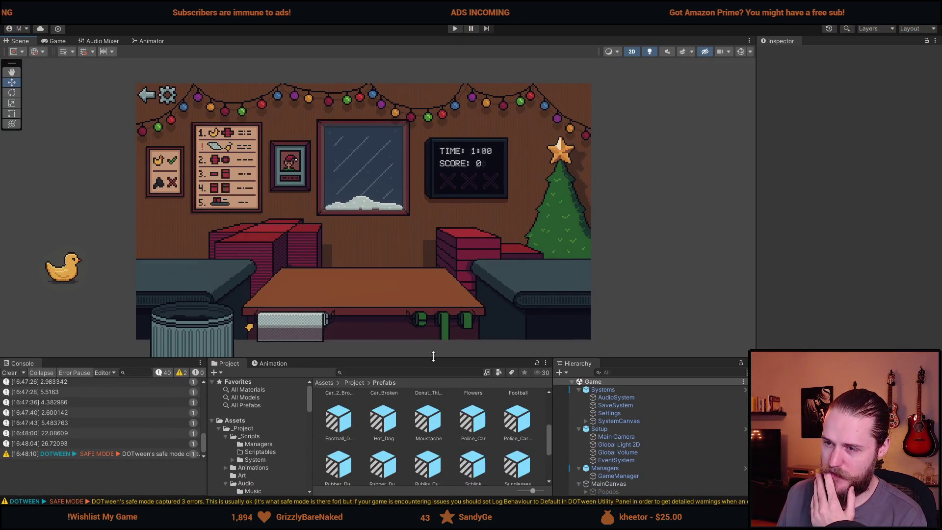
left_click(10, 373)
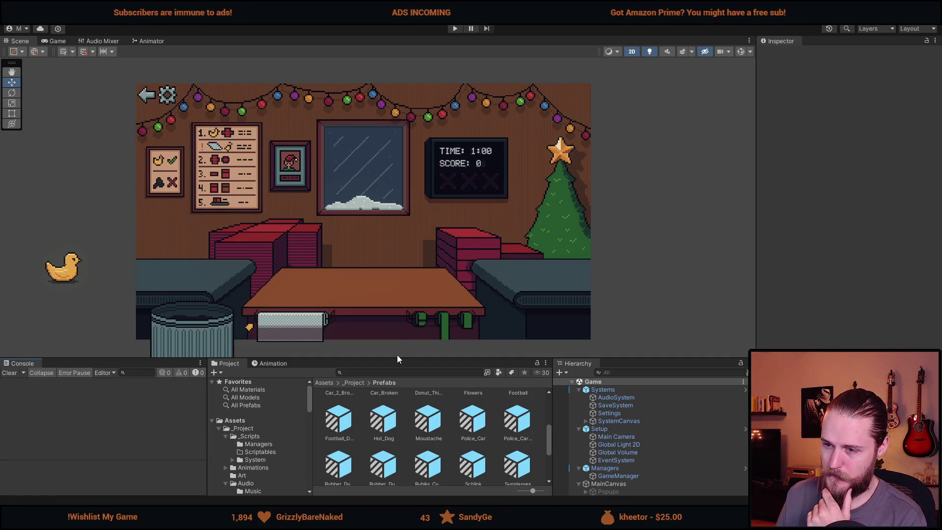
left_click_drag(396, 360, 403, 439)
Zoom the Scene view in and out and pan to recentre the room.
scroll(518, 192, "up", 3)
scroll(507, 246, "down", 3)
scroll(357, 269, "up", 1)
scroll(358, 273, "down", 1)
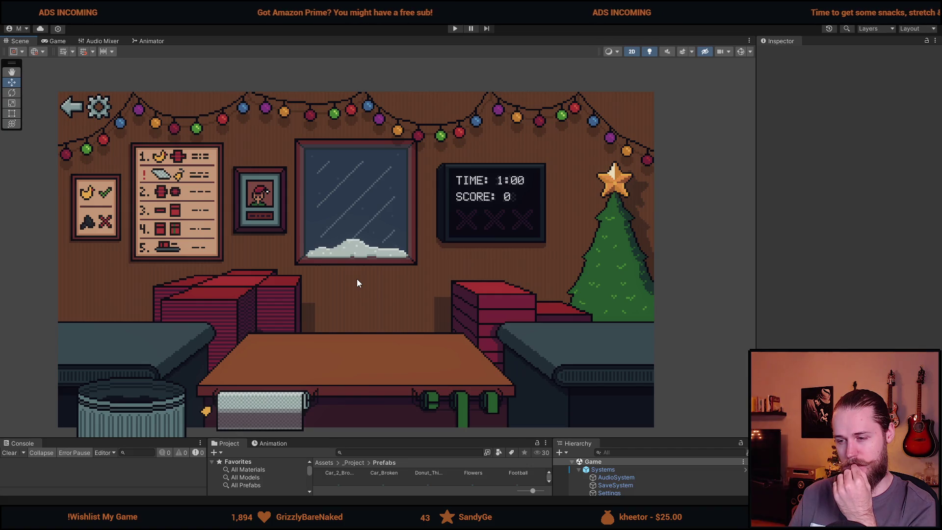
mouse_move(309, 518)
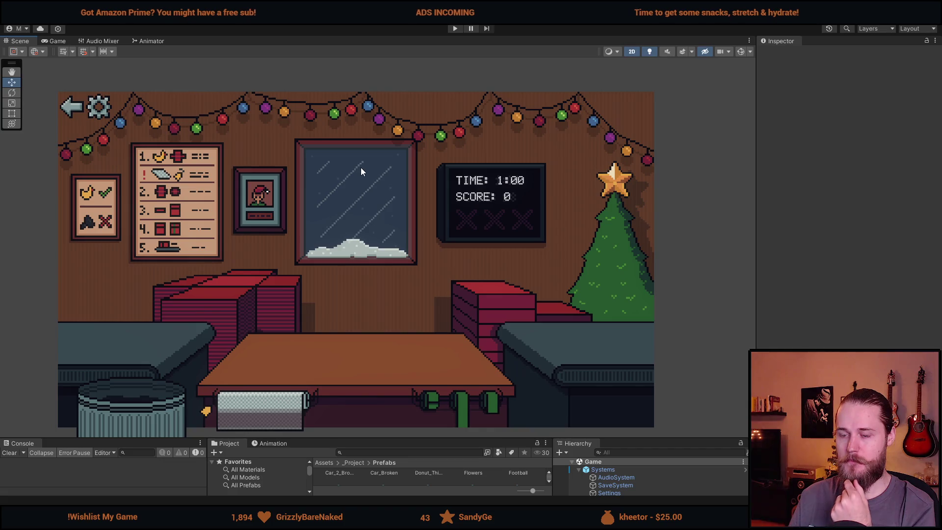
scroll(332, 246, "down", 2)
scroll(340, 282, "up", 1)
left_click_drag(340, 282, 332, 281)
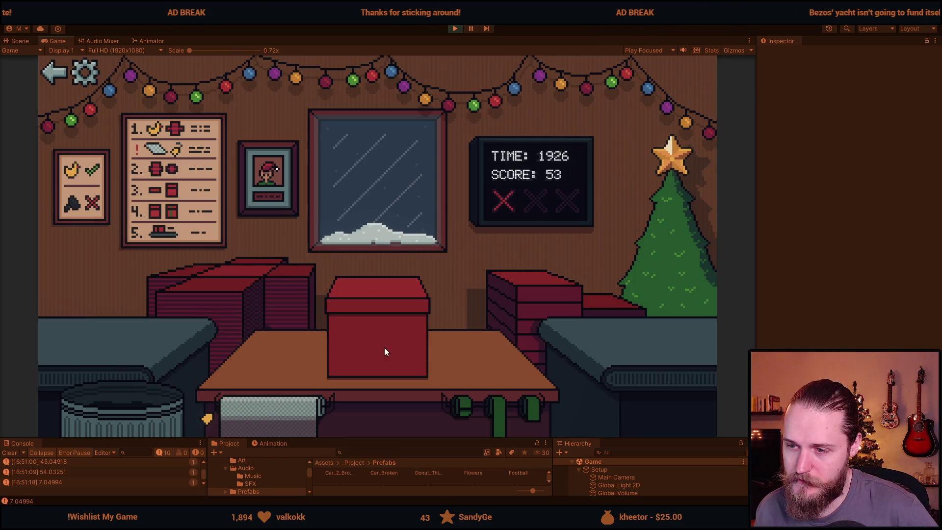
Ship a wrapped gift, trash the toy train, and box and ship the football.
left_click(410, 351)
left_click_drag(396, 341, 682, 280)
left_click(134, 412)
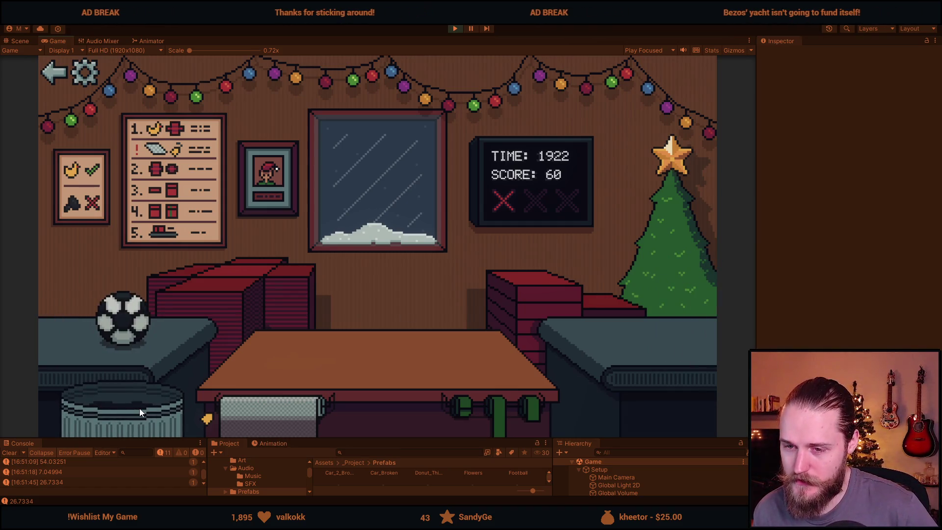
left_click(190, 325)
left_click(372, 378)
left_click(485, 416)
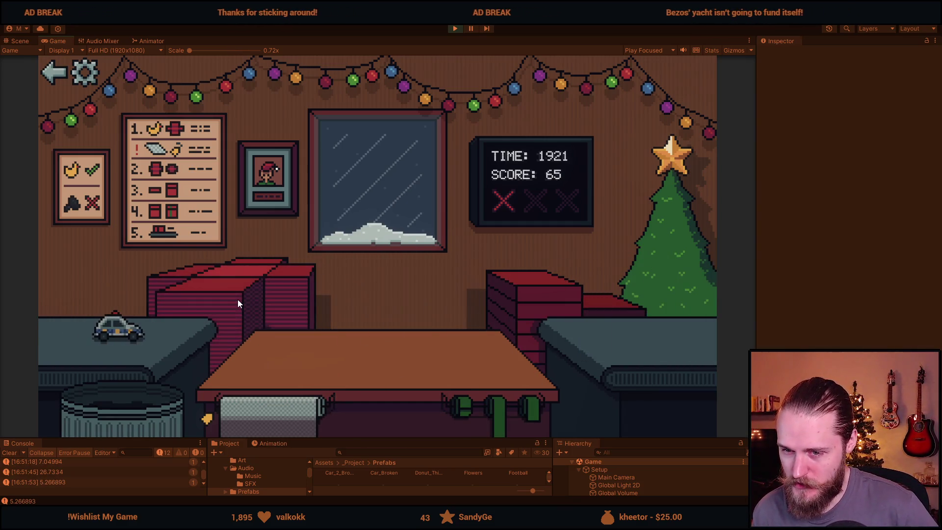
Wrap and ship a toy car, trash the next car, and ribbon and ship the box.
left_click_drag(125, 332, 363, 378)
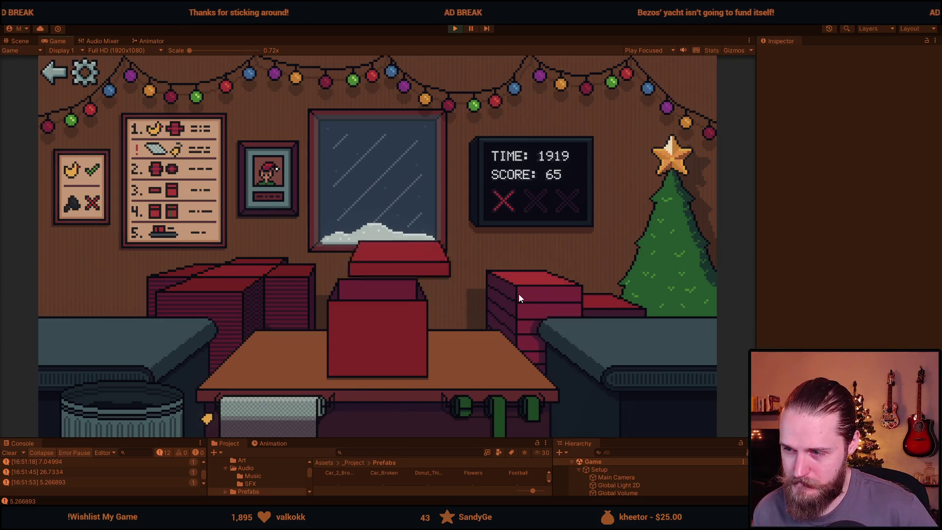
left_click(402, 354)
left_click_drag(95, 332, 137, 396)
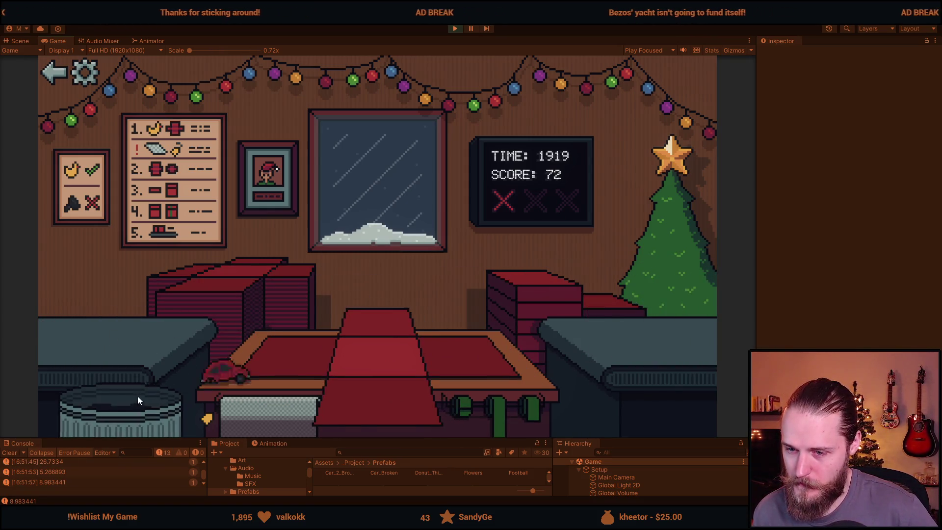
left_click_drag(86, 324, 314, 352)
left_click(474, 399)
Trash the duck and blue car; wrap, ribbon and ship the helmet and train.
left_click_drag(141, 339, 130, 407)
left_click_drag(131, 334, 265, 354)
left_click(489, 417)
left_click_drag(122, 328, 144, 399)
left_click_drag(147, 332, 290, 359)
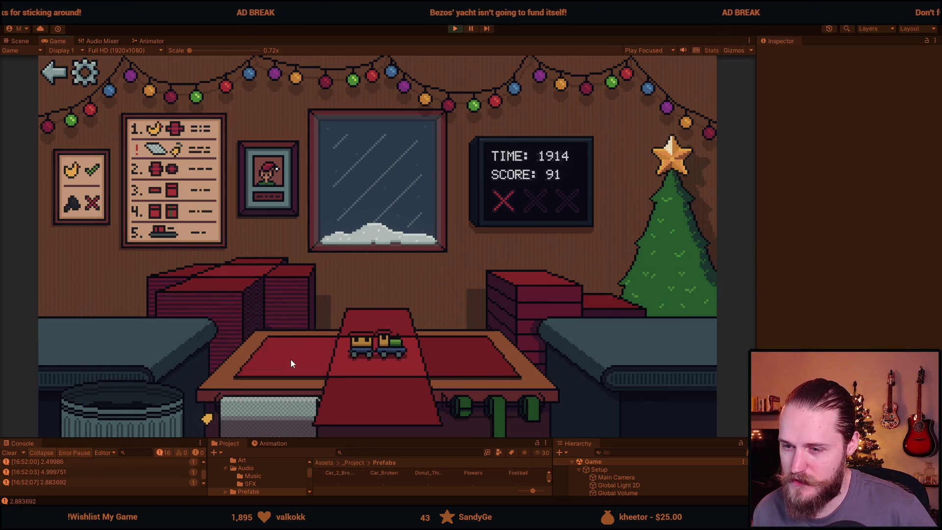
left_click(494, 410)
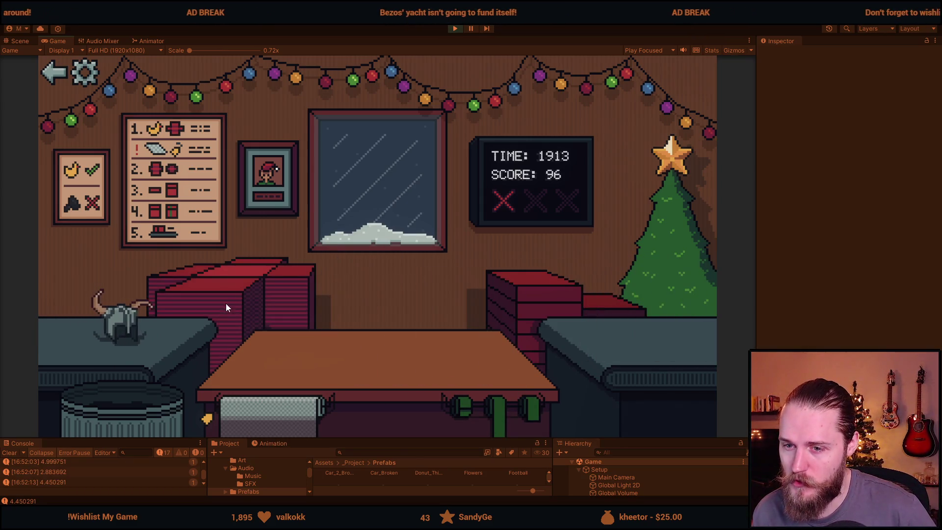
Wrap the teddy bear with a green ribbon, clear the Console, and enlarge the bottom panels.
left_click_drag(138, 329, 312, 376)
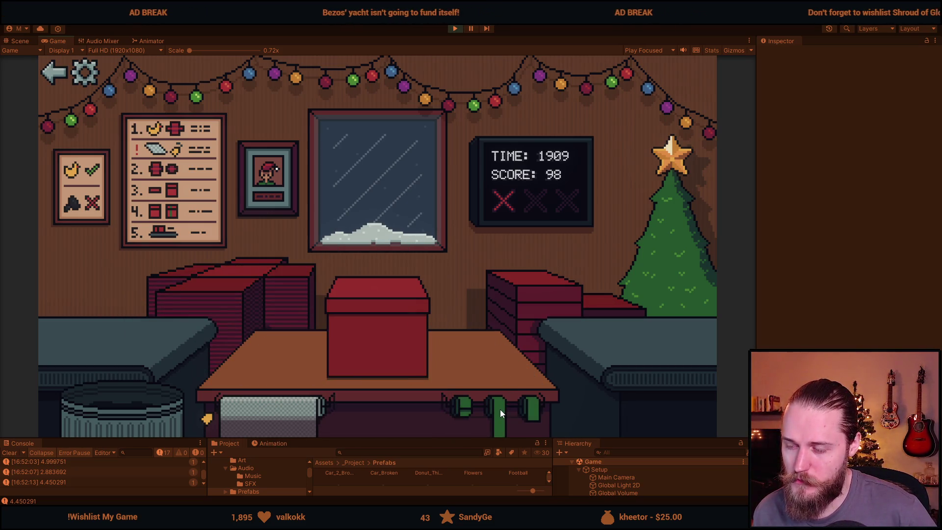
left_click(10, 452)
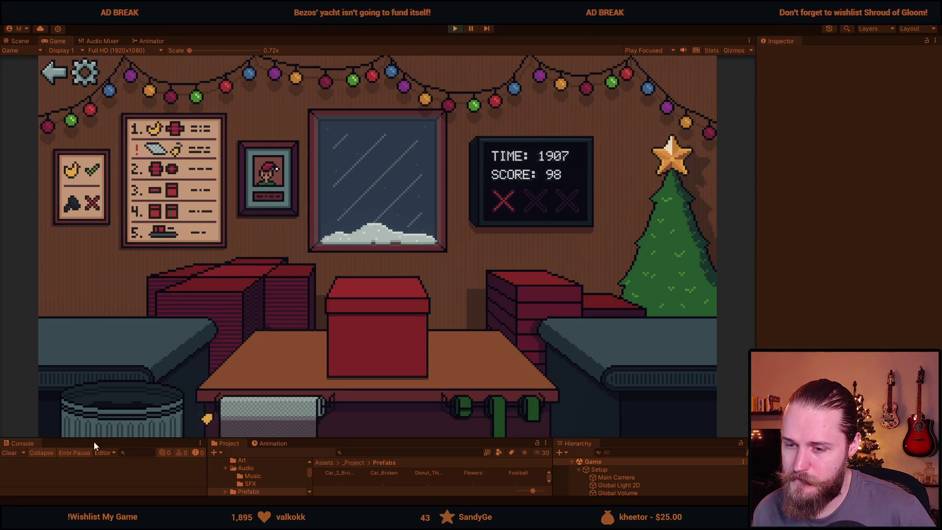
left_click_drag(500, 404, 419, 372)
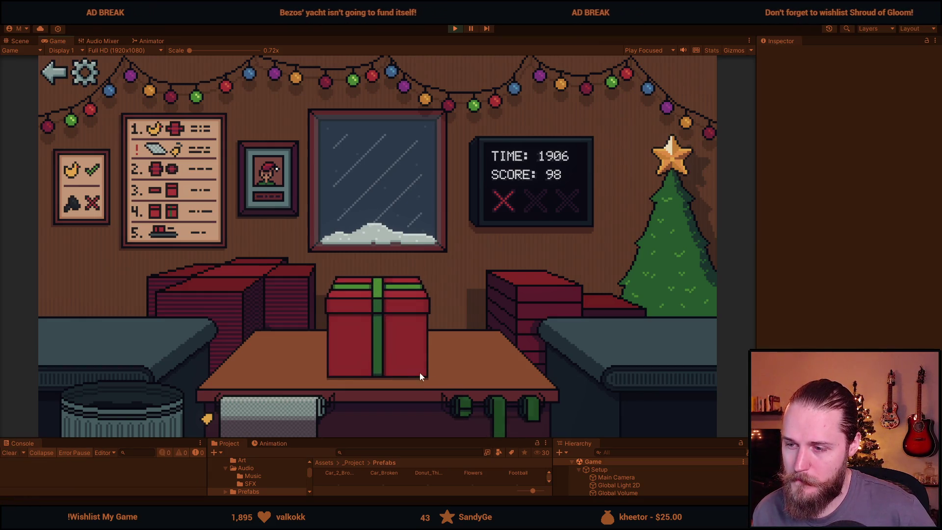
left_click(387, 341)
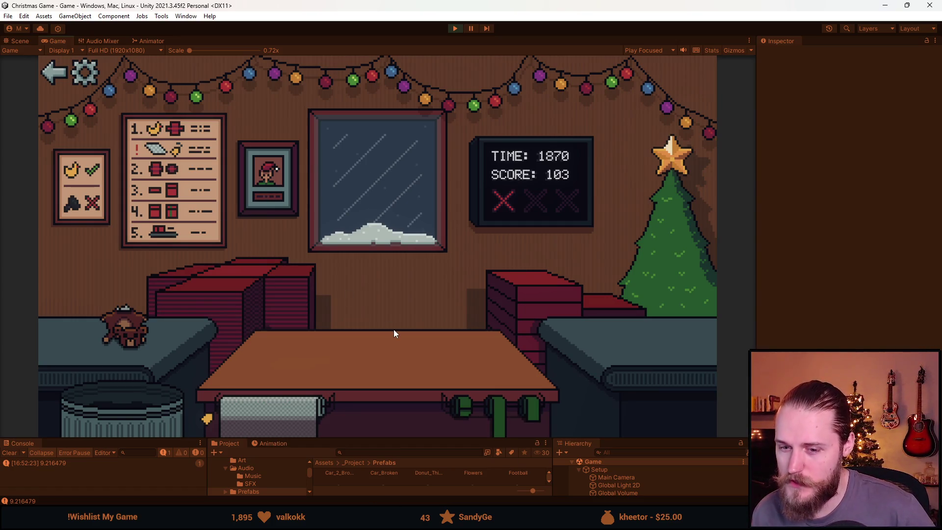
left_click_drag(396, 438, 402, 415)
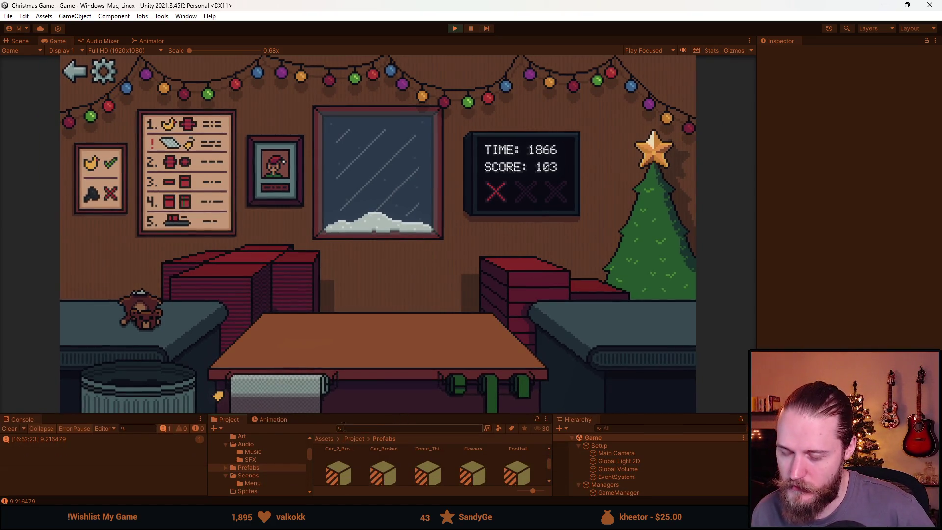
Trash the teddy, then box, ribbon and ship the flower vase and green bottle.
left_click(183, 378)
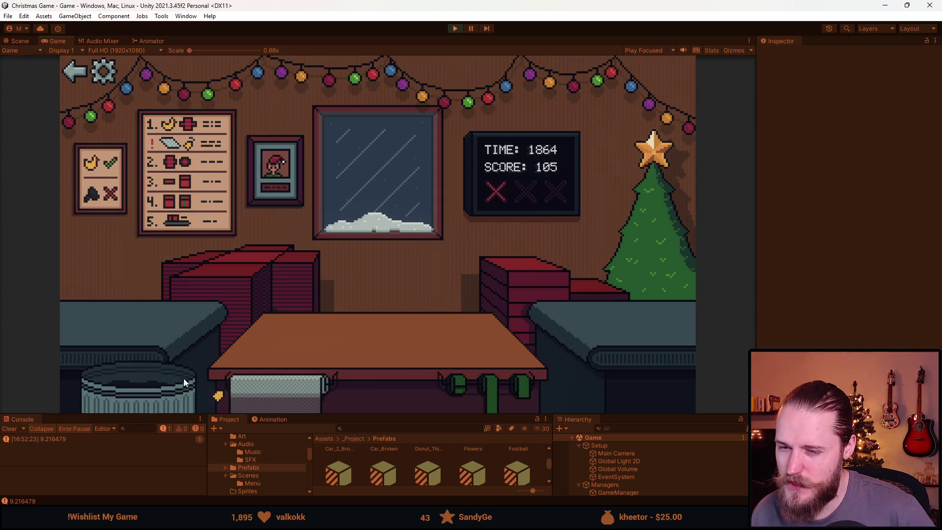
left_click(271, 337)
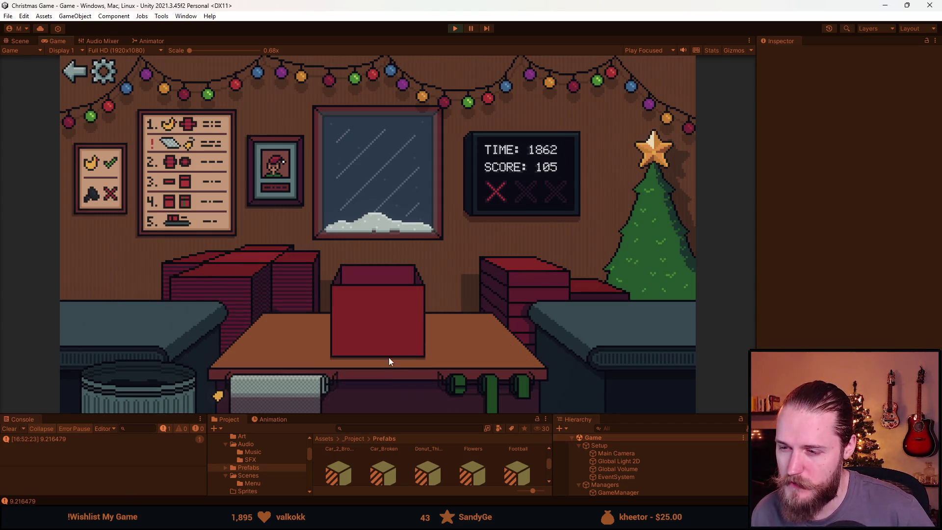
left_click(464, 378)
left_click(498, 266)
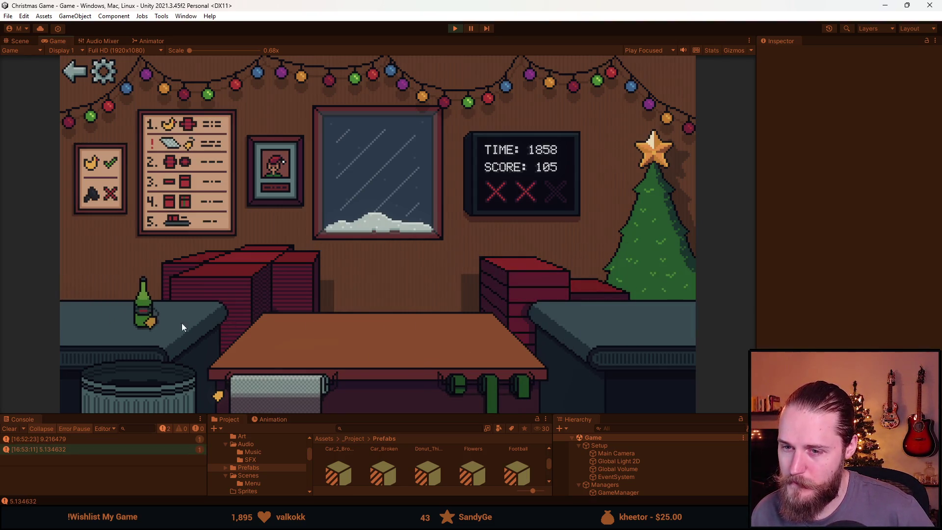
left_click(187, 289)
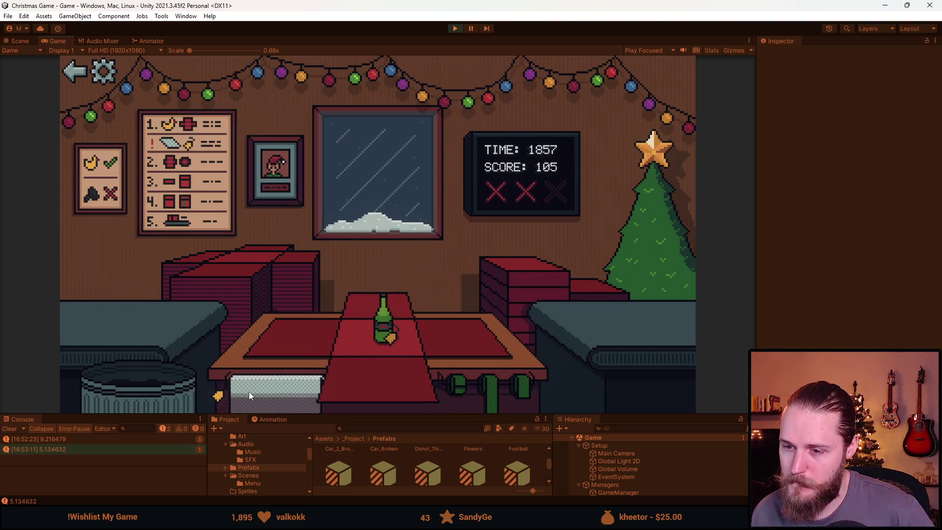
left_click(513, 381)
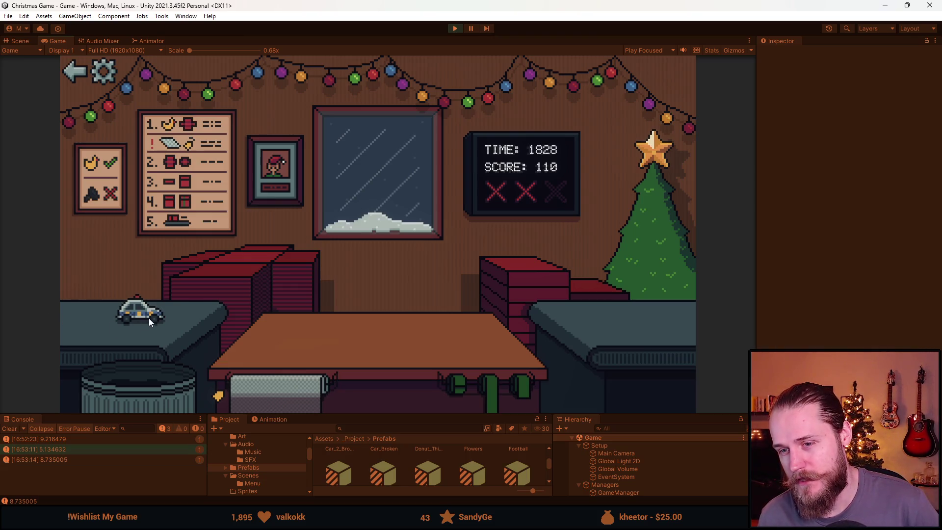
Wrap the police car in red paper with a green ribbon and ship it.
left_click(245, 263)
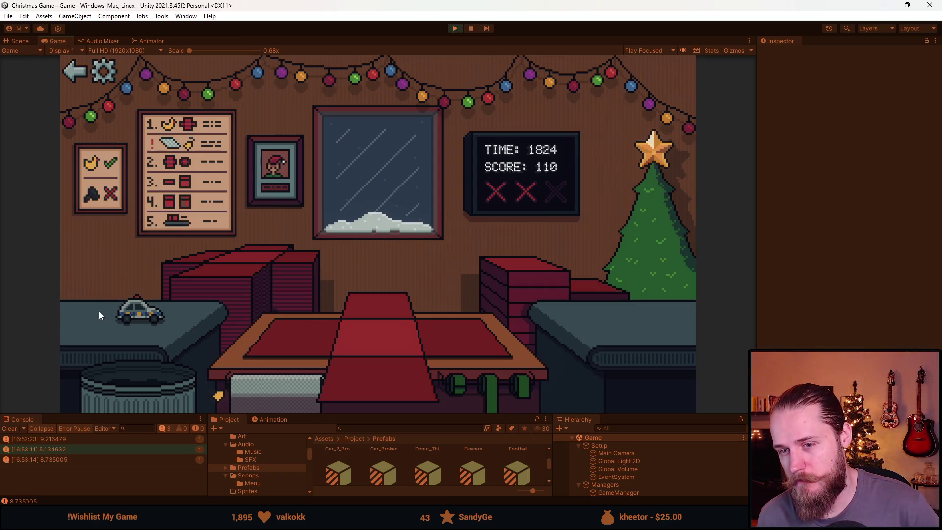
left_click(157, 317)
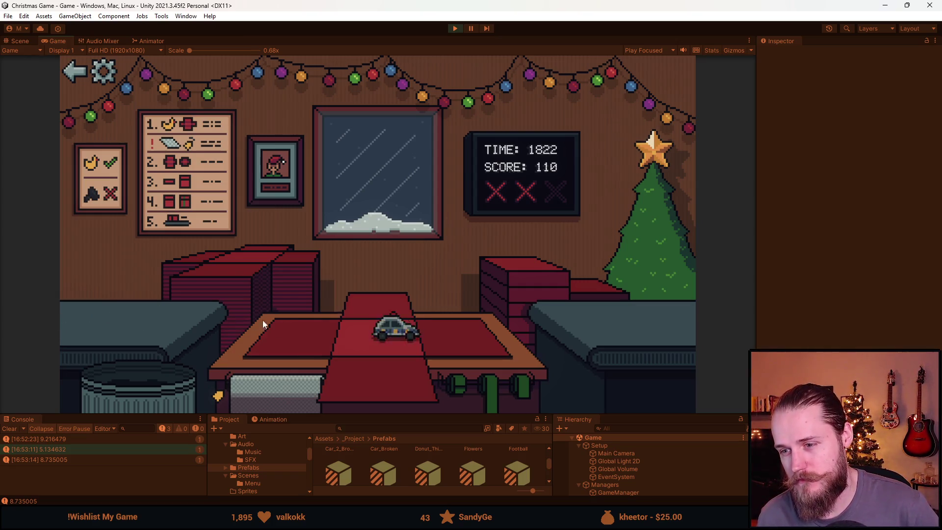
left_click(488, 383)
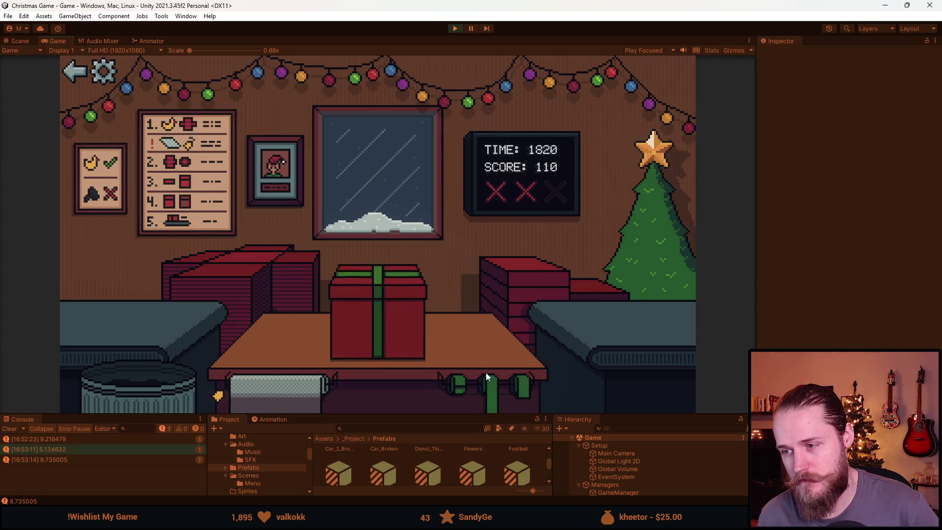
left_click(352, 310)
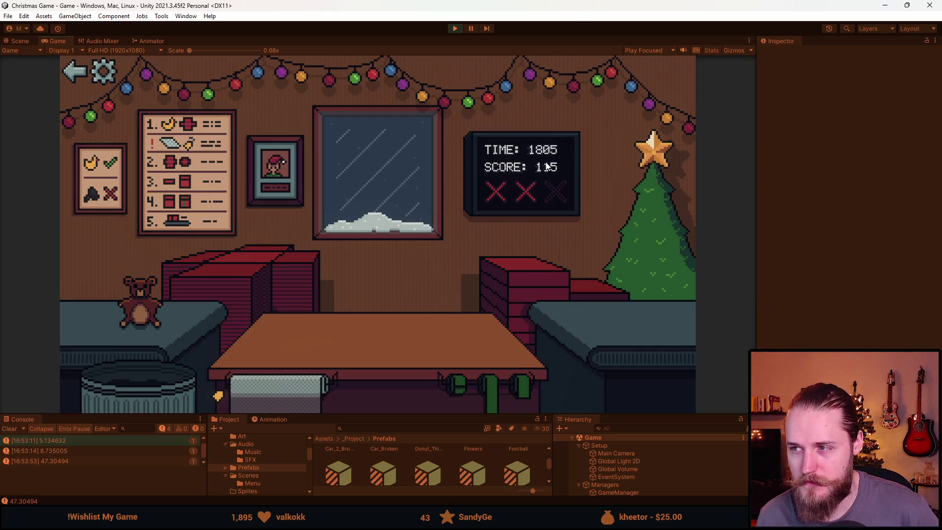
Wrap the teddy bear in a red box with a green ribbon and ship it.
left_click(228, 284)
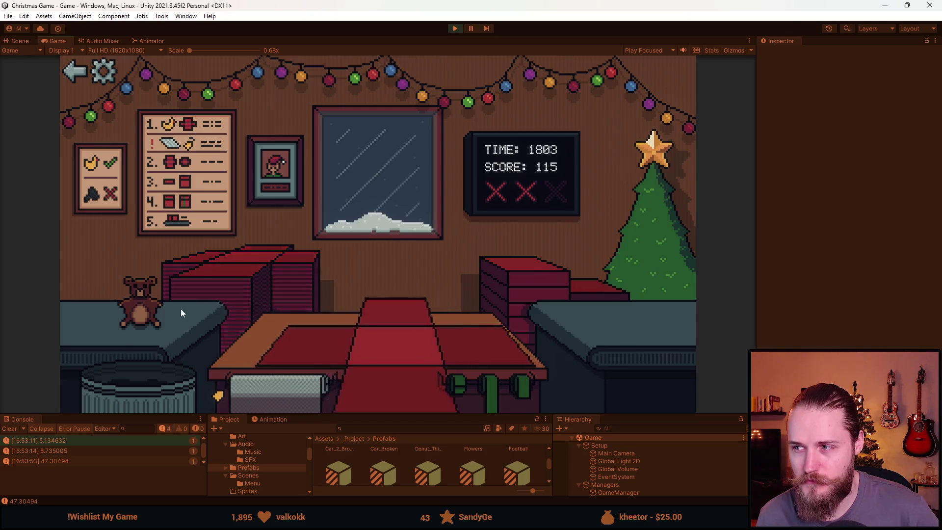
left_click(180, 313)
left_click(480, 392)
left_click(369, 324)
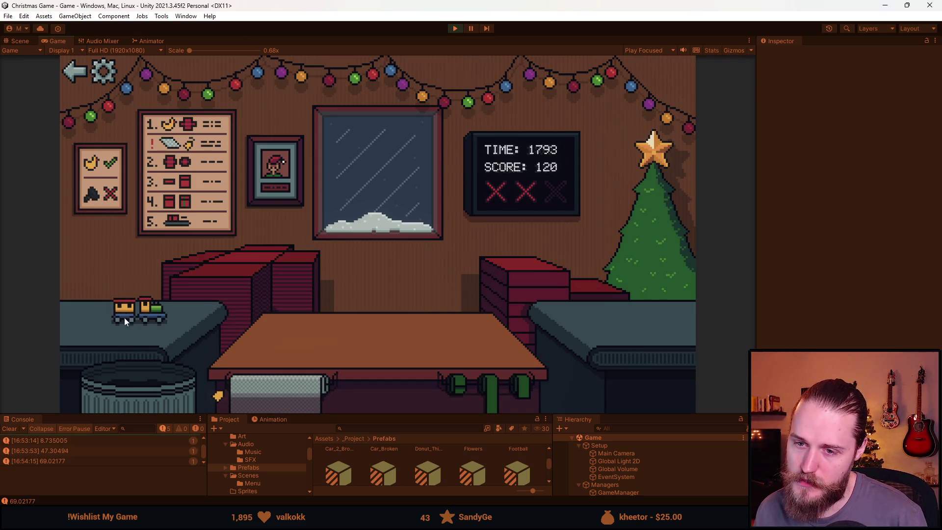
Box the toy train, close the lid, and tie a green ribbon on it.
left_click(258, 269)
left_click(141, 324)
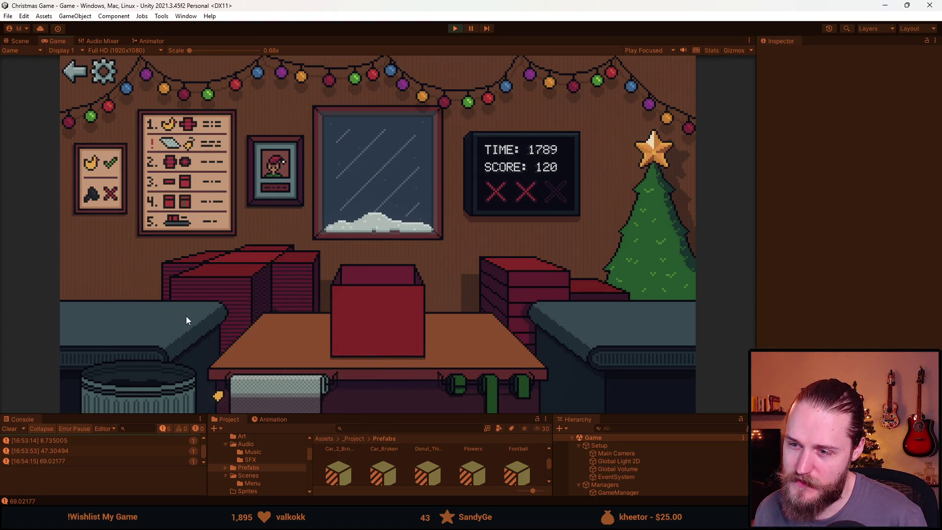
left_click(496, 272)
left_click(477, 390)
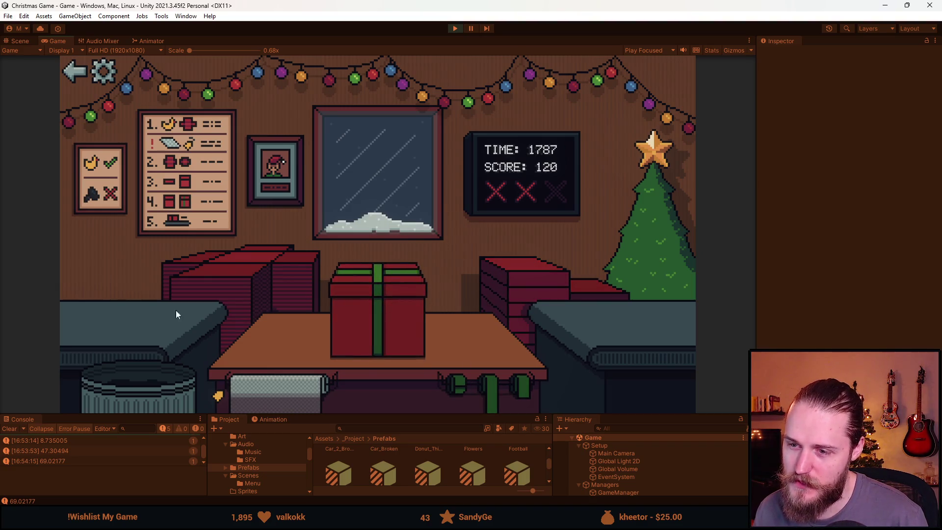